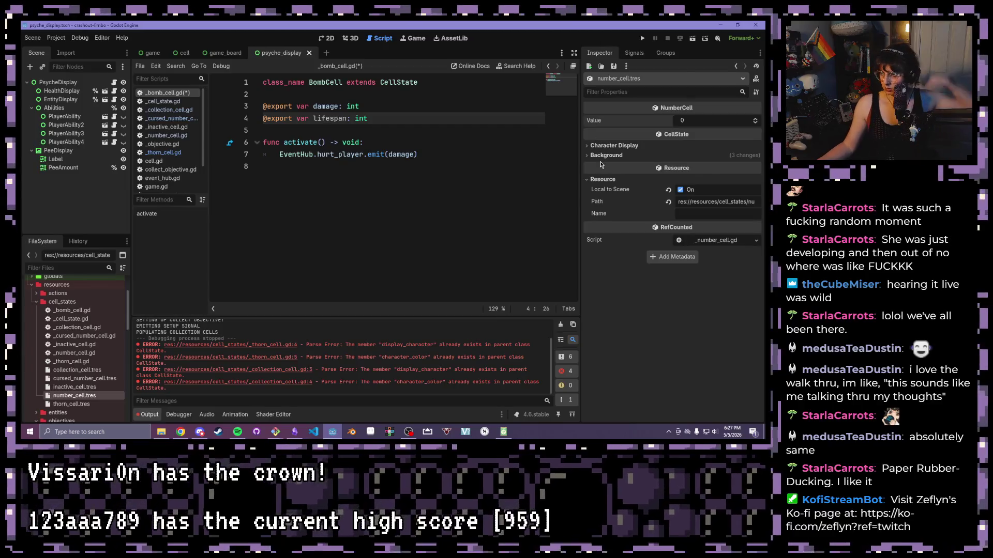
Review _bomb_cell.gd's hurt_player emit and damage/lifespan exports, then save the script.
{"action": "left_click", "coordinate": [604, 156]}
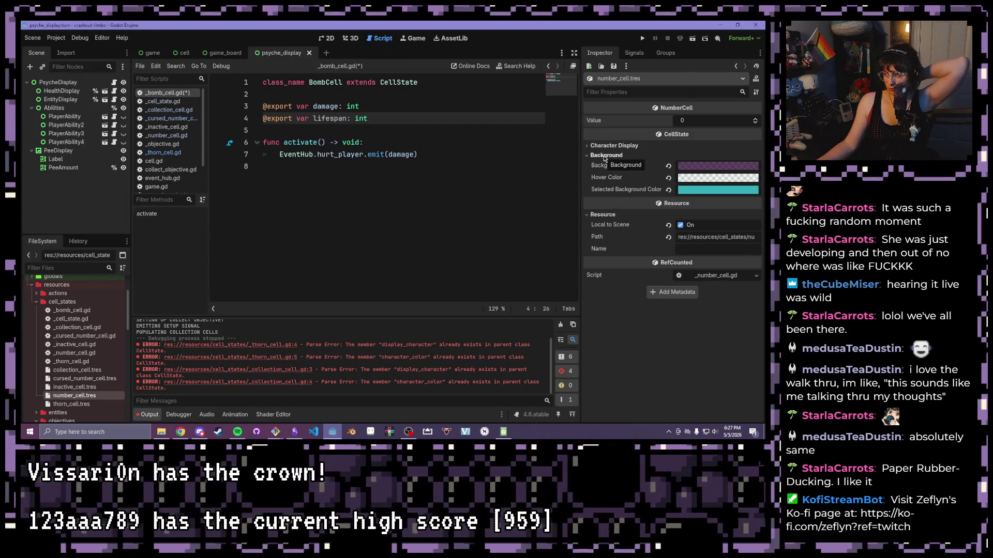
{"action": "left_click", "coordinate": [604, 156]}
{"action": "left_click", "coordinate": [466, 158]}
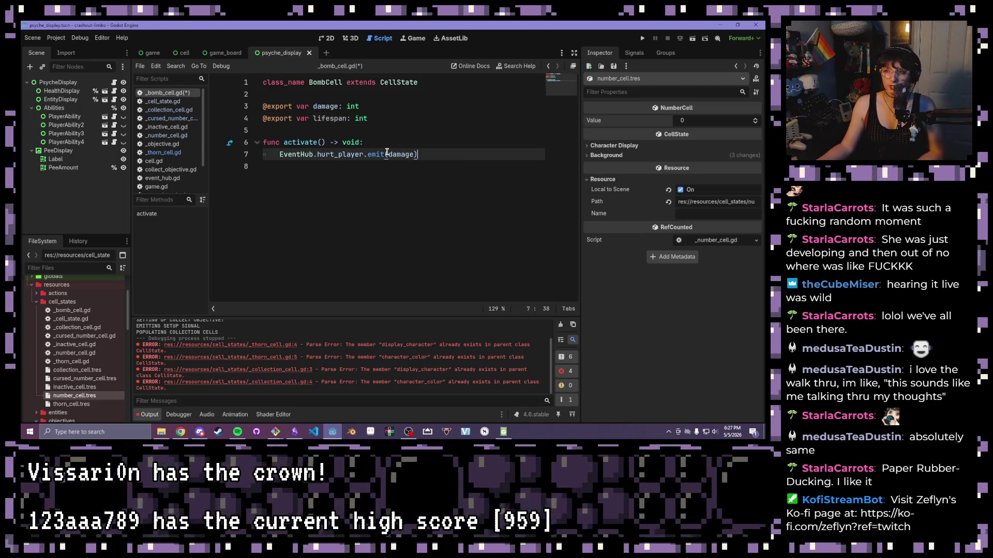
{"action": "mouse_move", "coordinate": [386, 153]}
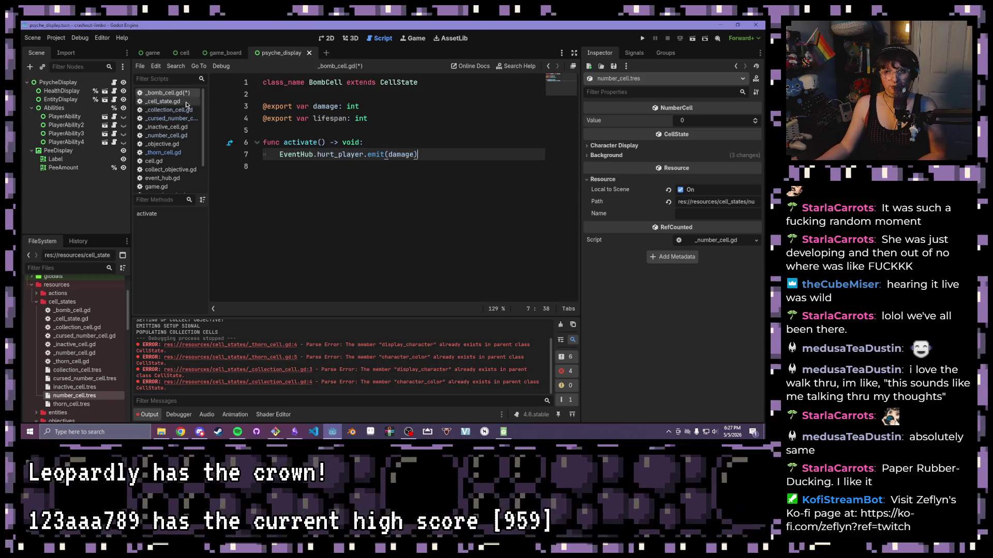
{"action": "left_click", "coordinate": [347, 118]}
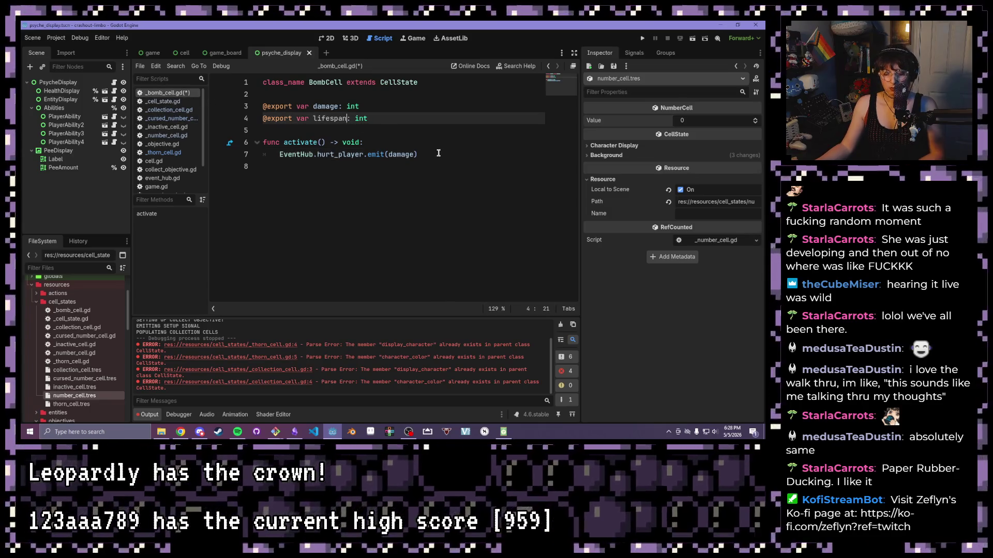
{"action": "key", "text": "ctrl+s"}
{"action": "left_click", "coordinate": [374, 106]}
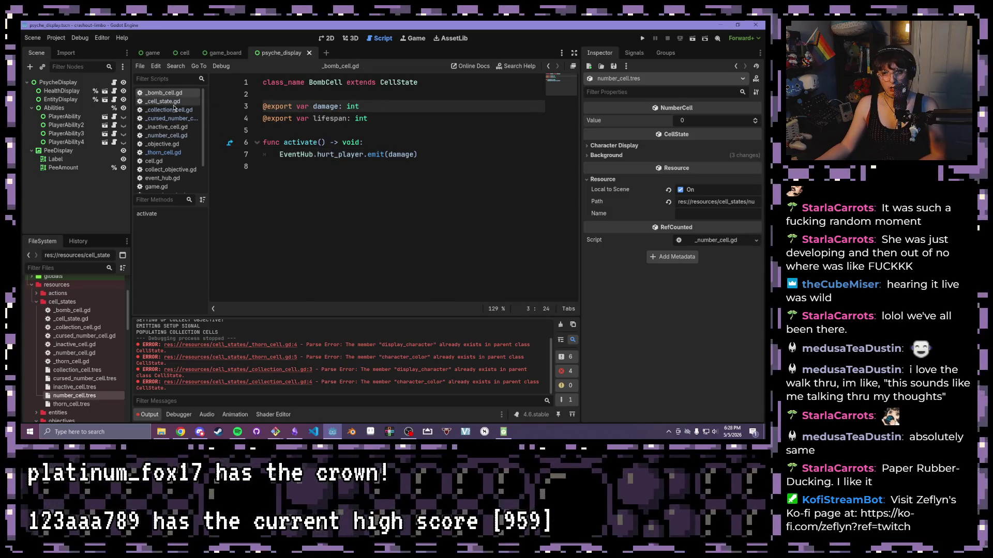
Read through the CellState, CollectionCell, cursed number cell and InactiveCell scripts.
{"action": "left_click", "coordinate": [165, 101]}
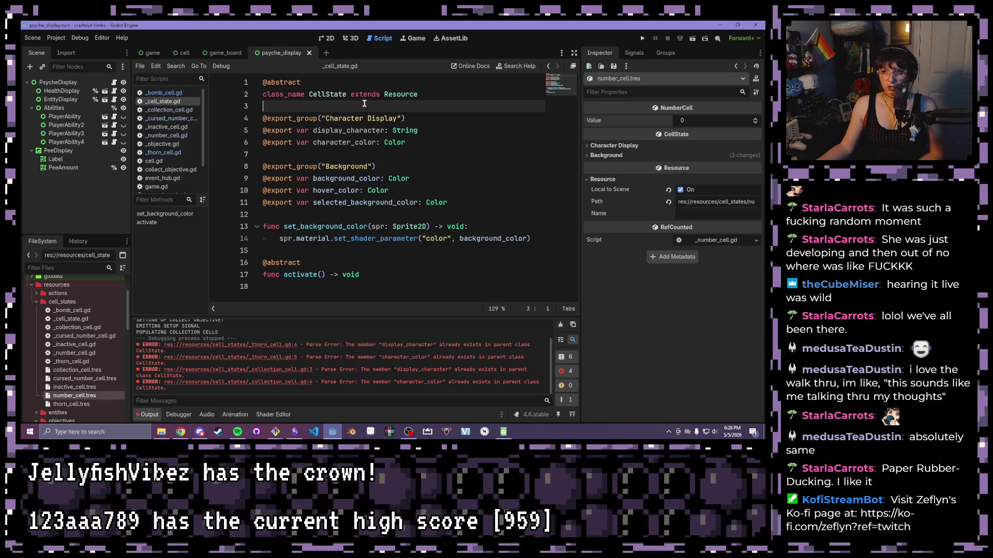
{"action": "left_click", "coordinate": [166, 110]}
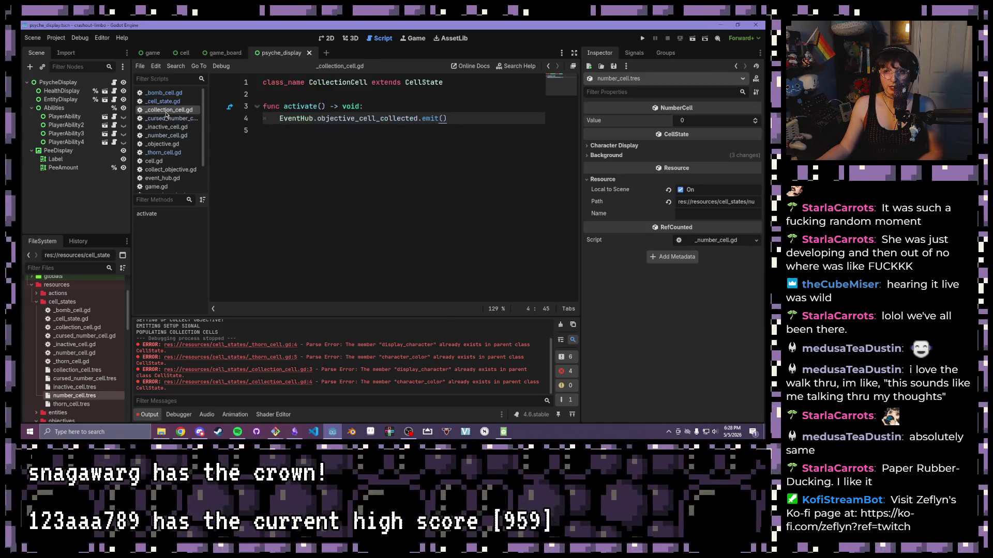
{"action": "left_click", "coordinate": [164, 119]}
{"action": "left_click", "coordinate": [160, 128]}
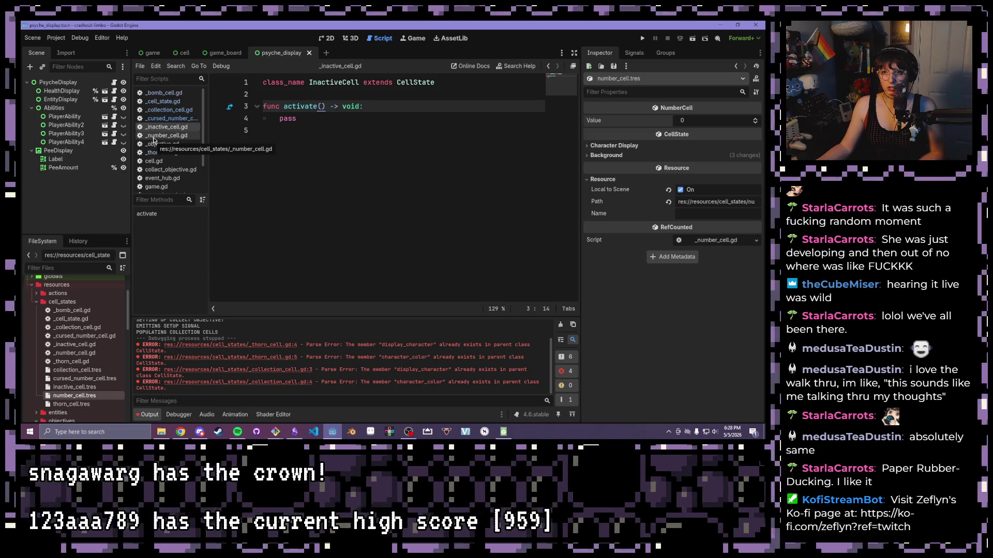
Check NumberCell's set_value function on lines 5–6, then switch to game_board.gd.
{"action": "left_click", "coordinate": [153, 138]}
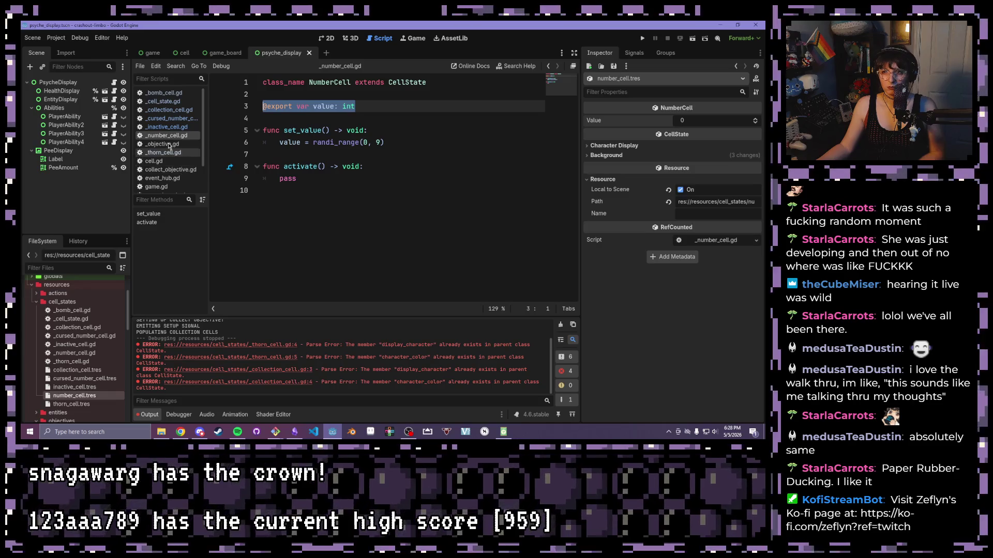
{"action": "left_click_drag", "start_coordinate": [396, 142], "coordinate": [260, 130]}
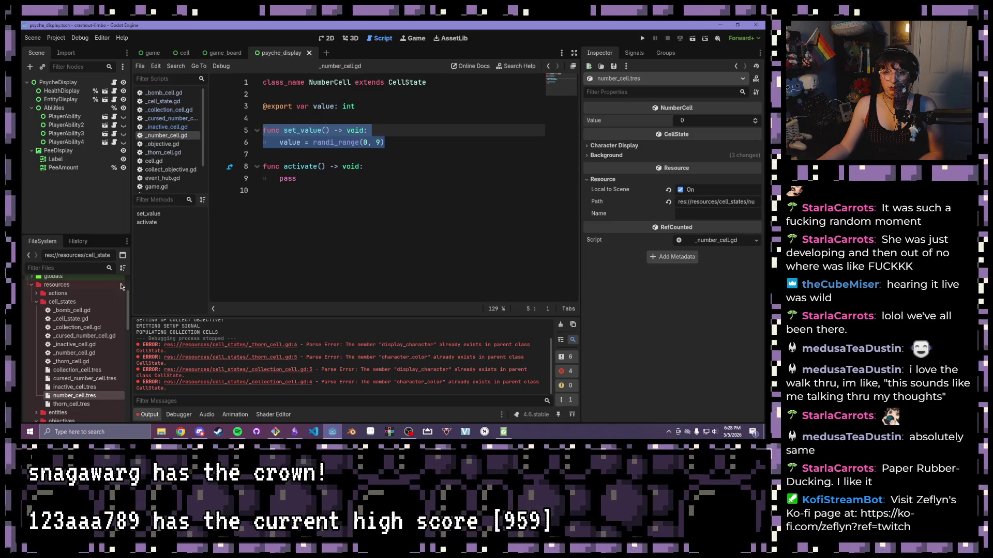
{"action": "scroll", "coordinate": [166, 162], "scroll_direction": "down", "scroll_amount": 2}
{"action": "left_click", "coordinate": [164, 169]}
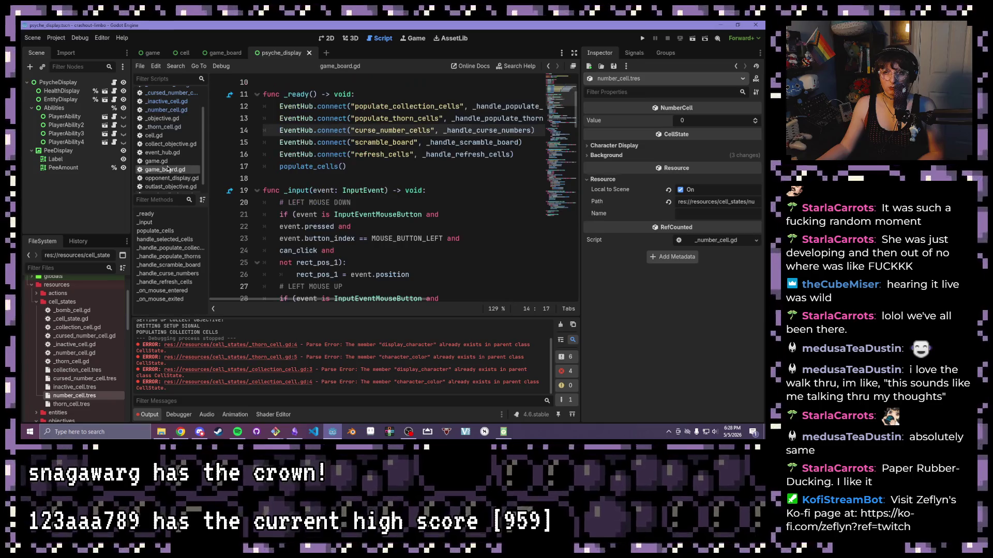
{"action": "left_click", "coordinate": [155, 230]}
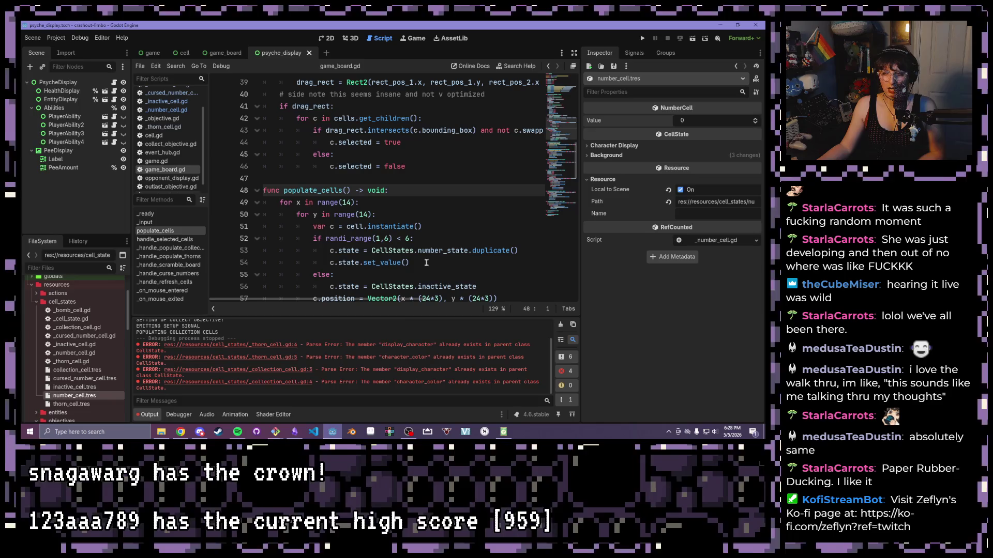
{"action": "left_click_drag", "start_coordinate": [426, 262], "coordinate": [330, 263]}
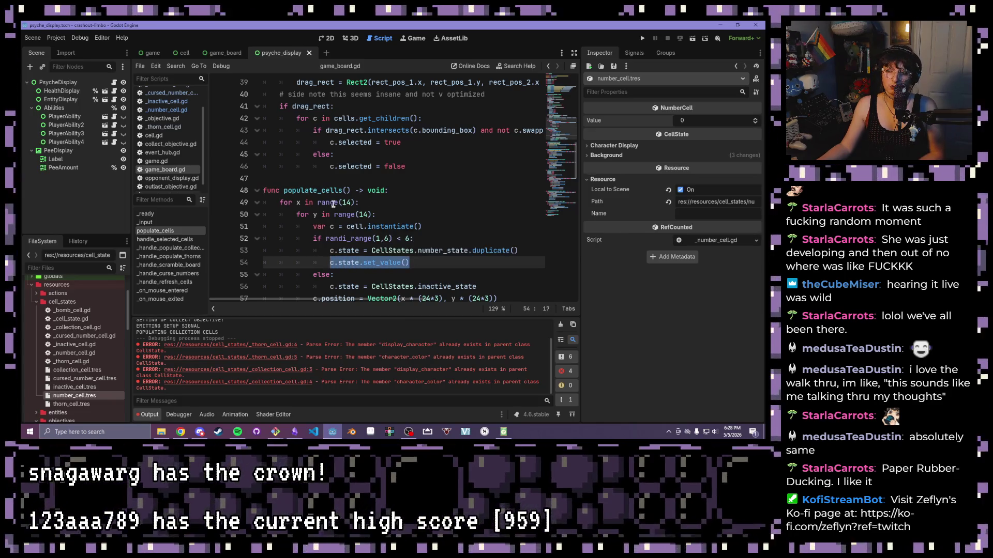
{"action": "scroll", "coordinate": [333, 204], "scroll_direction": "down", "scroll_amount": 1}
{"action": "scroll", "coordinate": [285, 188], "scroll_direction": "down", "scroll_amount": 1}
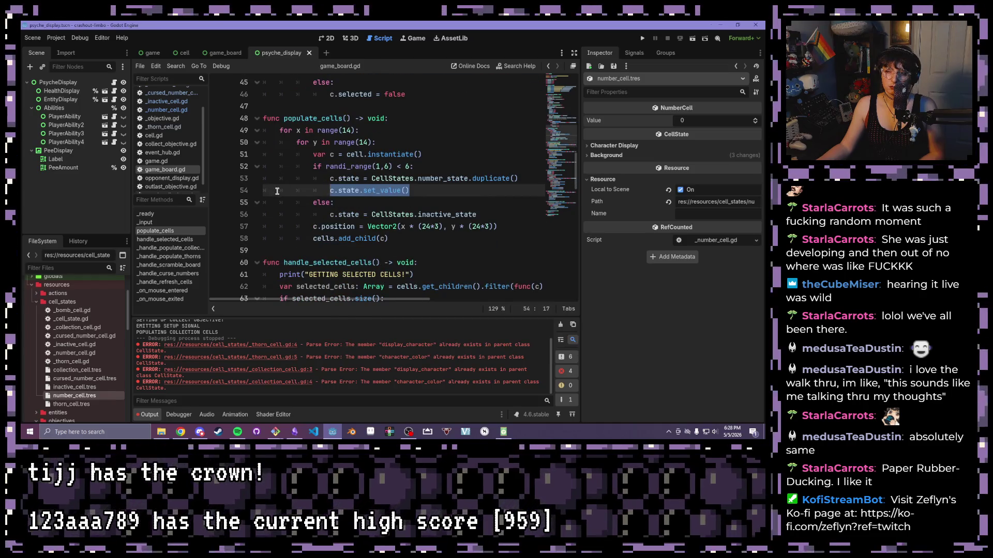
{"action": "left_click", "coordinate": [422, 191]}
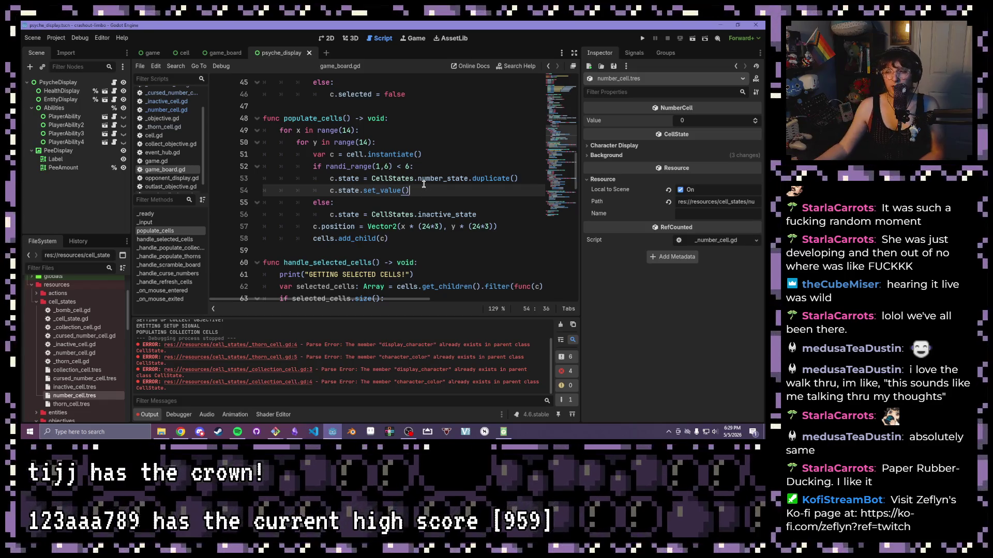
{"action": "mouse_move", "coordinate": [476, 214]}
{"action": "left_mouse_down"}
{"action": "mouse_move", "coordinate": [331, 178]}
{"action": "mouse_move", "coordinate": [300, 159]}
{"action": "mouse_move", "coordinate": [310, 168]}
{"action": "mouse_move", "coordinate": [297, 146]}
{"action": "left_mouse_up"}
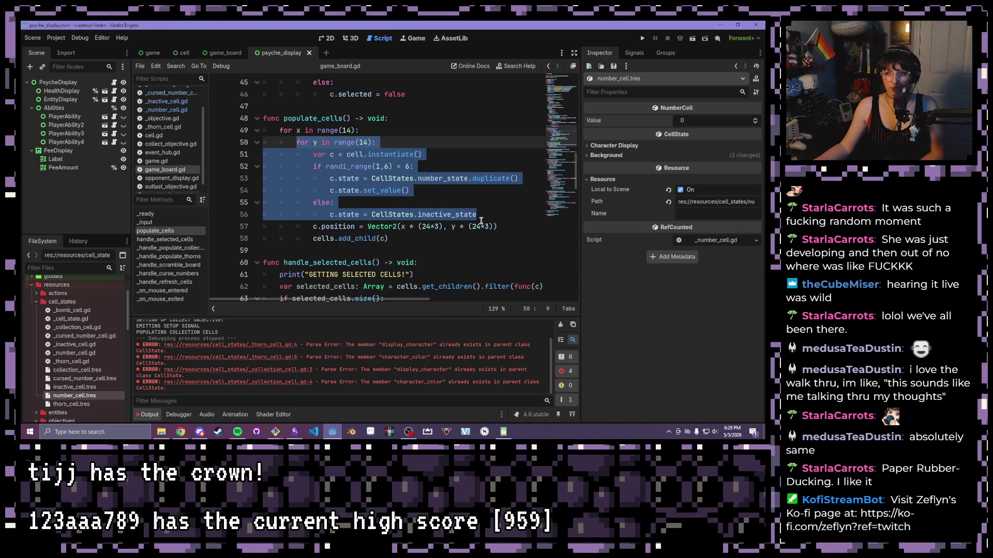
{"action": "left_click", "coordinate": [483, 214]}
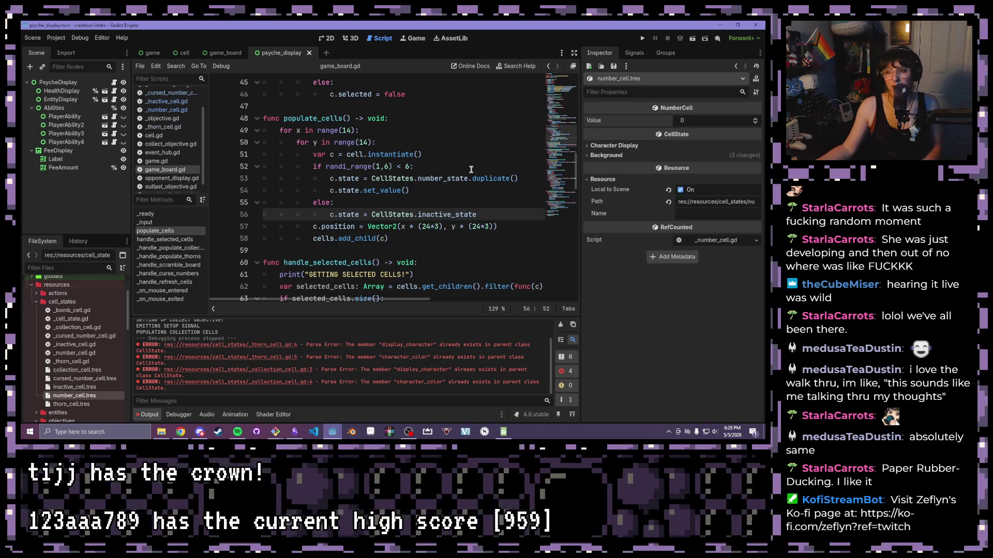
{"action": "left_click_drag", "start_coordinate": [477, 214], "coordinate": [371, 214]}
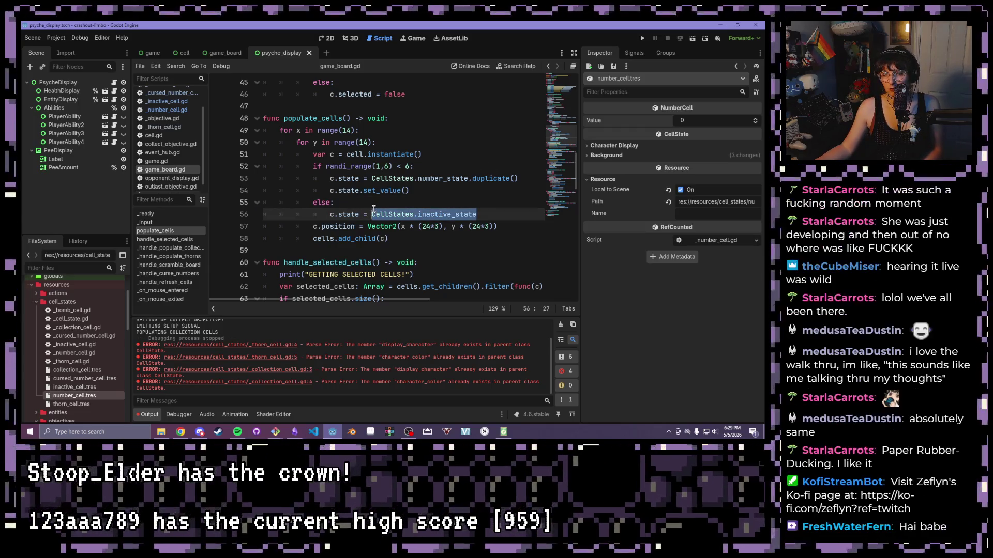
{"action": "left_click", "coordinate": [363, 143]}
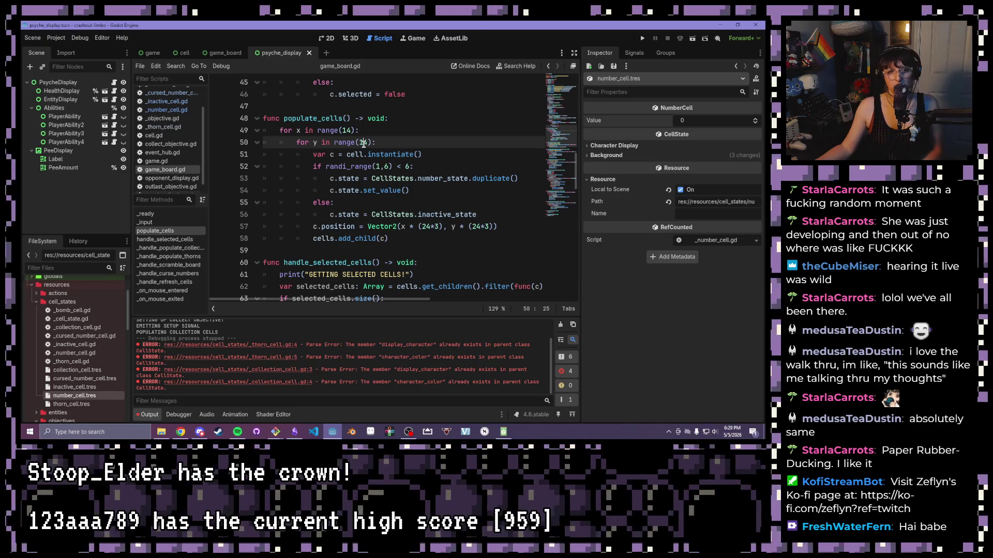
{"action": "left_click", "coordinate": [405, 179]}
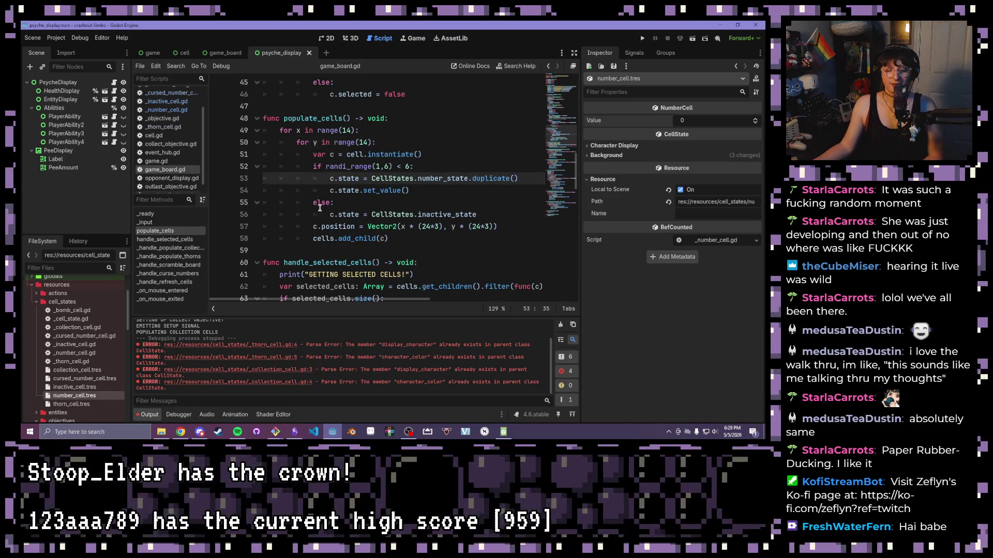
{"action": "left_click", "coordinate": [393, 178]}
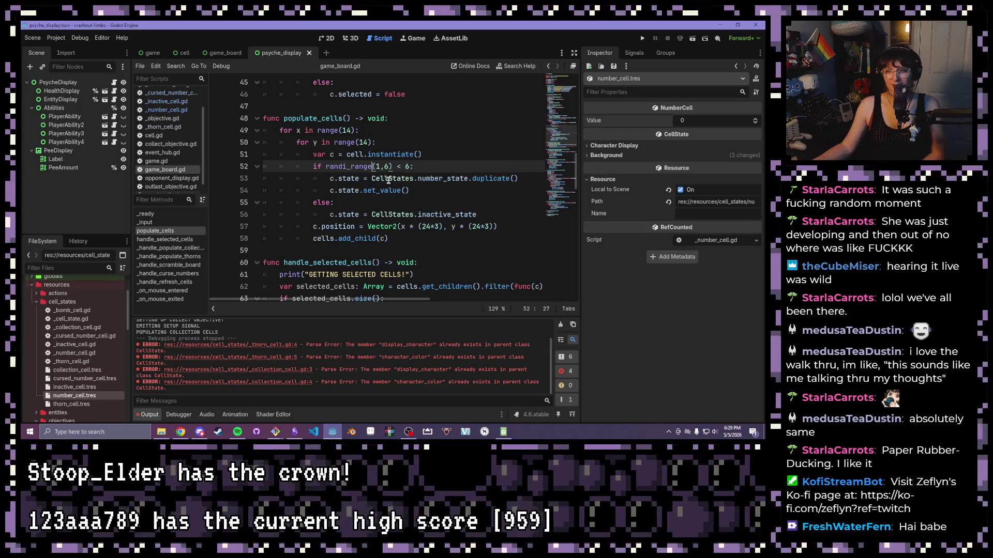
{"action": "left_click", "coordinate": [402, 155]}
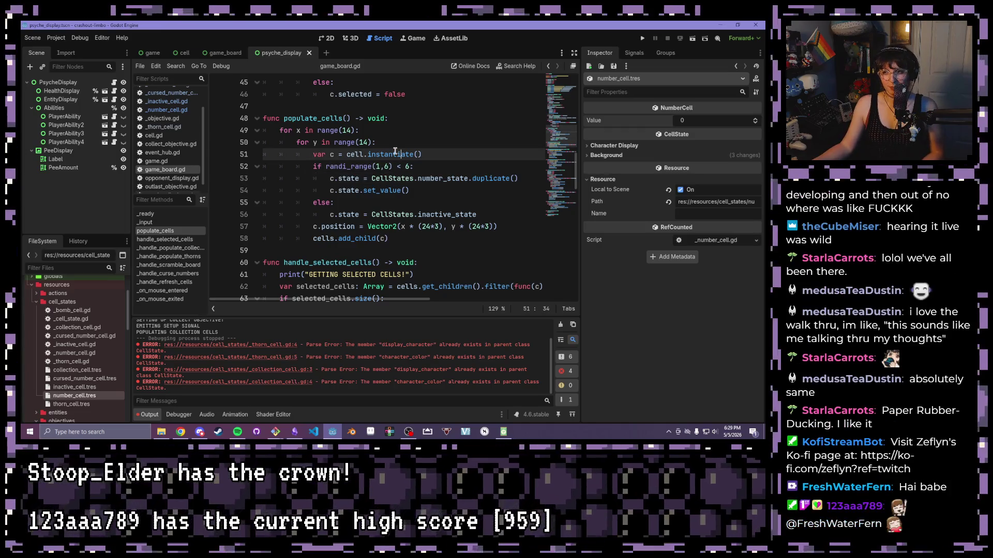
{"action": "mouse_move", "coordinate": [394, 151]}
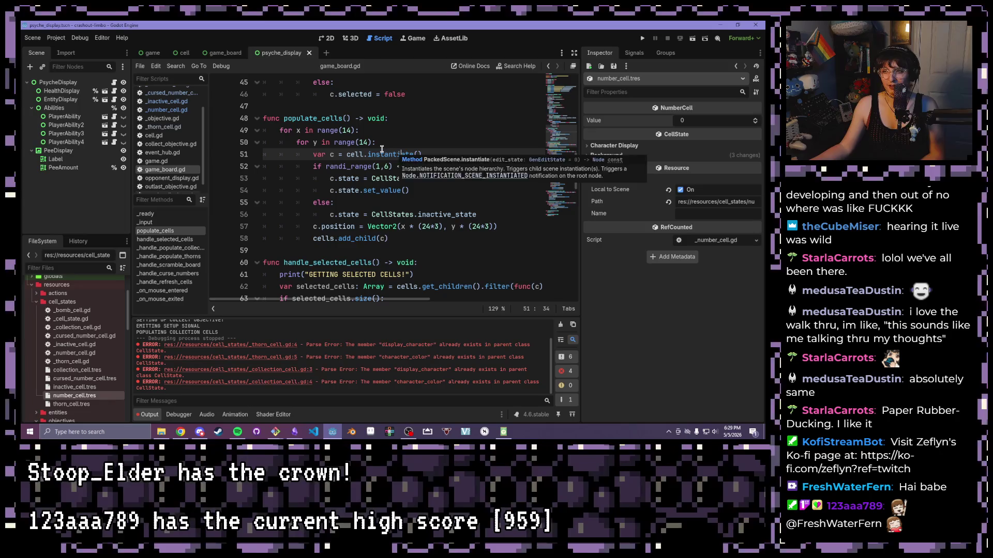
{"action": "left_click_drag", "start_coordinate": [374, 140], "coordinate": [364, 124]}
{"action": "left_click", "coordinate": [364, 123]}
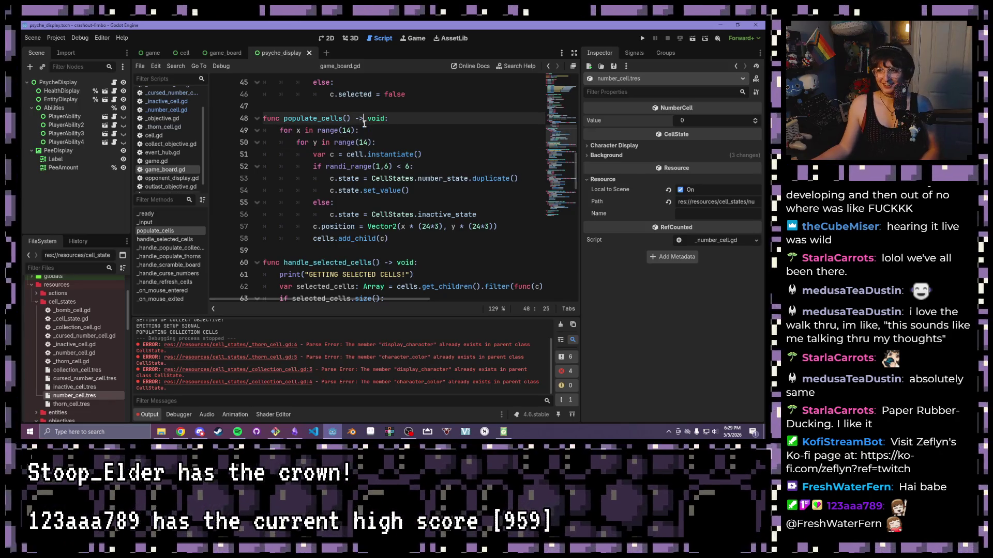
{"action": "scroll", "coordinate": [364, 124], "scroll_direction": "down", "scroll_amount": 3}
{"action": "scroll", "coordinate": [364, 124], "scroll_direction": "up", "scroll_amount": 3}
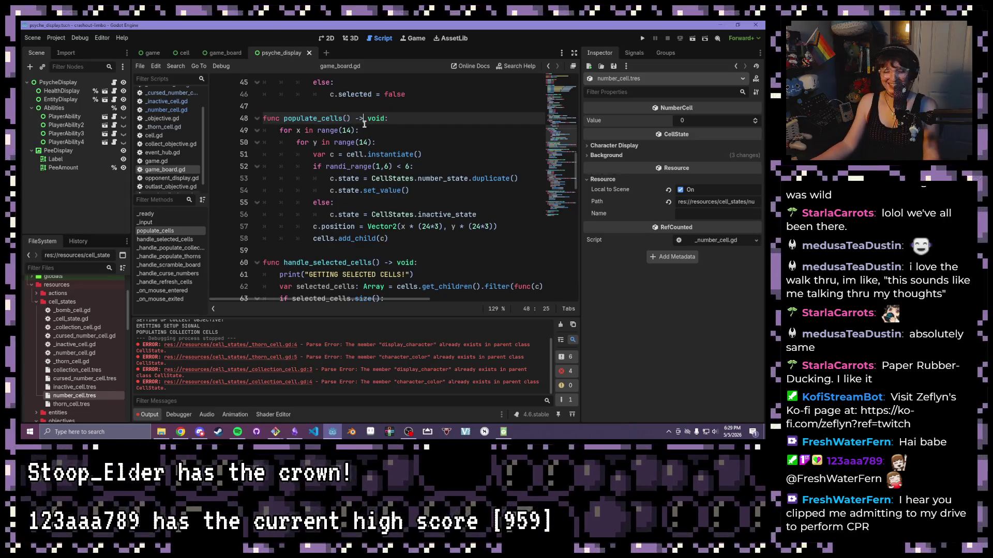
{"action": "scroll", "coordinate": [433, 192], "scroll_direction": "up", "scroll_amount": 1}
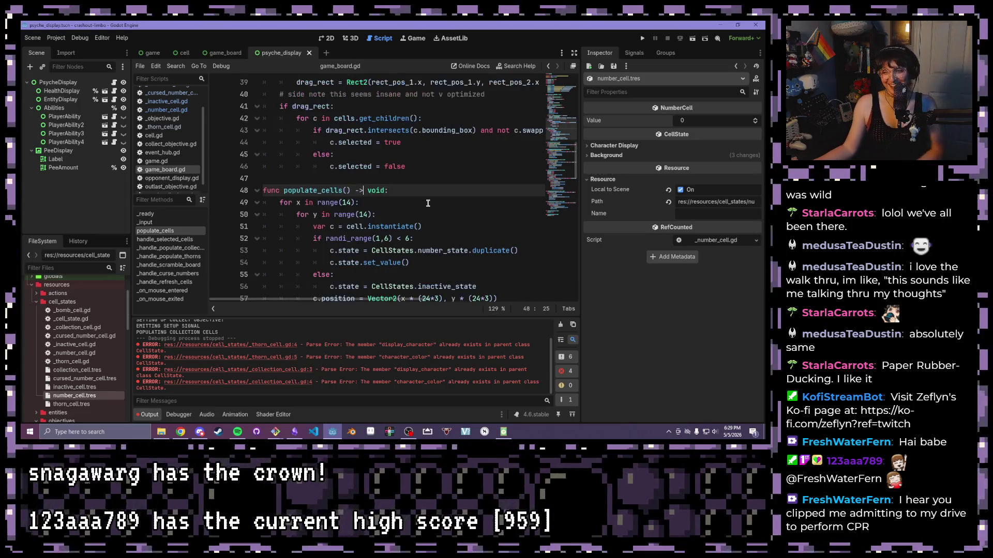
Review game_board.gd's populate_cells, from the add_child line up to the side-note comment.
{"action": "scroll", "coordinate": [431, 200], "scroll_direction": "down", "scroll_amount": 3}
{"action": "left_click", "coordinate": [426, 179]}
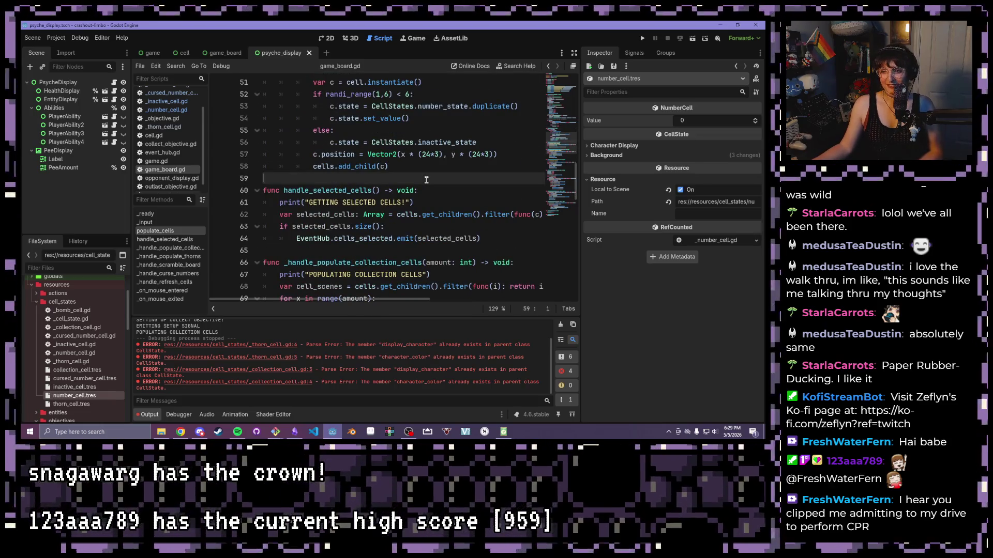
{"action": "left_click", "coordinate": [317, 164]}
{"action": "left_click", "coordinate": [313, 165]}
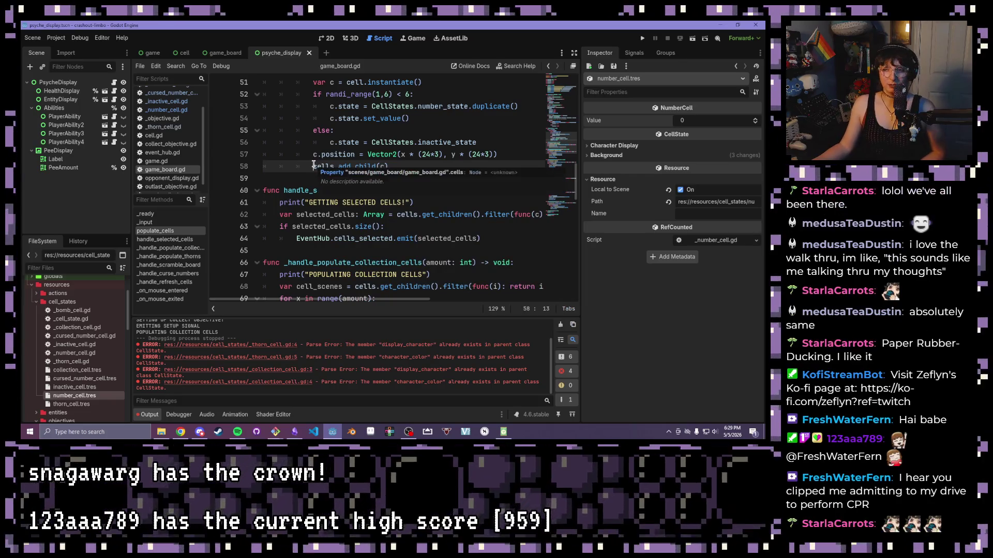
{"action": "left_click", "coordinate": [377, 135]}
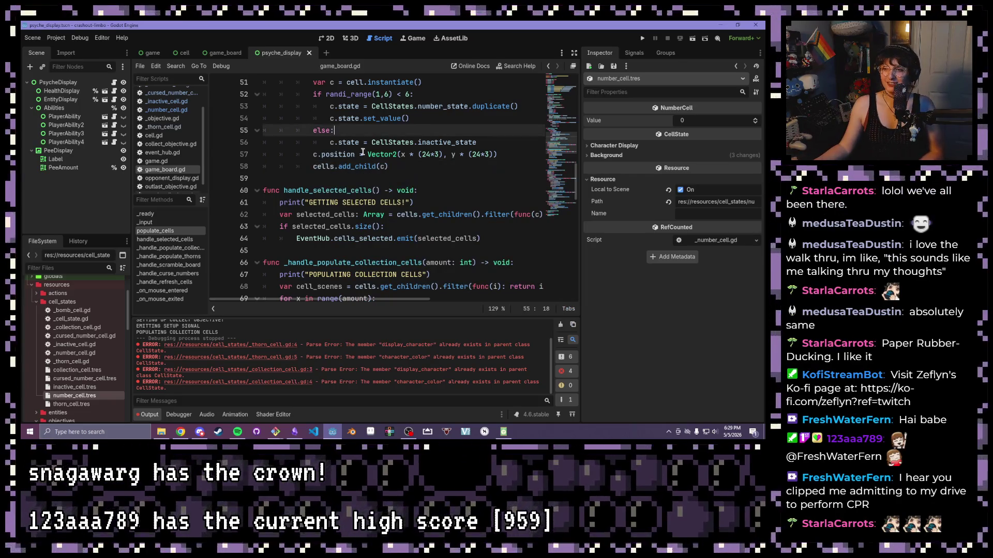
{"action": "scroll", "coordinate": [398, 155], "scroll_direction": "up", "scroll_amount": 5}
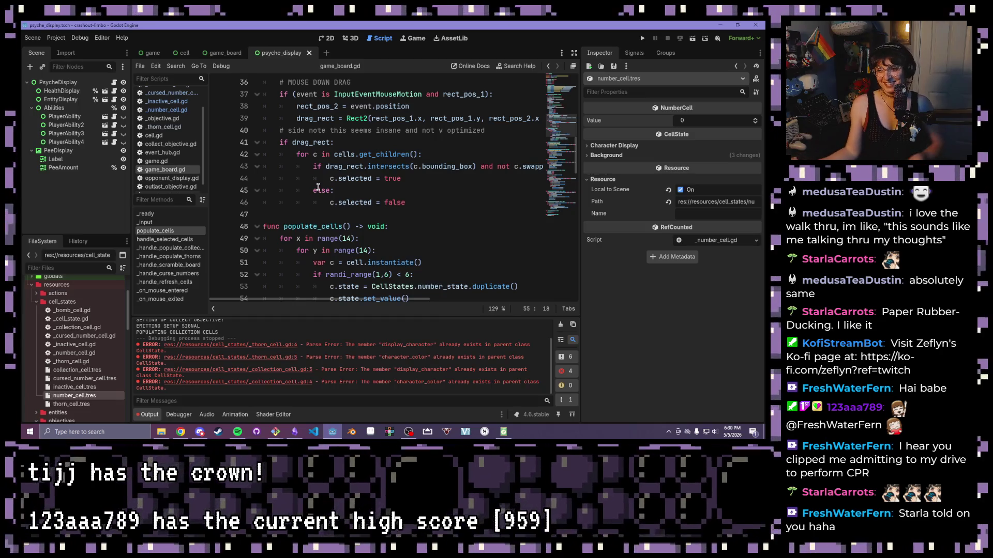
{"action": "left_click", "coordinate": [325, 131]}
{"action": "scroll", "coordinate": [328, 150], "scroll_direction": "up", "scroll_amount": 3}
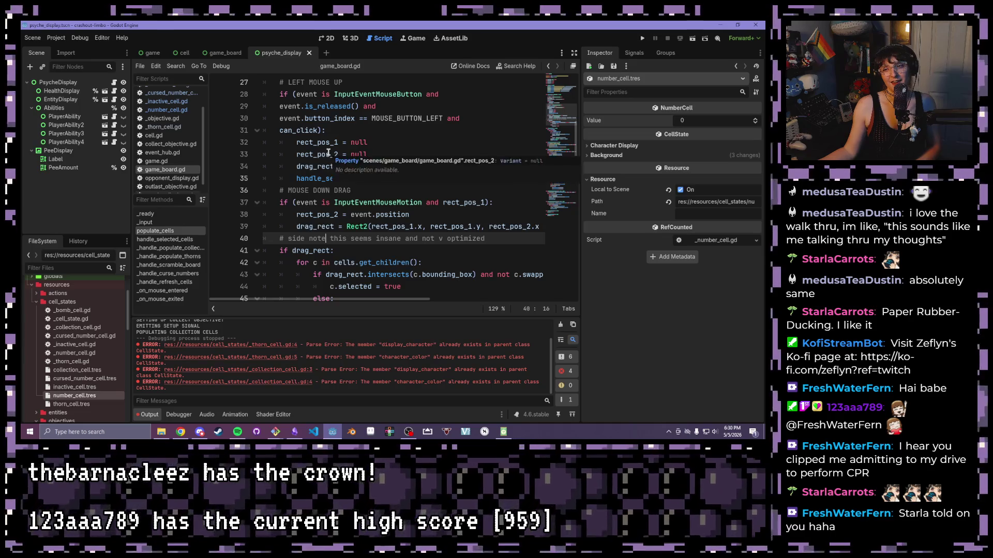
{"action": "scroll", "coordinate": [328, 152], "scroll_direction": "up", "scroll_amount": 2}
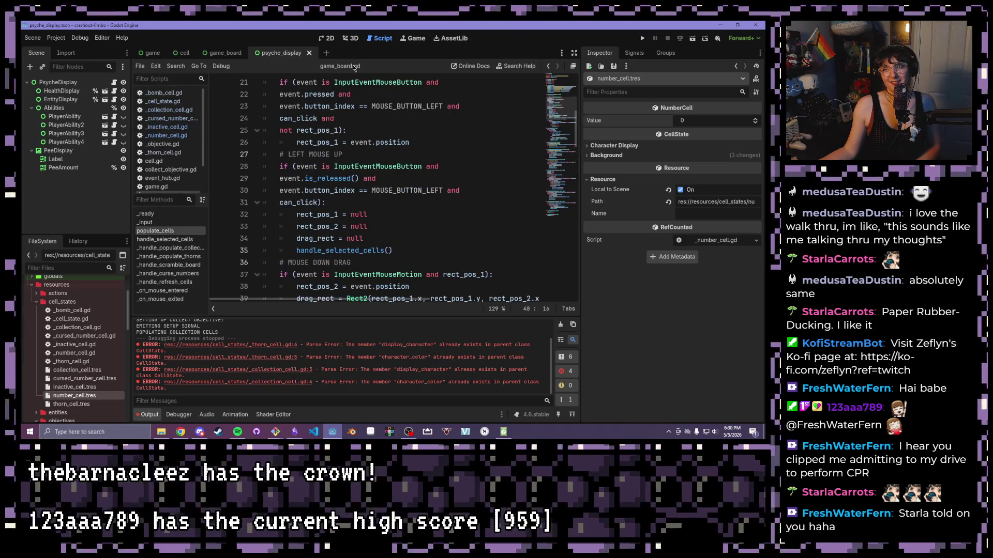
{"action": "scroll", "coordinate": [289, 156], "scroll_direction": "down", "scroll_amount": 3}
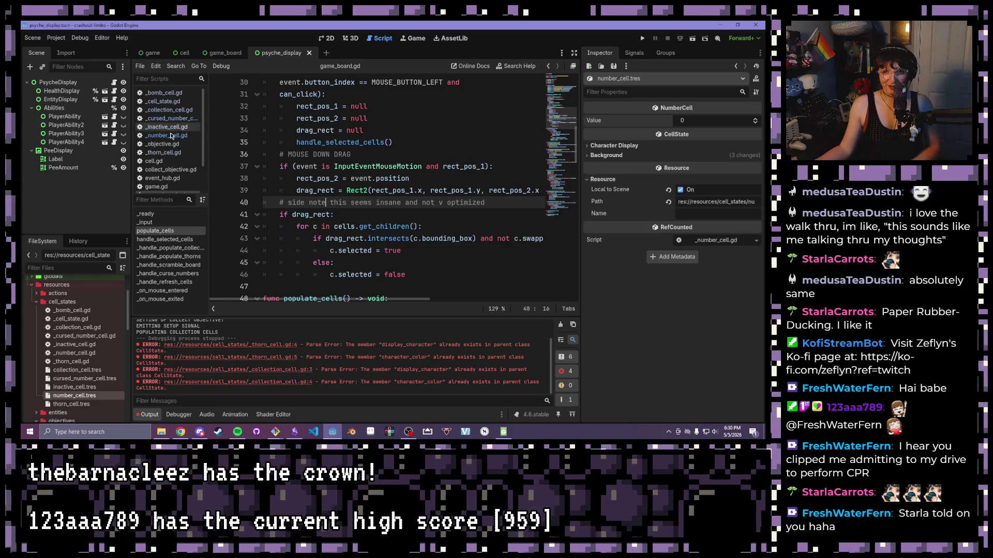
Open _number_cell.gd and select its set_value function.
{"action": "left_click", "coordinate": [171, 135]}
{"action": "mouse_move", "coordinate": [390, 177]}
{"action": "left_mouse_down"}
{"action": "mouse_move", "coordinate": [313, 194]}
{"action": "mouse_move", "coordinate": [236, 143]}
{"action": "left_mouse_up"}
{"action": "left_click_drag", "start_coordinate": [405, 142], "coordinate": [263, 130]}
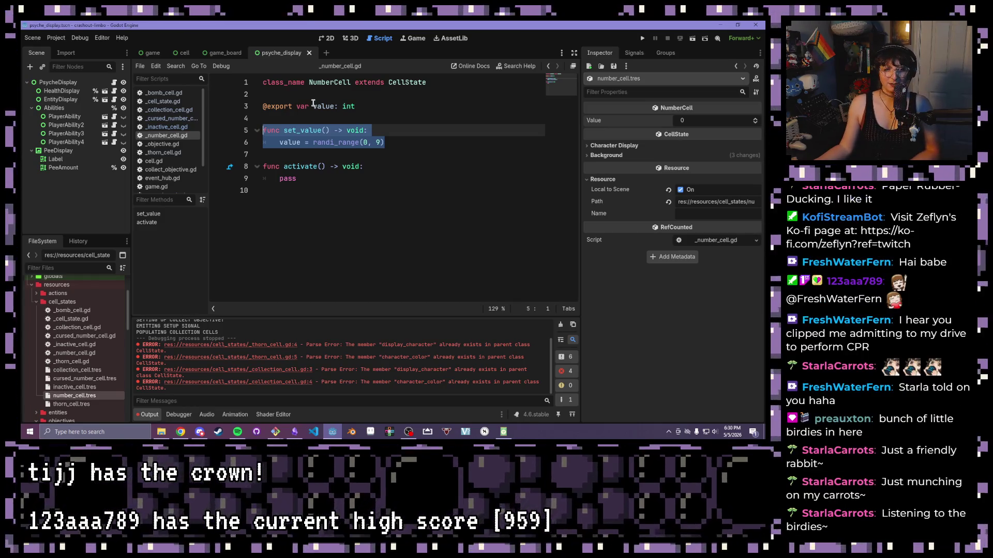
Delete NumberCell's set_value function and its blank lines, then save the script.
{"action": "left_click", "coordinate": [429, 147]}
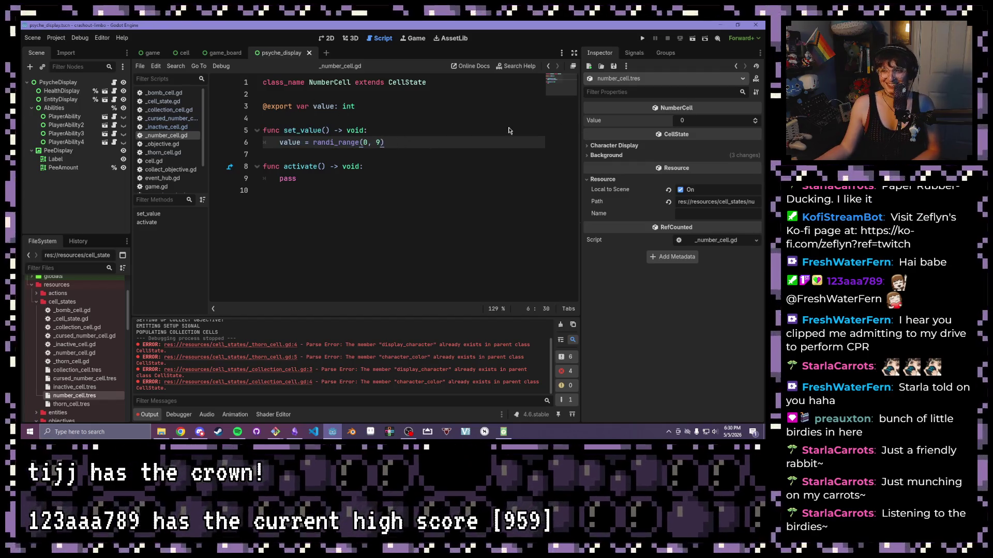
{"action": "mouse_move", "coordinate": [461, 144]}
{"action": "left_mouse_down"}
{"action": "mouse_move", "coordinate": [159, 109]}
{"action": "mouse_move", "coordinate": [169, 130]}
{"action": "left_mouse_up"}
{"action": "key", "text": "BackSpace"}
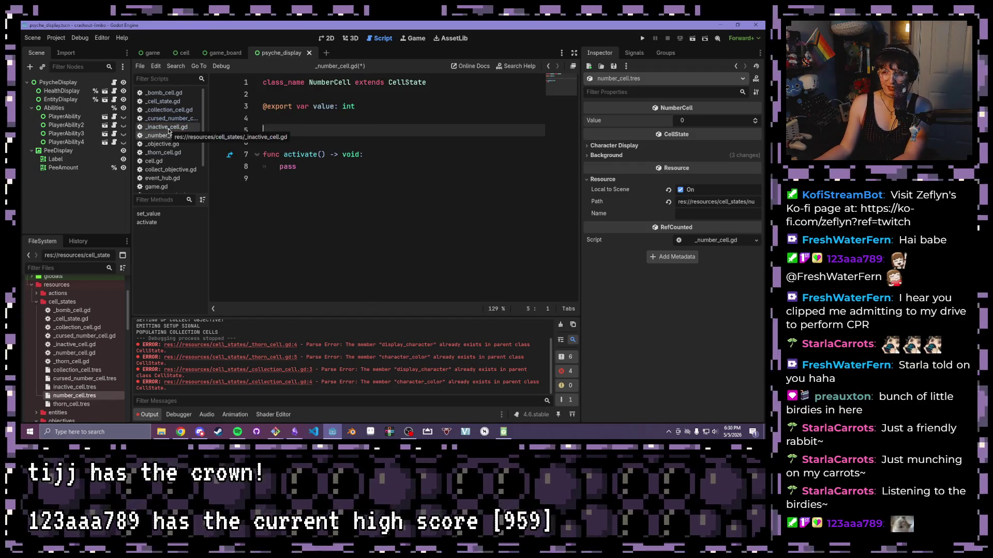
{"action": "key", "text": "BackSpace"}
{"action": "key", "text": "BackSpace"}
{"action": "key", "text": "ctrl+s"}
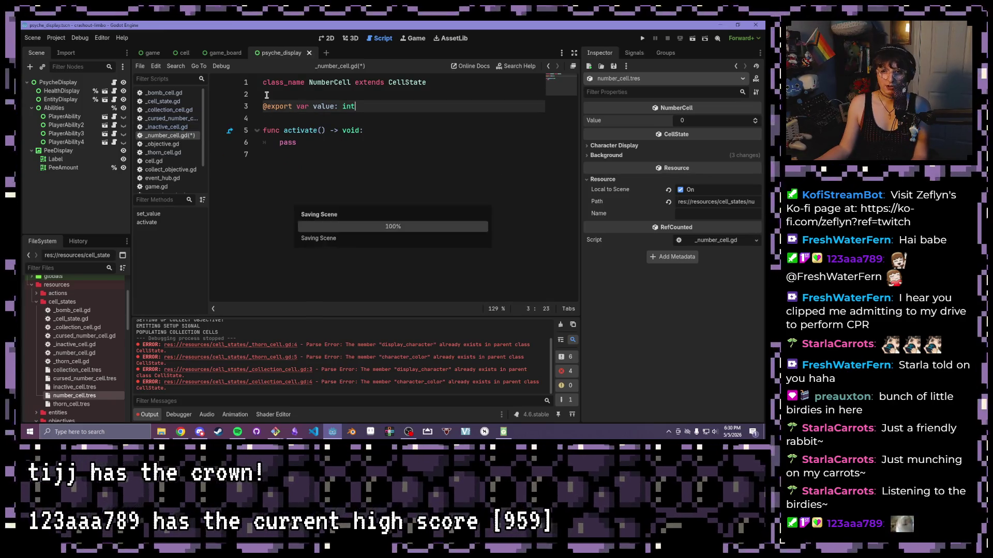
Look at _objective.gd, then return to game_board.gd.
{"action": "left_click", "coordinate": [167, 144]}
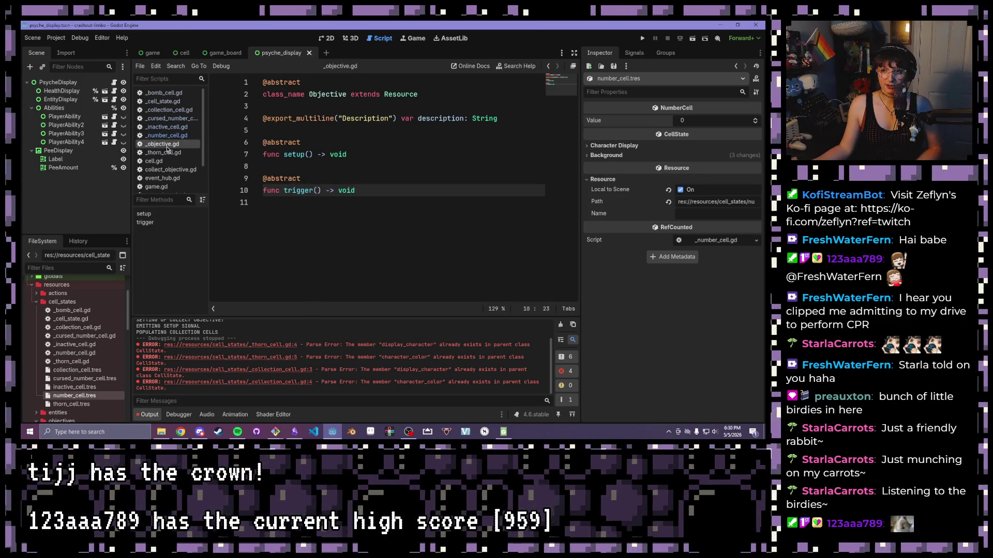
{"action": "scroll", "coordinate": [151, 132], "scroll_direction": "down", "scroll_amount": 1}
{"action": "scroll", "coordinate": [151, 132], "scroll_direction": "down", "scroll_amount": 1}
{"action": "left_click", "coordinate": [163, 170]}
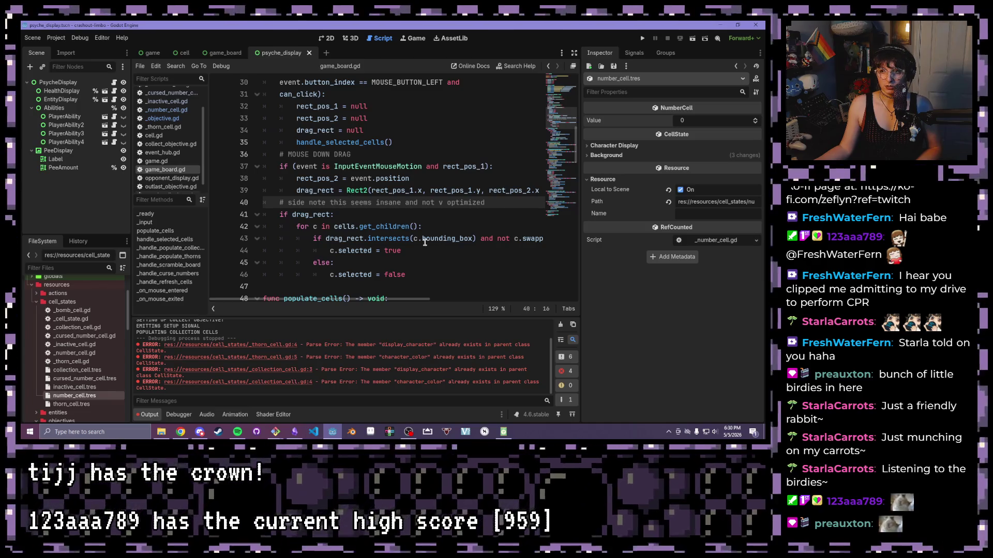
Change line 54 to c.state.value = randi_range(0, 9), save, and run the game.
{"action": "left_click", "coordinate": [155, 231]}
{"action": "scroll", "coordinate": [395, 235], "scroll_direction": "down", "scroll_amount": 1}
{"action": "mouse_move", "coordinate": [410, 228]}
{"action": "left_mouse_down"}
{"action": "mouse_move", "coordinate": [336, 227]}
{"action": "mouse_move", "coordinate": [361, 226]}
{"action": "left_mouse_up"}
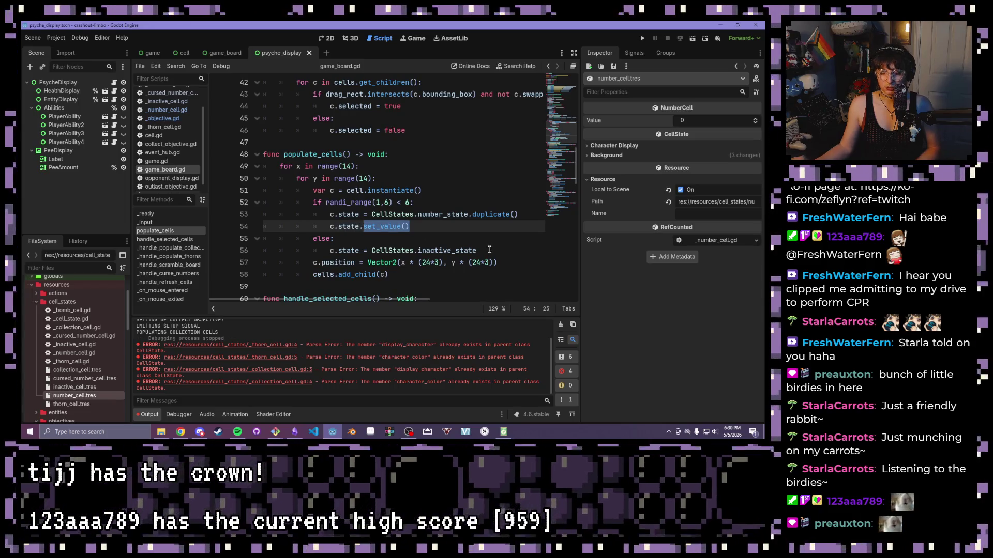
{"action": "type", "text": "value = "}
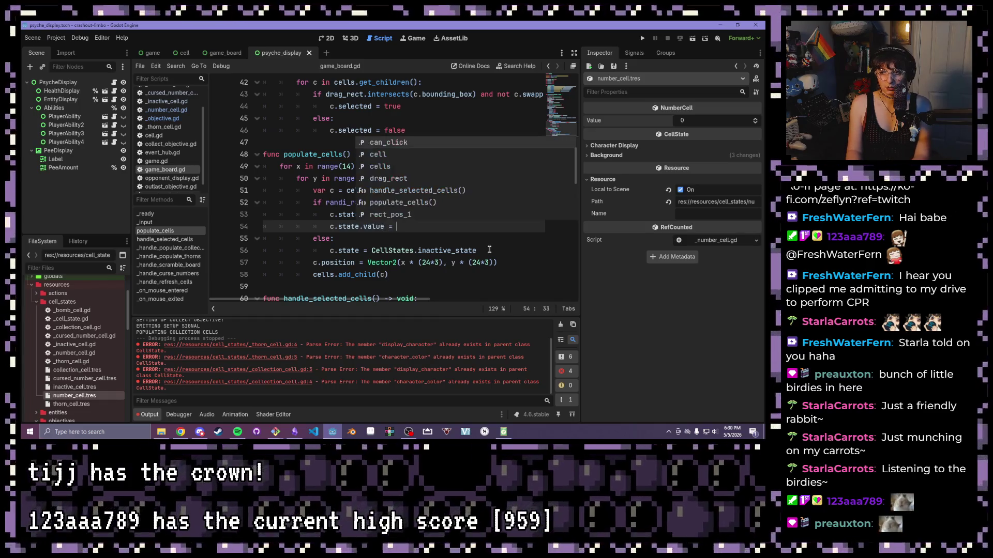
{"action": "type", "text": "randi_"}
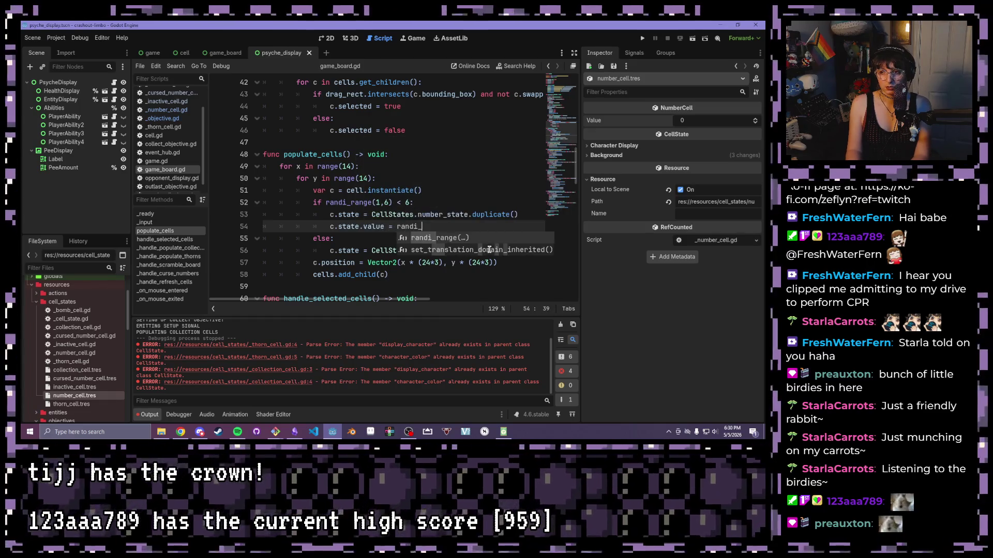
{"action": "type", "text": "range"}
{"action": "key", "text": "Return"}
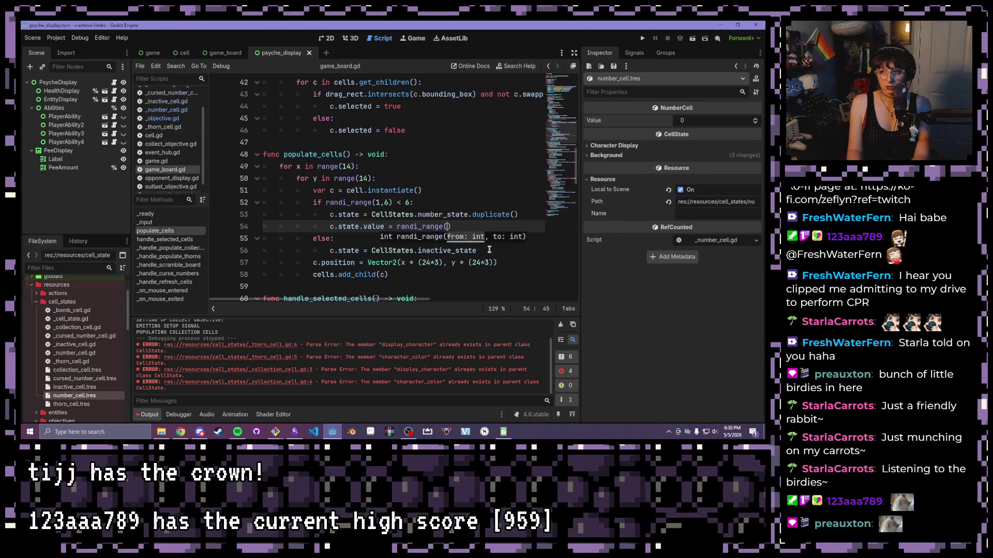
{"action": "type", "text": "0,"}
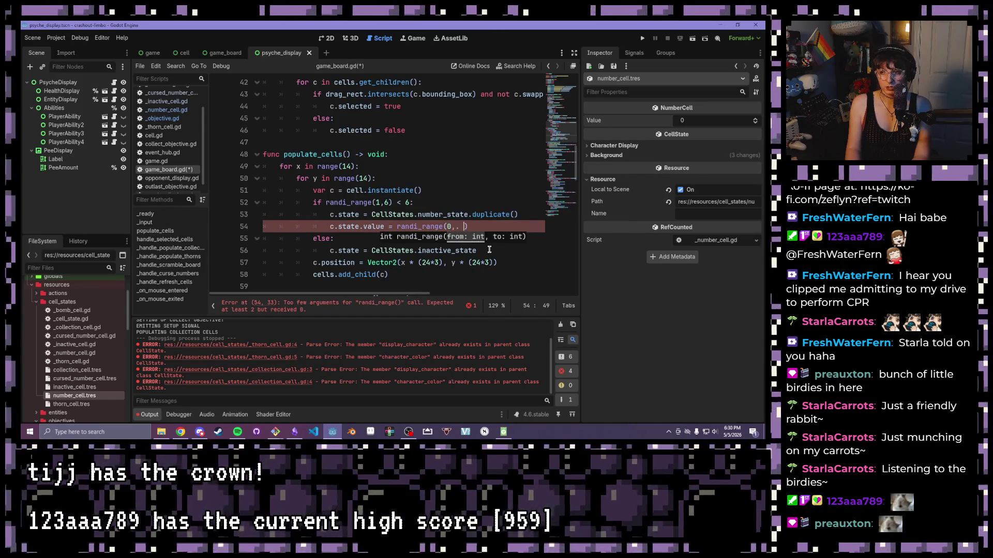
{"action": "type", "text": " 0"}
{"action": "key", "text": "ctrl+s"}
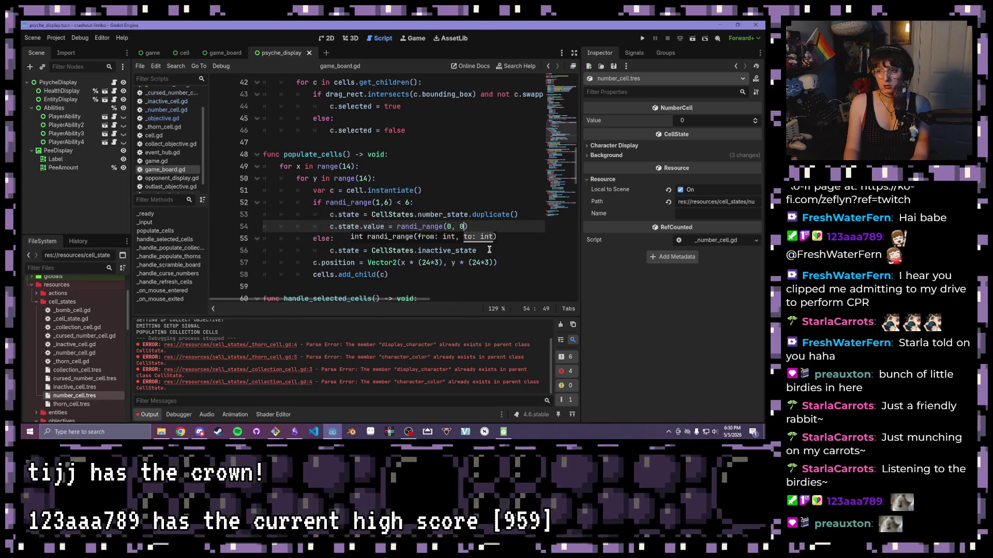
{"action": "key", "text": "BackSpace"}
{"action": "type", "text": "9"}
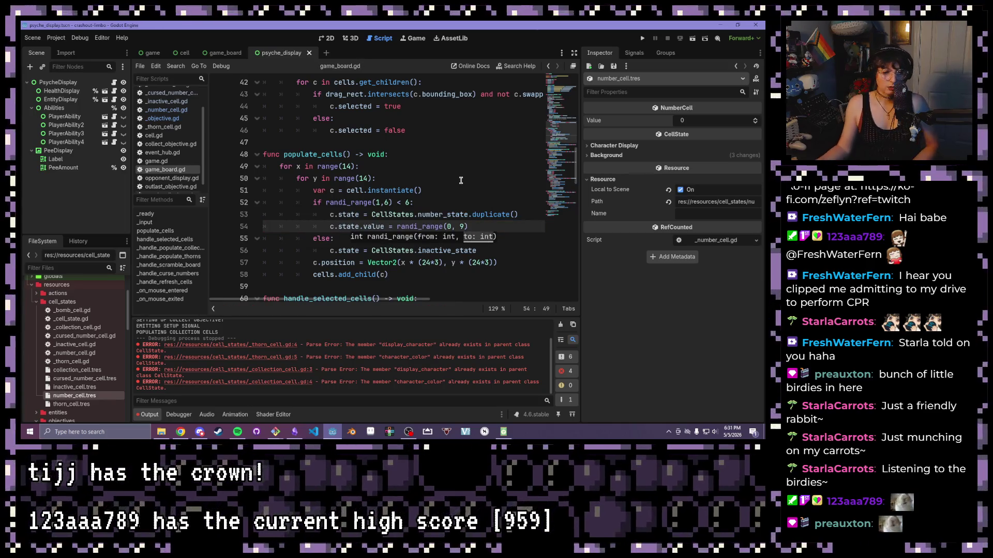
{"action": "left_click", "coordinate": [461, 180]}
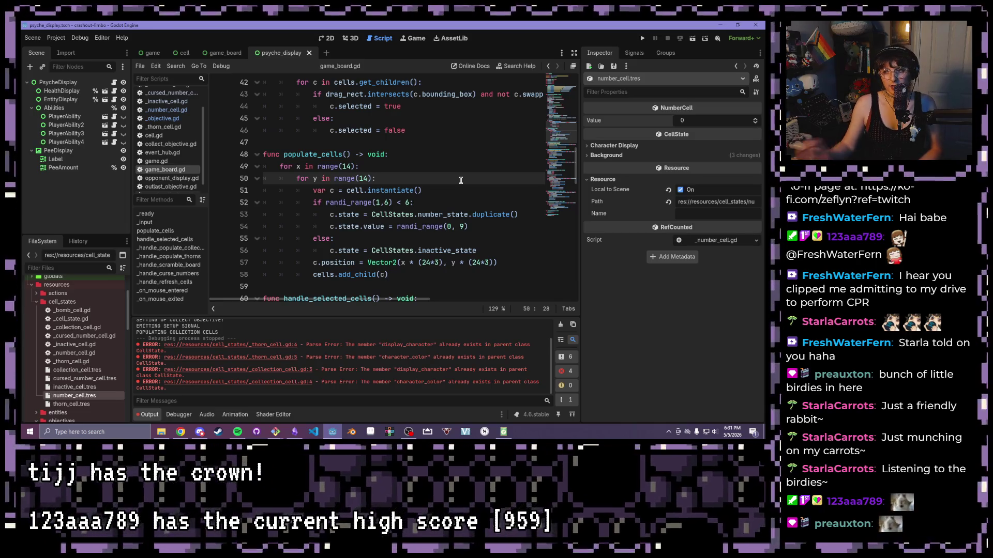
{"action": "left_click", "coordinate": [642, 37]}
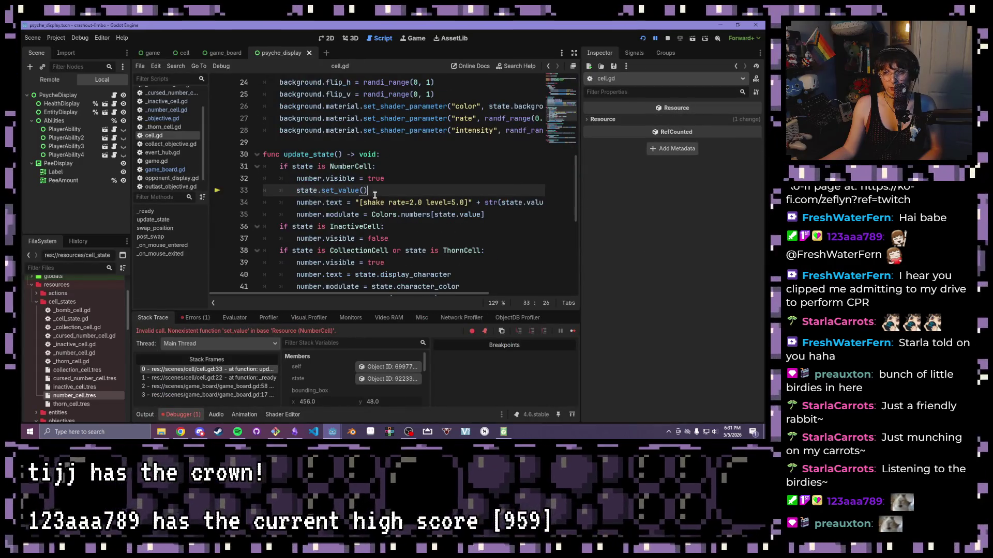
In cell.gd, replace line 33's state.set_value() with value = randi_range(0, 9).
{"action": "left_click", "coordinate": [368, 191]}
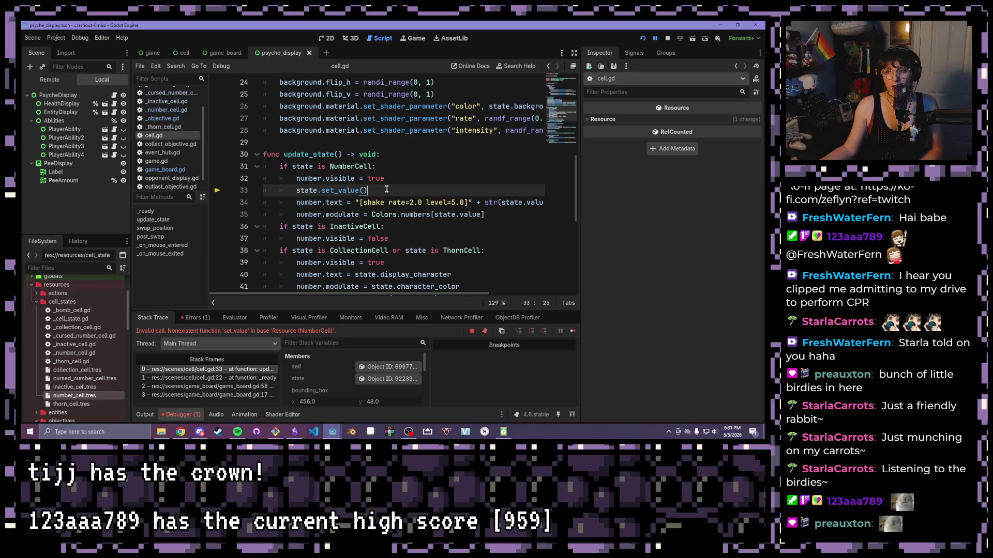
{"action": "left_click", "coordinate": [322, 191], "text": "shift"}
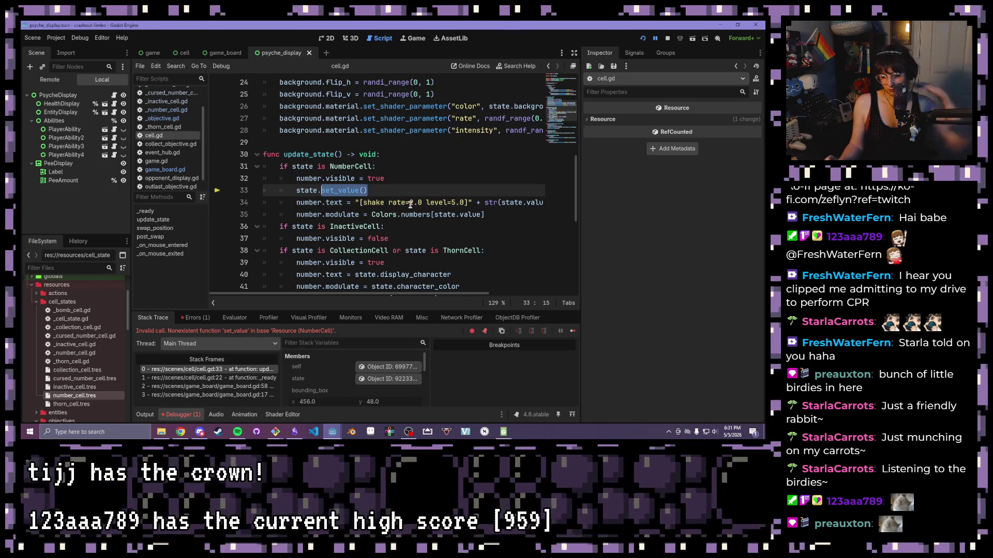
{"action": "type", "text": "value = randi_range"}
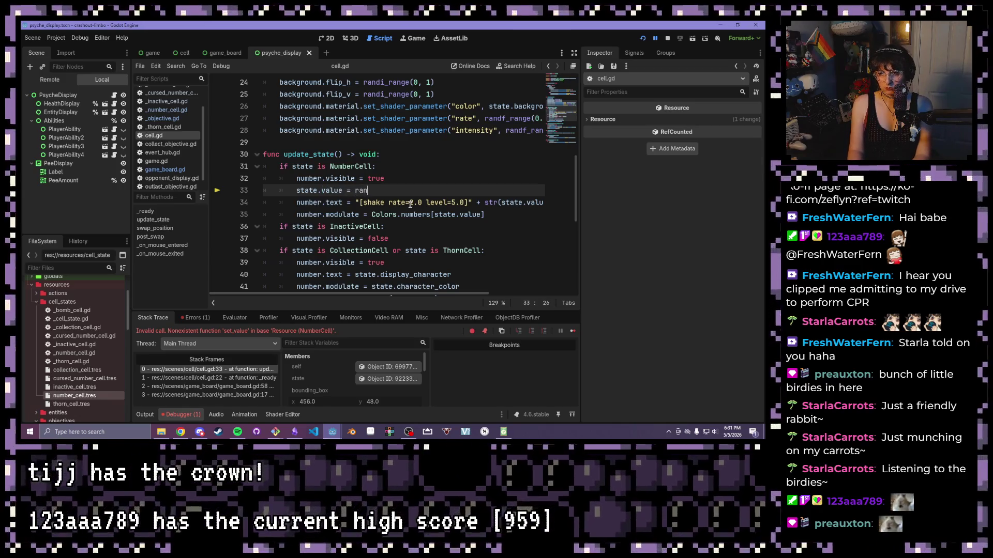
{"action": "type", "text": "(0"}
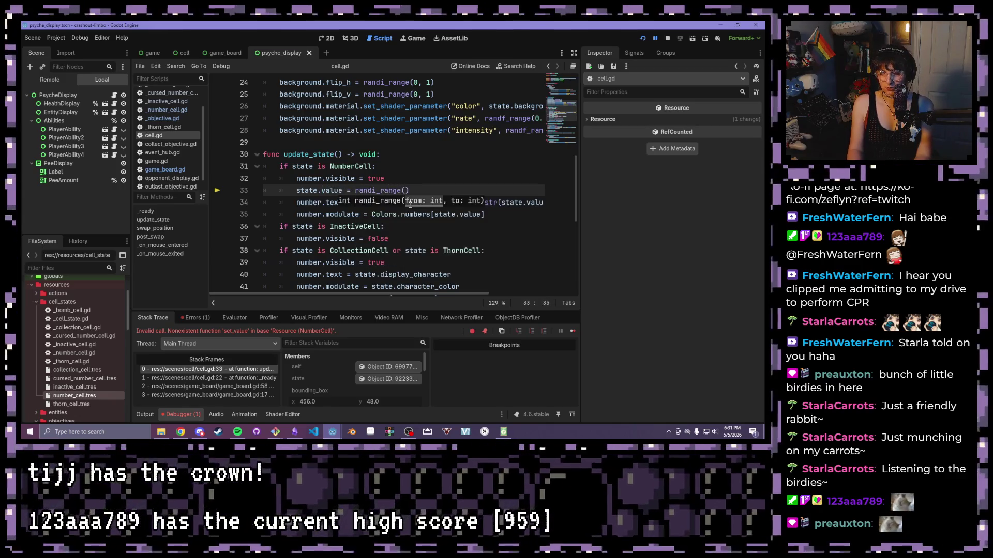
{"action": "type", "text": ", 9"}
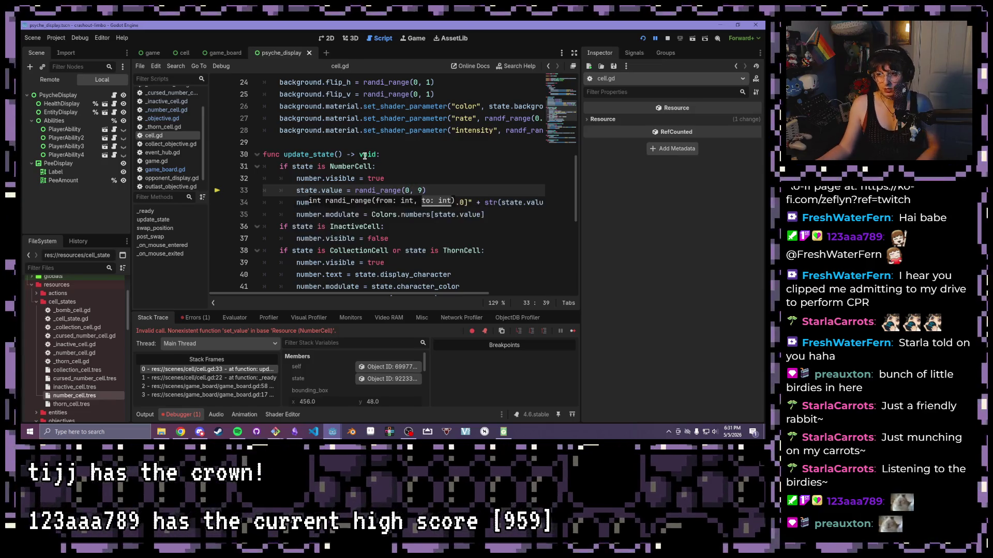
{"action": "left_click", "coordinate": [362, 154]}
{"action": "left_click_drag", "start_coordinate": [486, 214], "coordinate": [236, 201]}
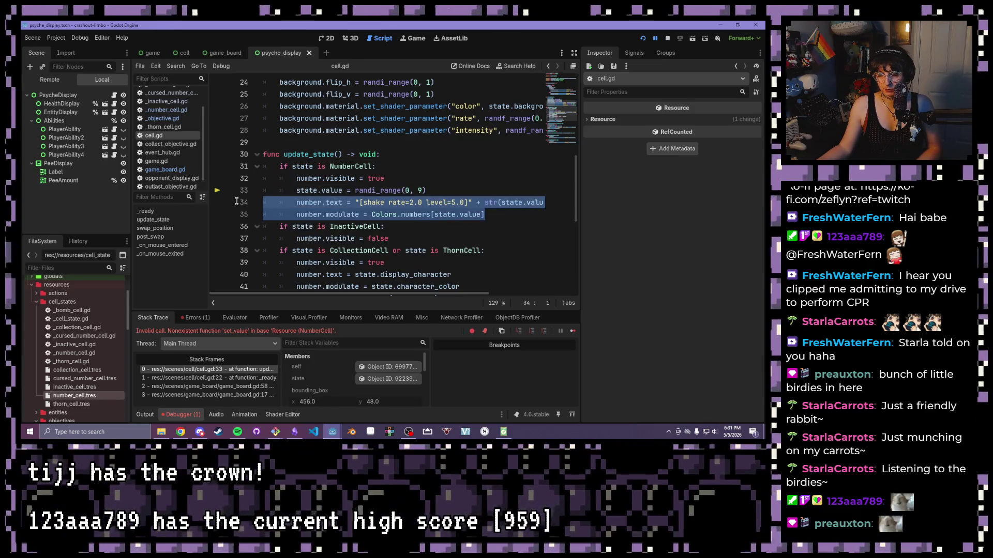
{"action": "left_click", "coordinate": [388, 202]}
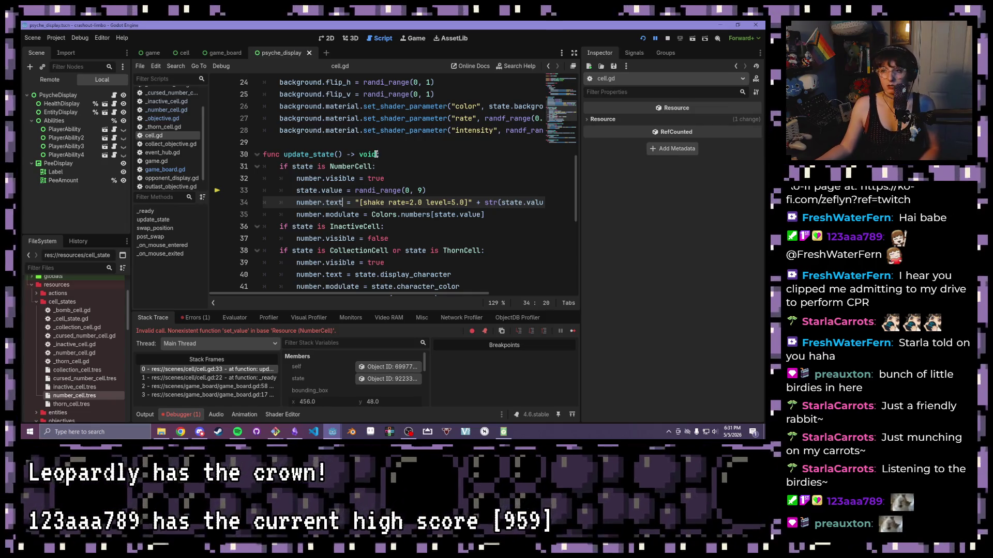
Revert cell.gd line 33 back to the state.set_value() call.
{"action": "left_click_drag", "start_coordinate": [442, 190], "coordinate": [317, 178]}
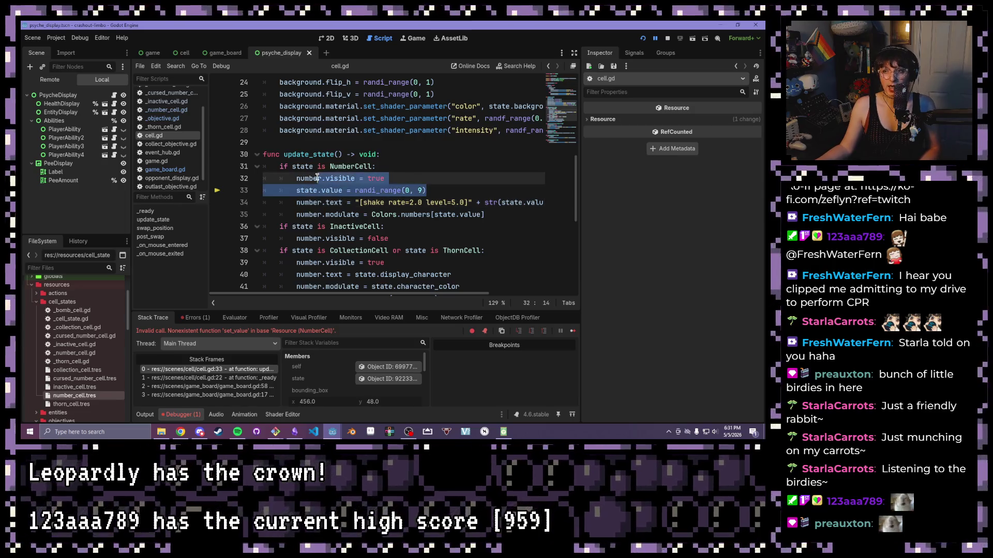
{"action": "left_click", "coordinate": [321, 190]}
{"action": "double_click", "coordinate": [305, 190]}
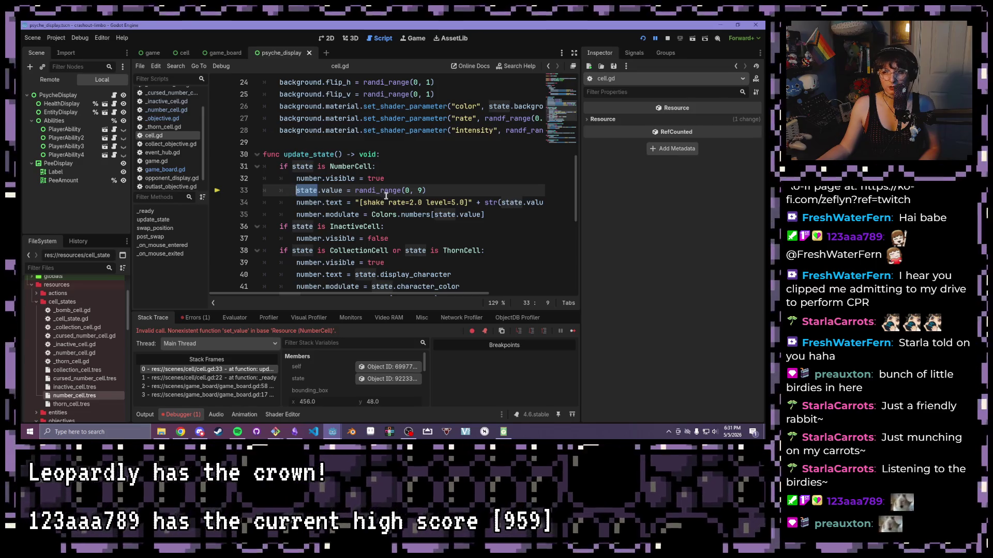
{"action": "left_click_drag", "start_coordinate": [406, 191], "coordinate": [439, 191]}
{"action": "mouse_move", "coordinate": [321, 189]}
{"action": "left_mouse_down"}
{"action": "mouse_move", "coordinate": [354, 190]}
{"action": "mouse_move", "coordinate": [321, 189]}
{"action": "left_mouse_up"}
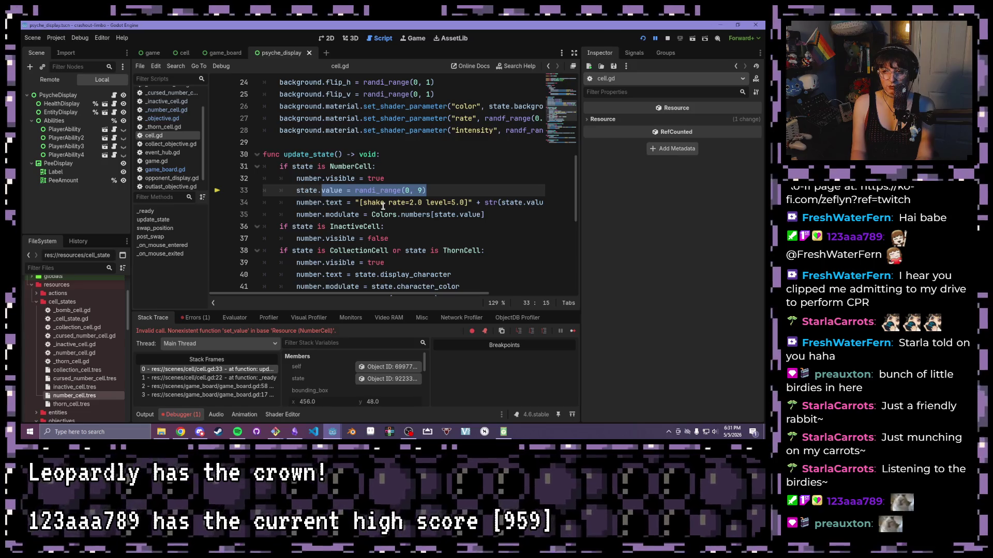
{"action": "type", "text": "upda"}
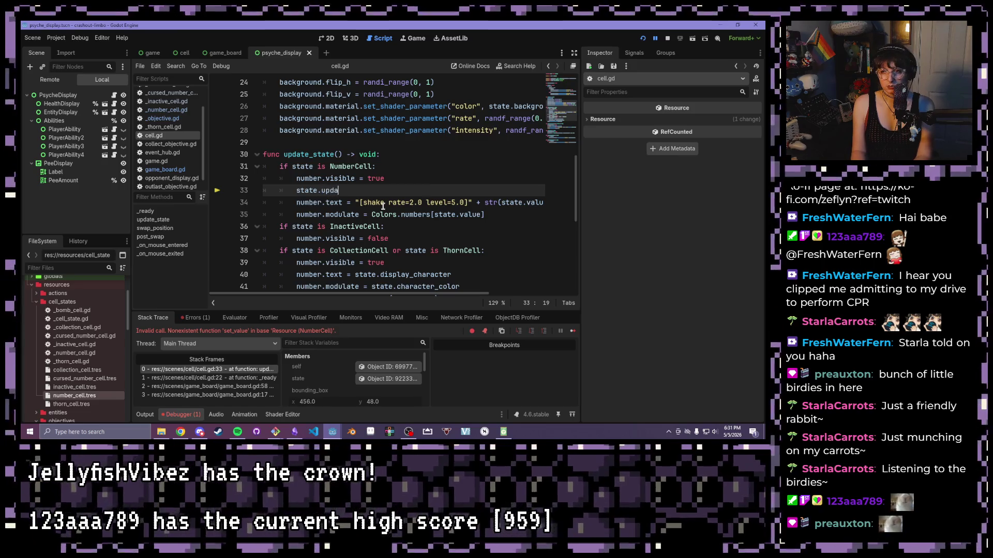
{"action": "type", "text": "set_v"}
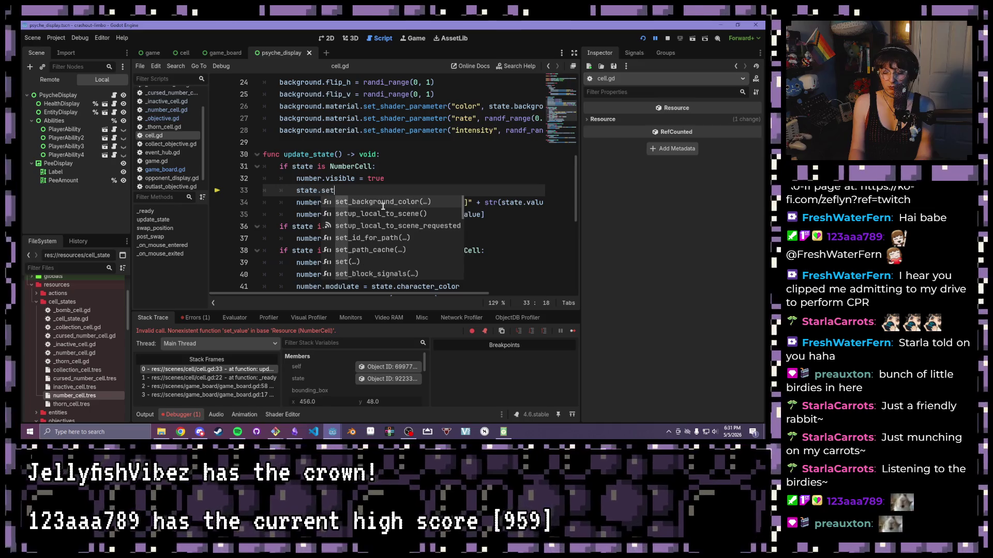
{"action": "key", "text": "Return"}
{"action": "type", "text": ")"}
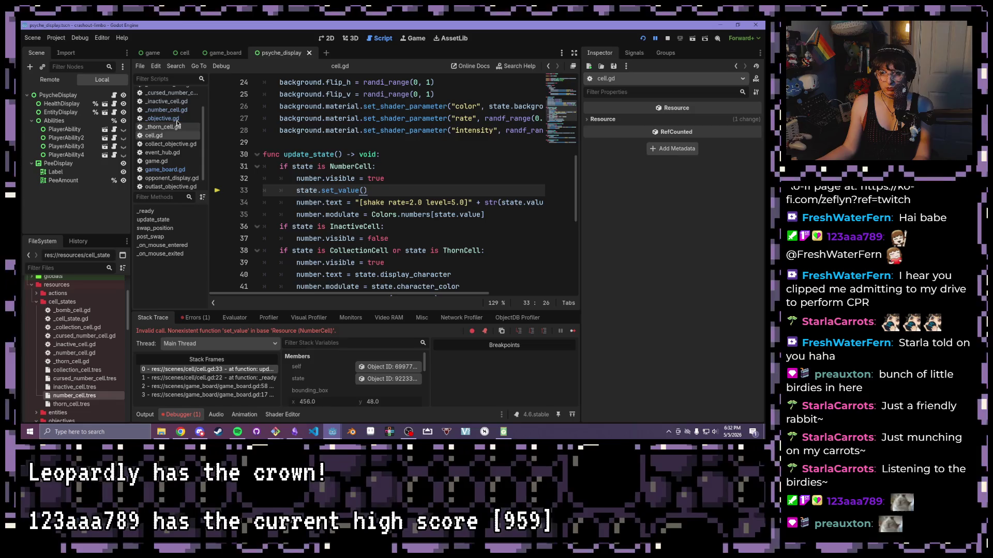
{"action": "left_click", "coordinate": [165, 109]}
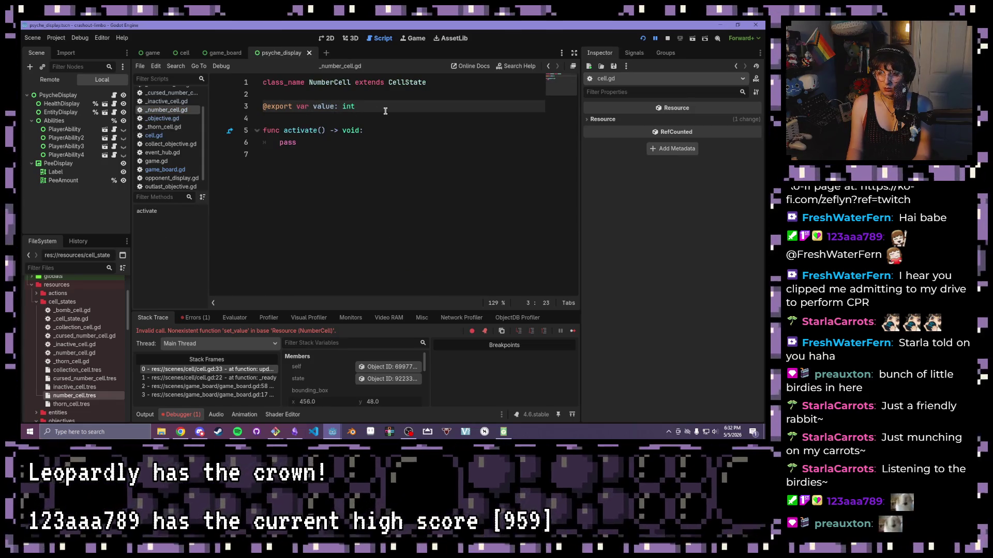
Add a func set_value() -> void: declaration below value in NumberCell.
{"action": "key", "text": "Return"}
{"action": "key", "text": "Return"}
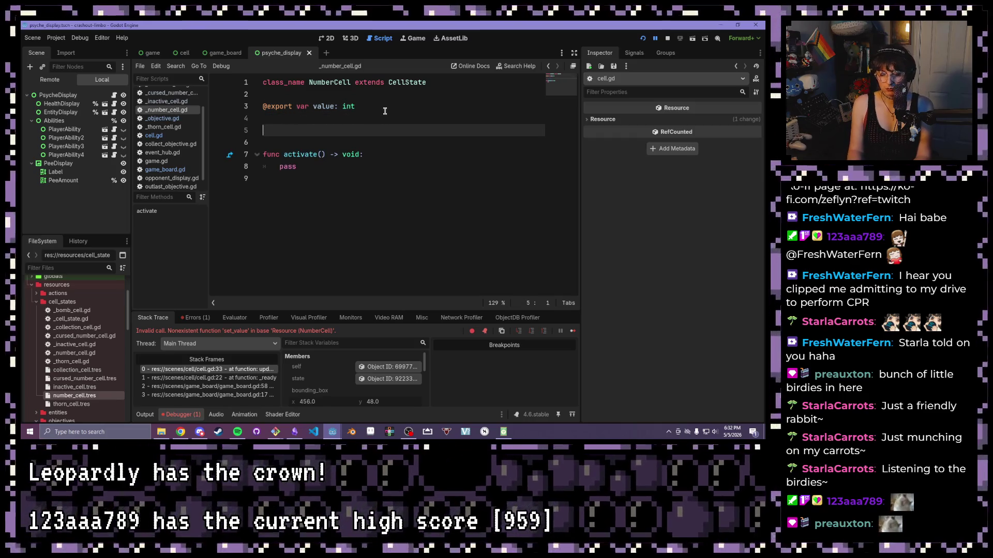
{"action": "type", "text": "func "}
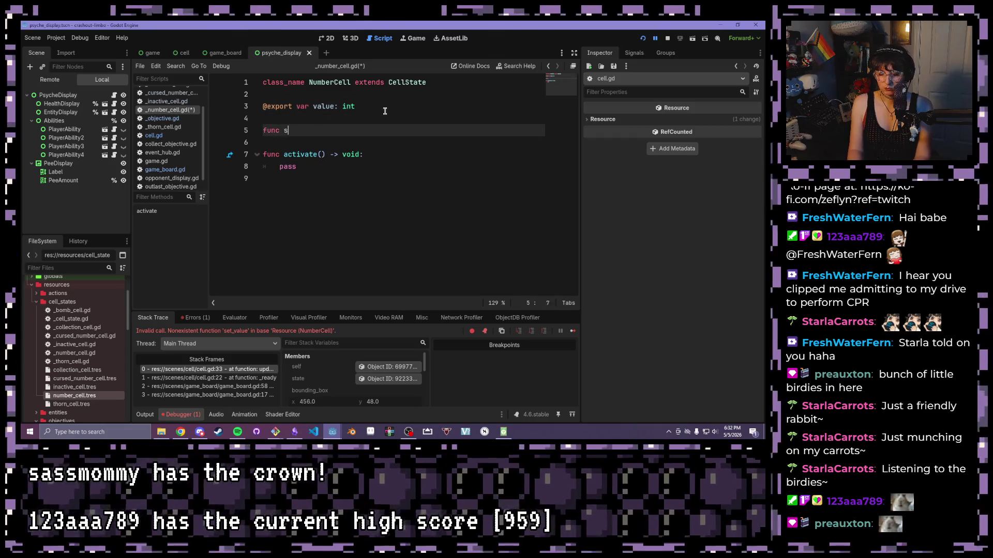
{"action": "type", "text": "set_value():"}
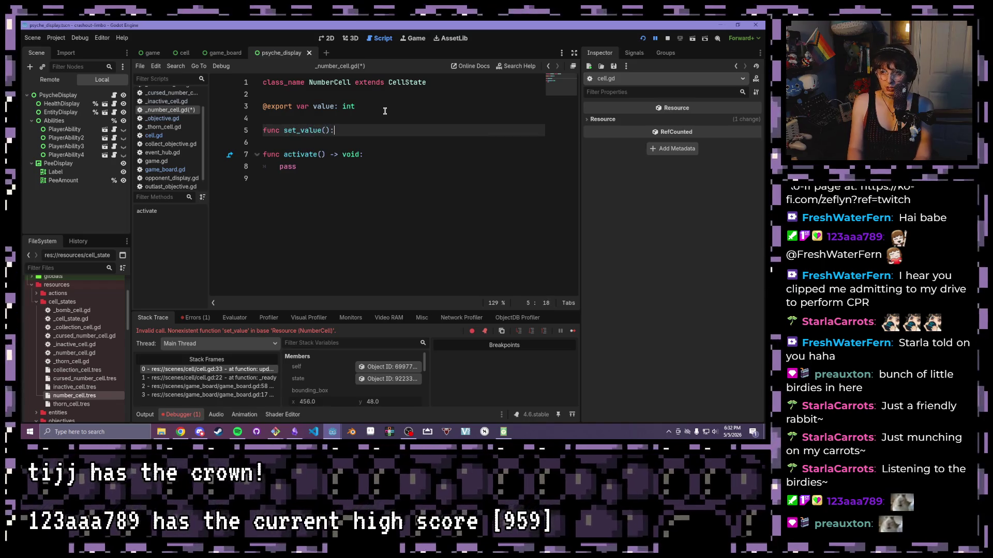
{"action": "key", "text": "Return"}
{"action": "left_click", "coordinate": [329, 130]}
{"action": "type", "text": "> void:"}
{"action": "key", "text": "Return"}
{"action": "key", "text": "Down"}
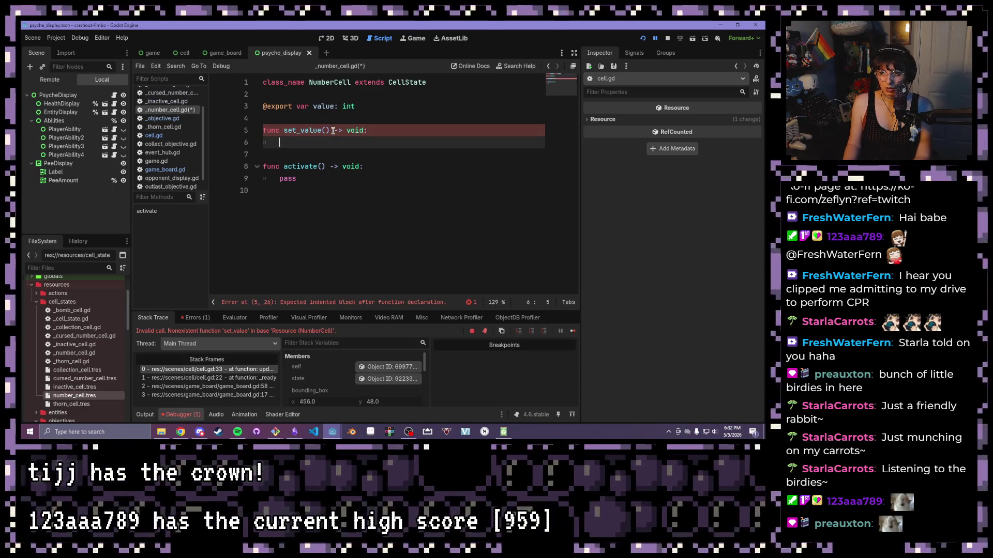
Fill set_value with value = randi_range(0,9) and display_character = str(value), then save.
{"action": "type", "text": "value = randi("}
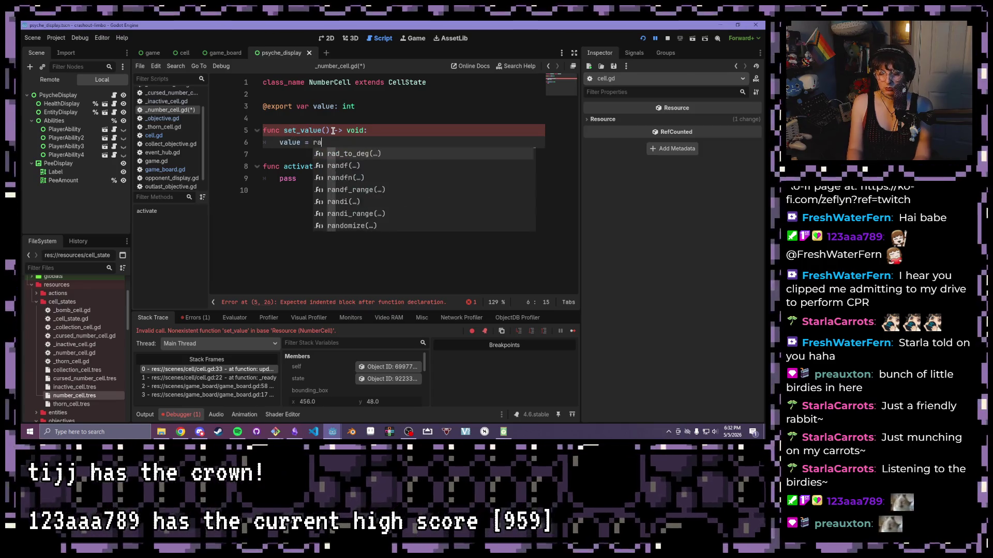
{"action": "key", "text": "BackSpace"}
{"action": "type", "text": "_range("}
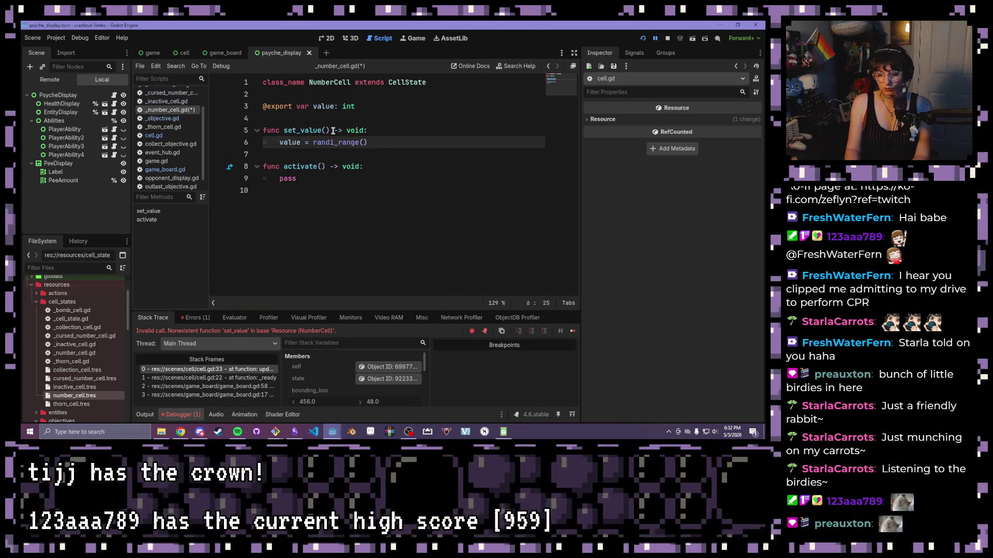
{"action": "type", "text": "0,9"}
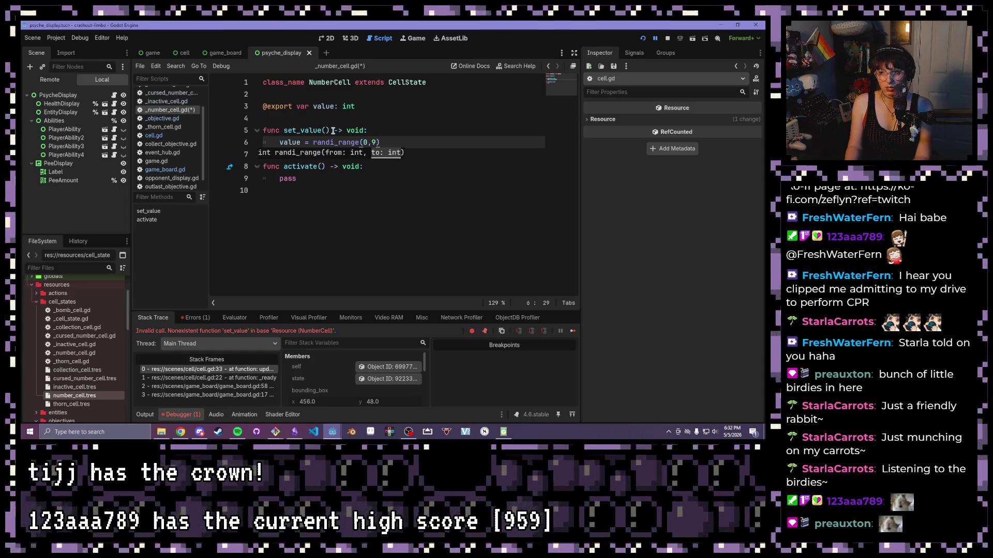
{"action": "key", "text": "Return"}
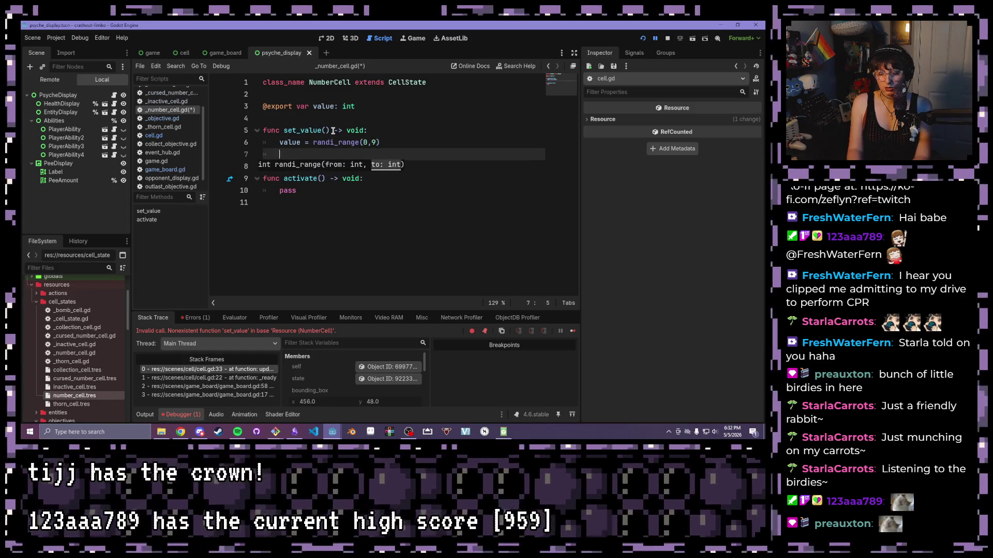
{"action": "type", "text": "di"}
{"action": "key", "text": "Return"}
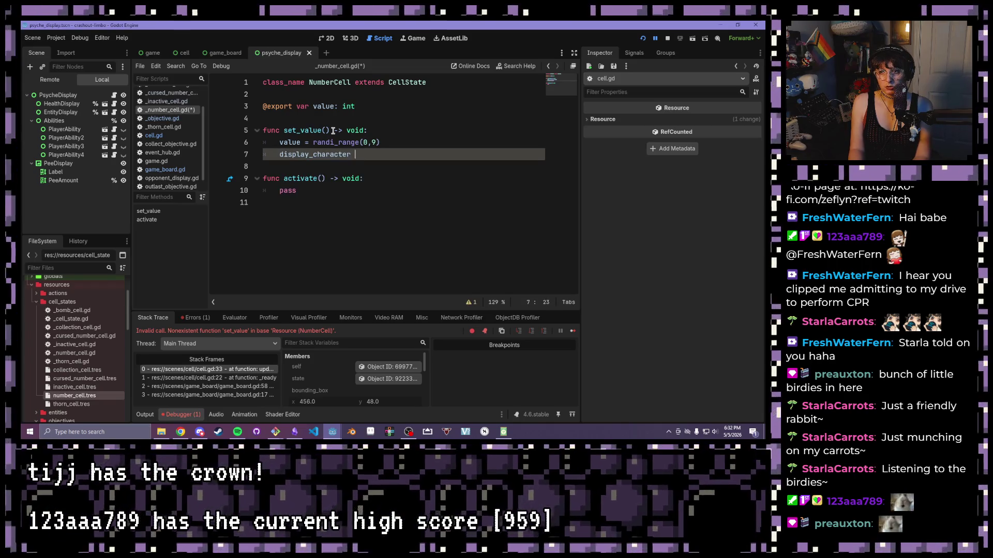
{"action": "type", "text": "= str(value"}
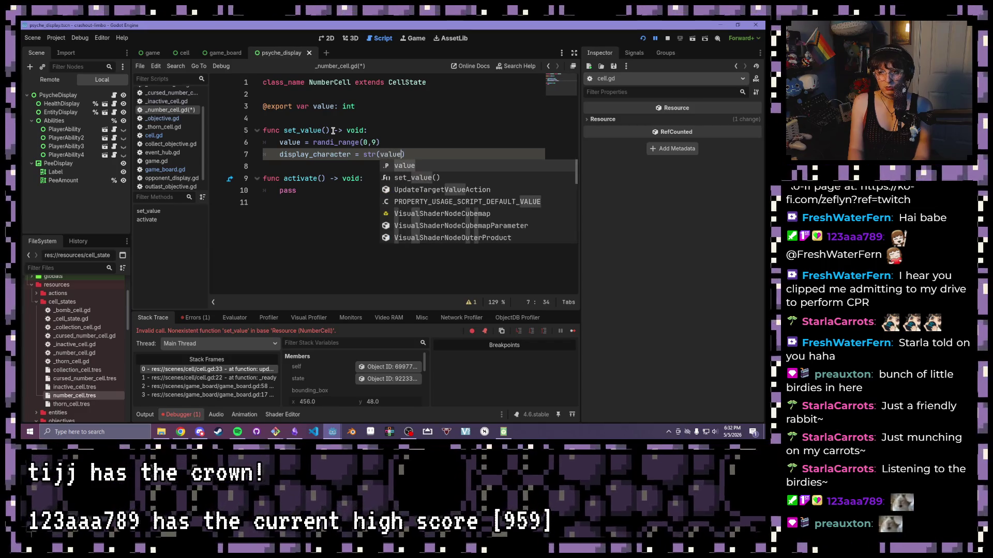
{"action": "key", "text": "Return"}
{"action": "key", "text": "Return"}
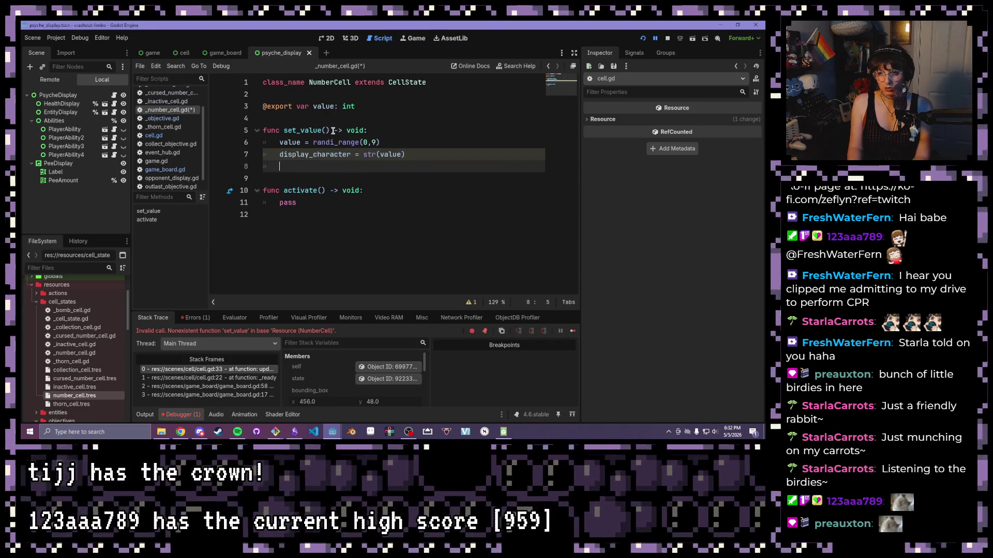
{"action": "key", "text": "ctrl+s"}
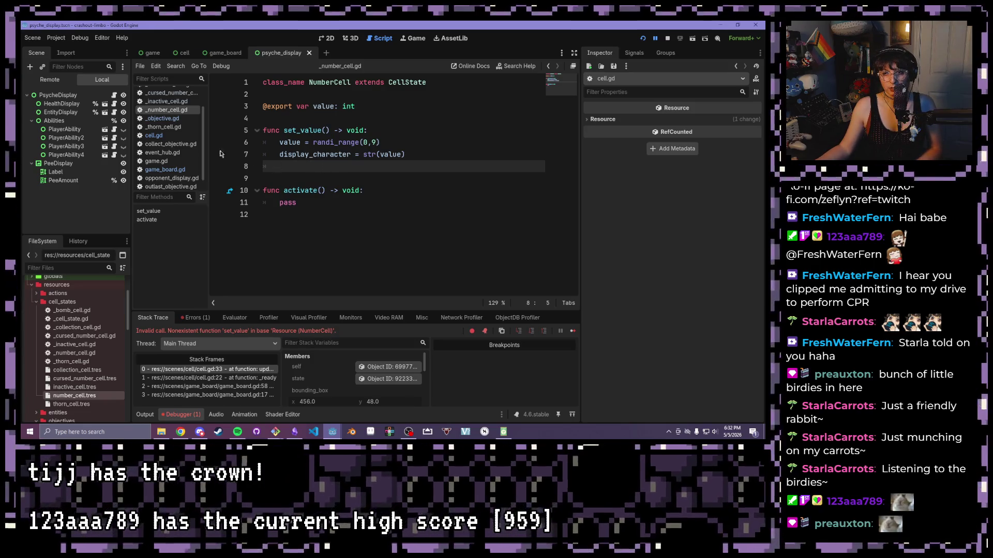
Replace line 54's value = randi_range(0, 9) in game_board.gd with set_value(), then run the game.
{"action": "left_click", "coordinate": [171, 172]}
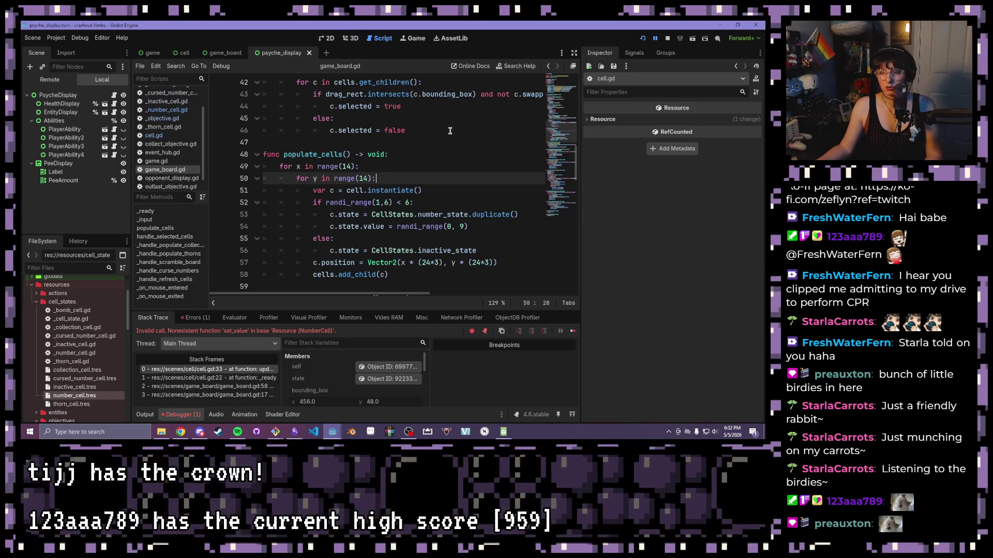
{"action": "left_click_drag", "start_coordinate": [468, 227], "coordinate": [361, 228]}
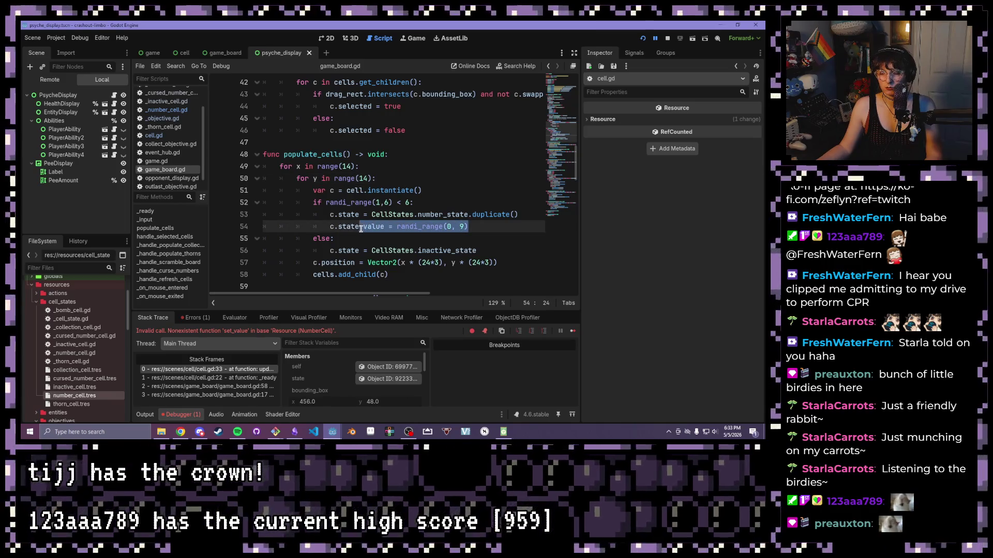
{"action": "type", "text": "set"}
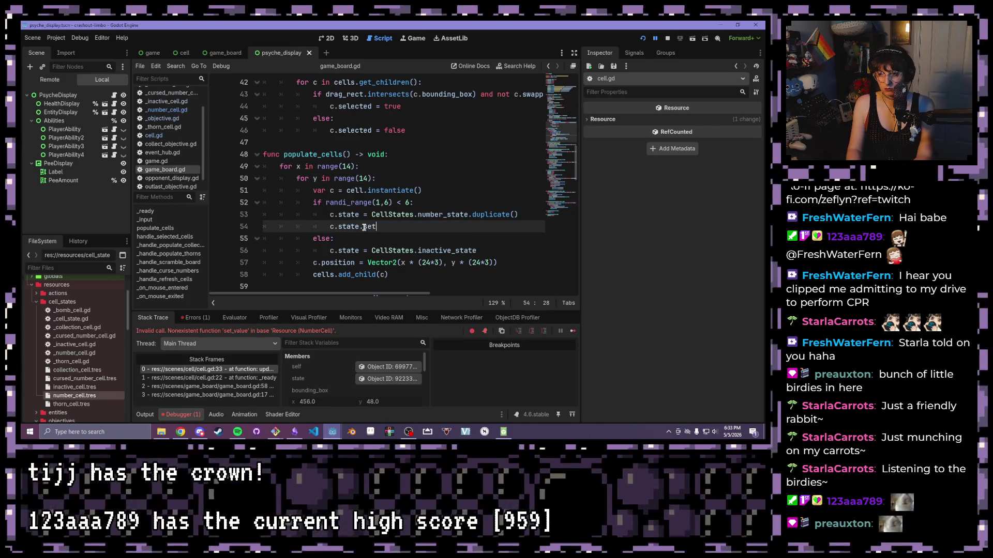
{"action": "type", "text": "_value("}
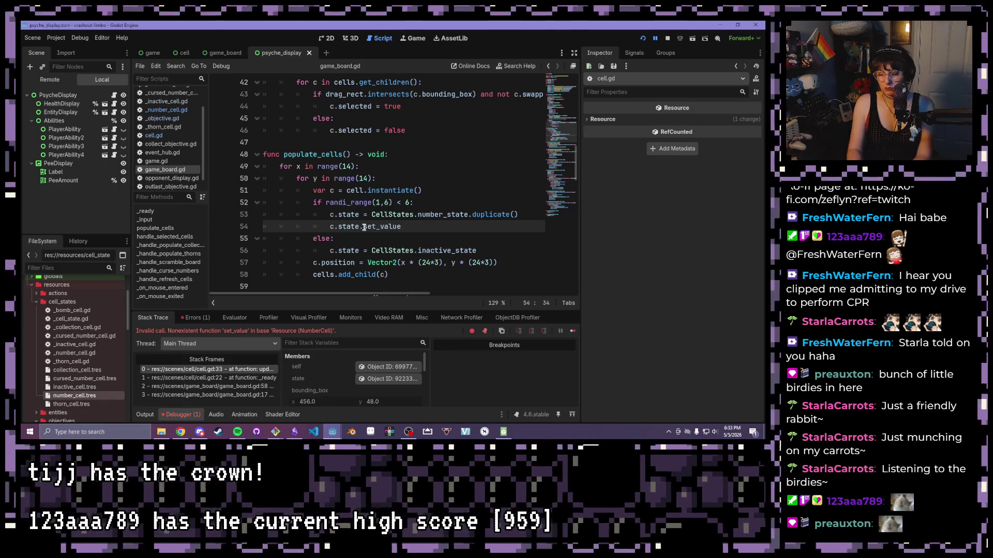
{"action": "left_click", "coordinate": [642, 38]}
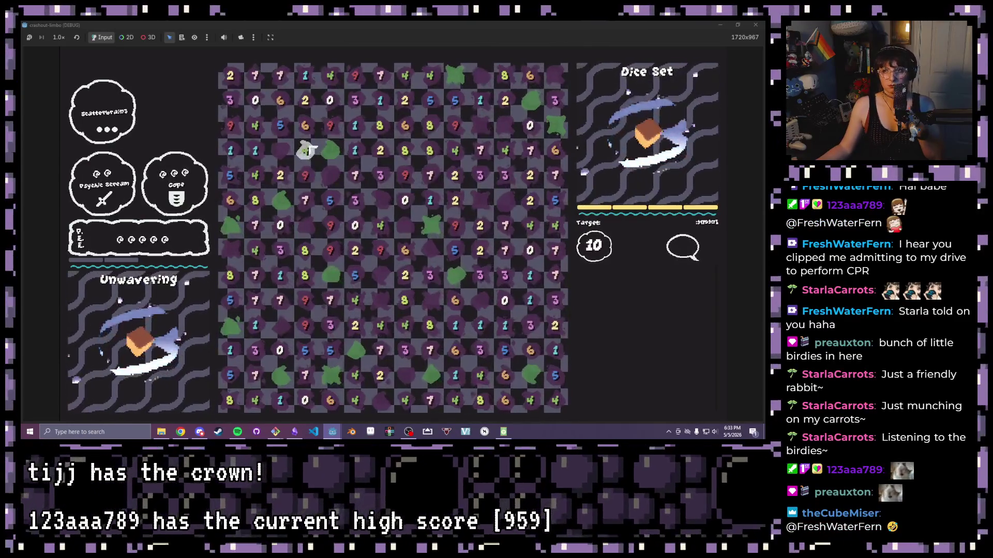
{"action": "left_click", "coordinate": [756, 25]}
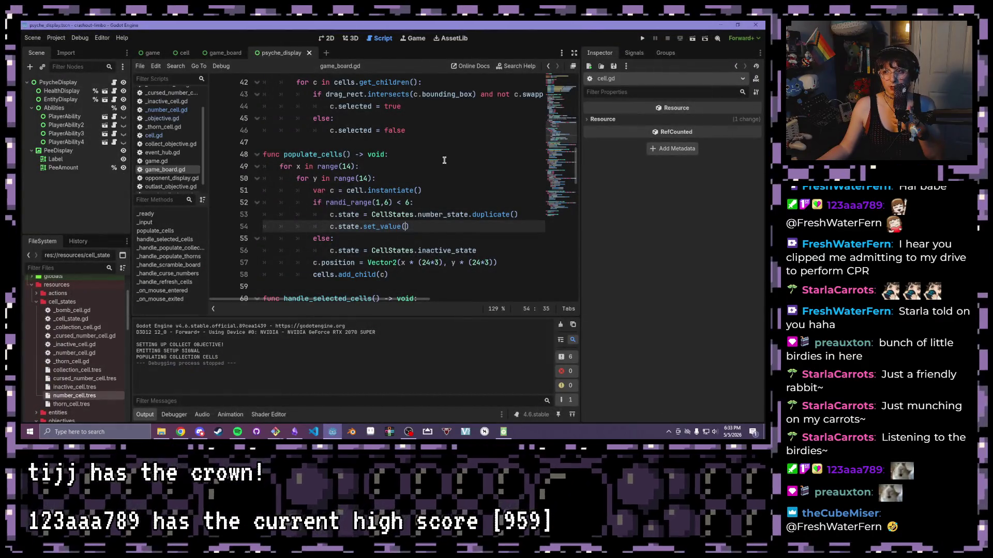
{"action": "left_click", "coordinate": [423, 226]}
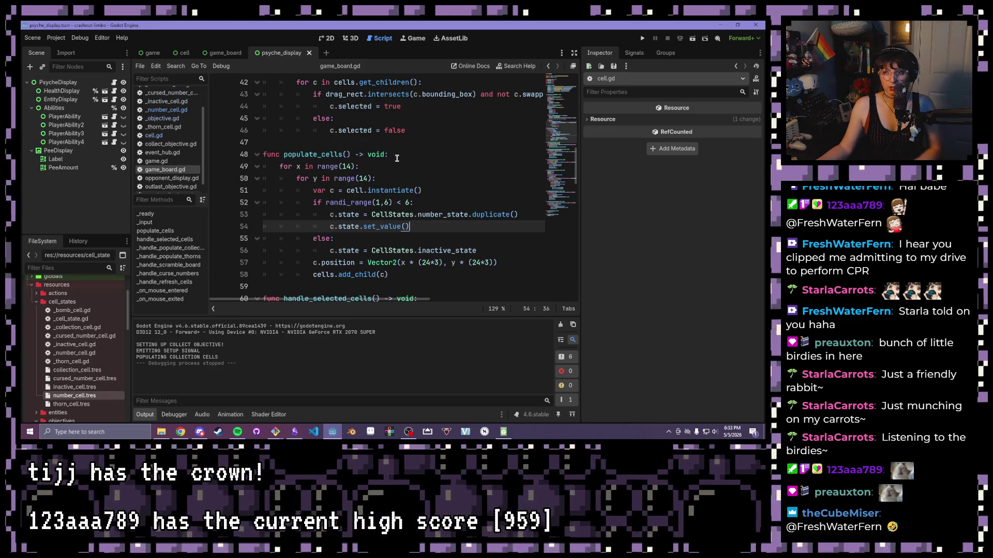
{"action": "left_click", "coordinate": [173, 109]}
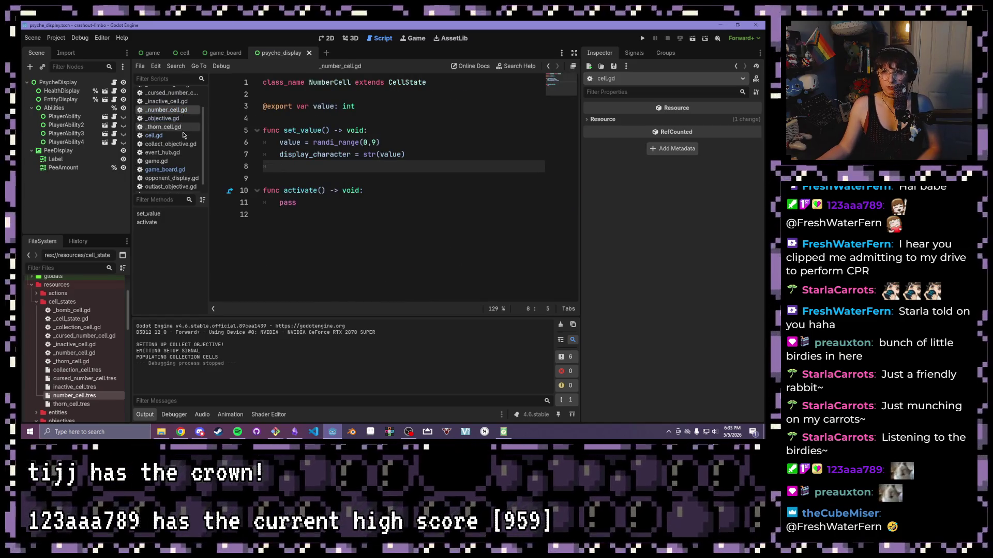
{"action": "left_click", "coordinate": [168, 169]}
{"action": "scroll", "coordinate": [367, 183], "scroll_direction": "down", "scroll_amount": 2}
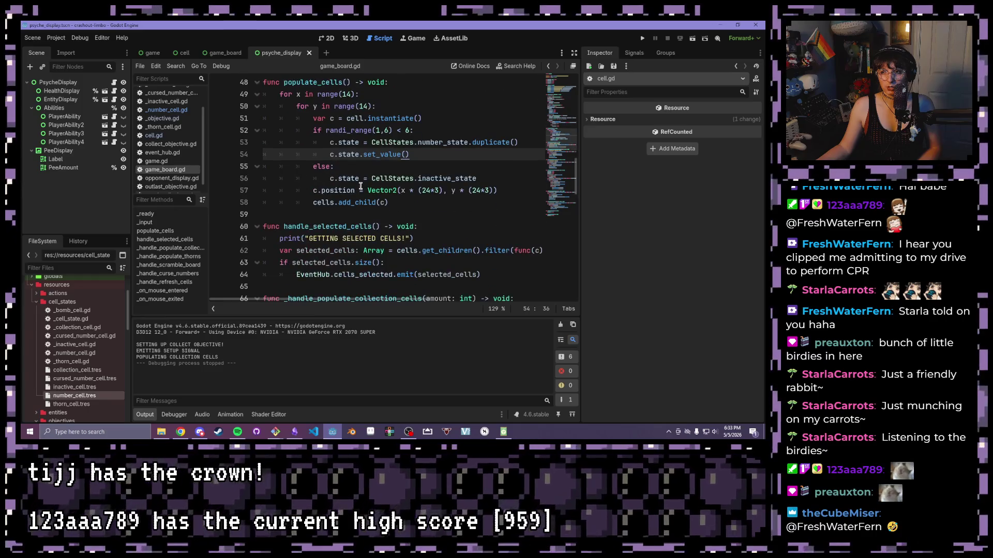
{"action": "left_click", "coordinate": [160, 137]}
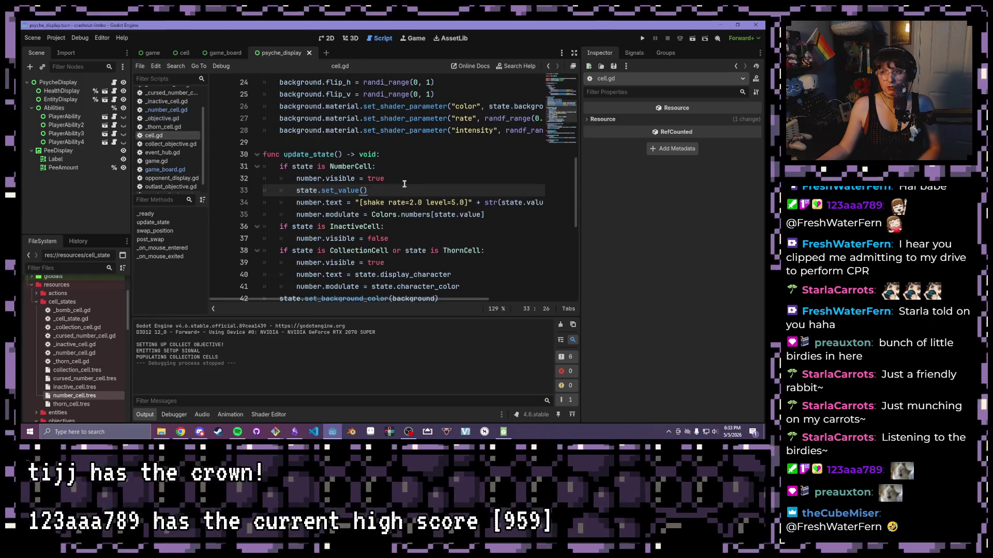
{"action": "left_click_drag", "start_coordinate": [381, 192], "coordinate": [293, 192]}
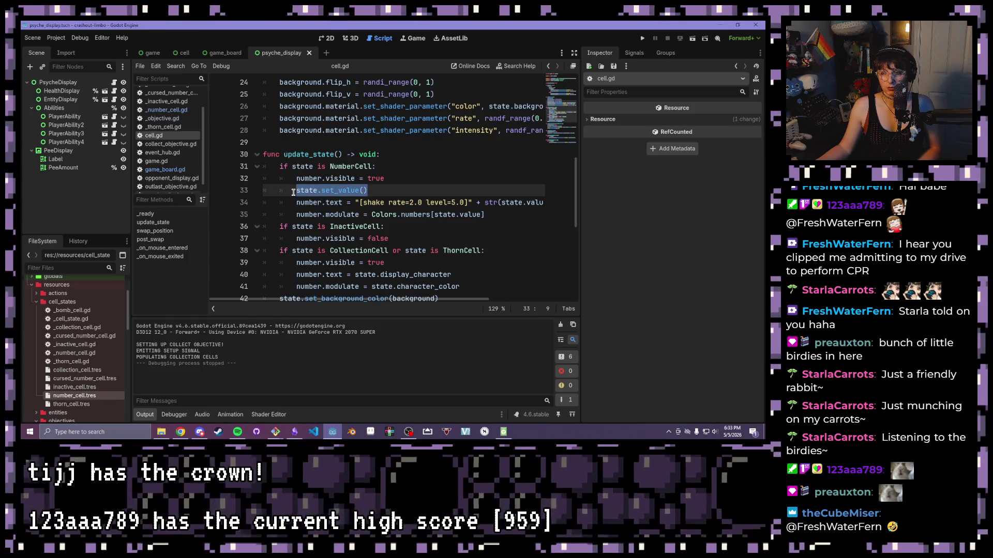
{"action": "scroll", "coordinate": [293, 192], "scroll_direction": "right", "scroll_amount": 3}
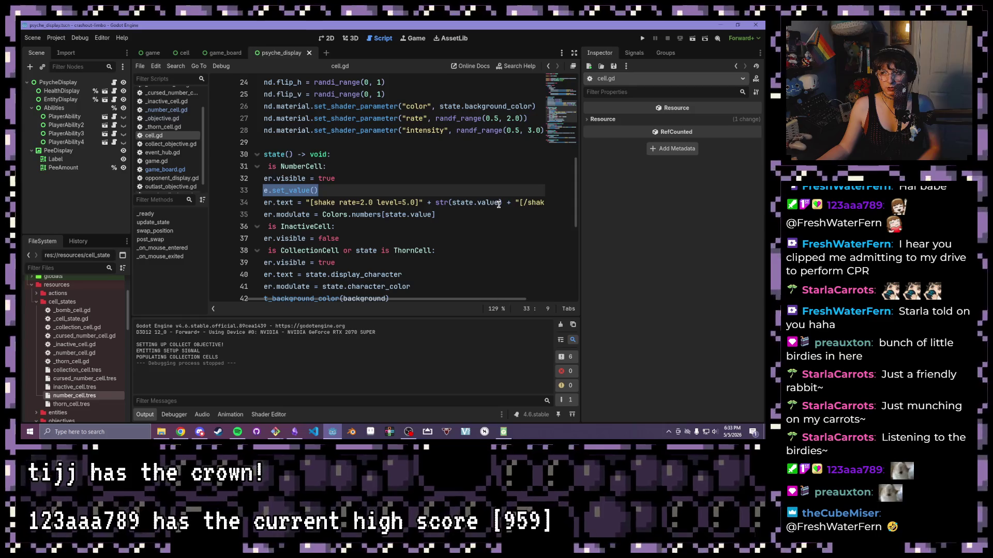
{"action": "double_click", "coordinate": [498, 203]}
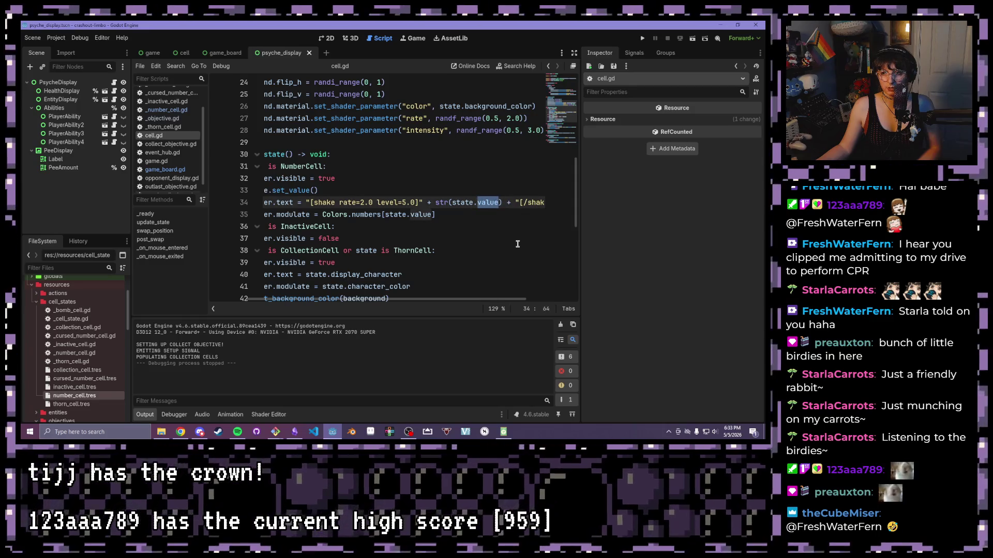
{"action": "type", "text": "displ"}
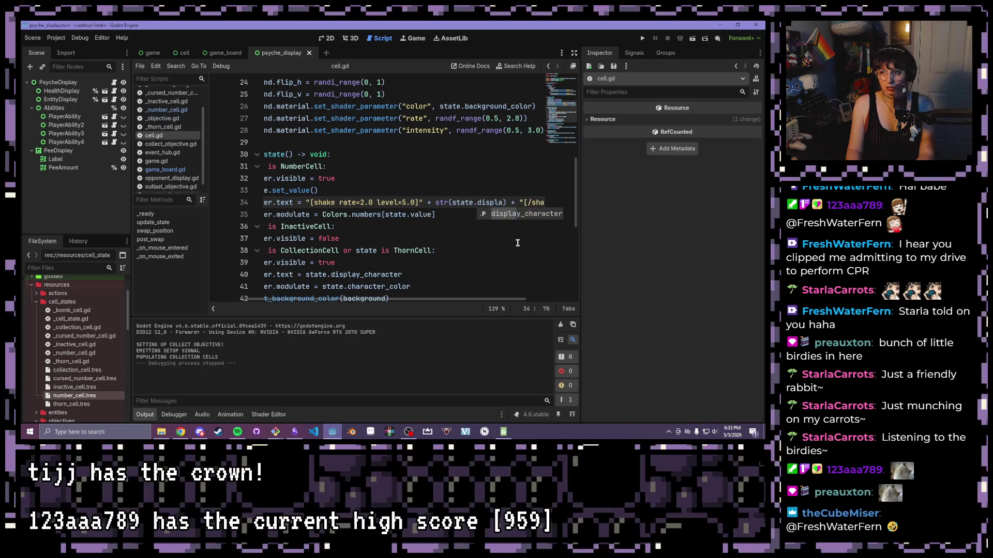
{"action": "key", "text": "Return"}
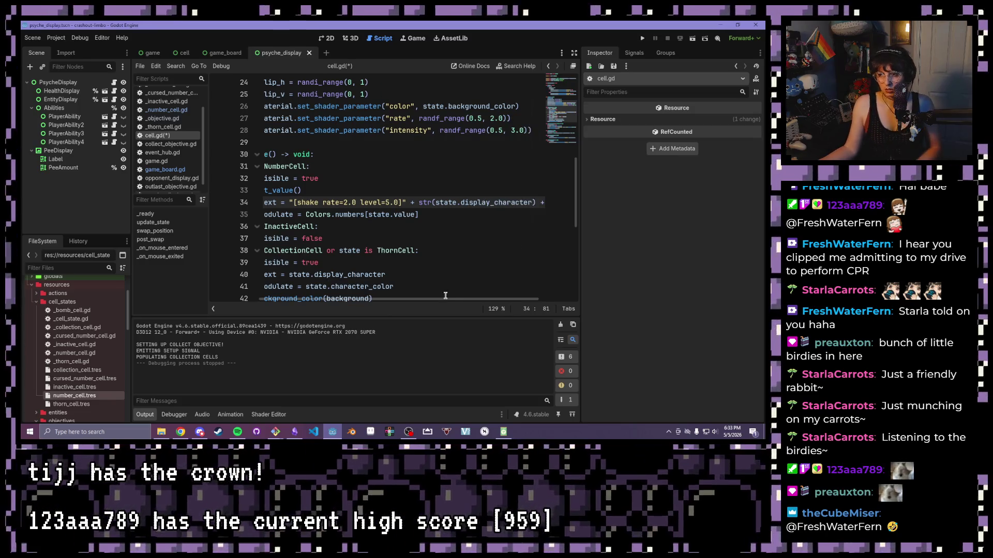
{"action": "left_click_drag", "start_coordinate": [442, 300], "coordinate": [345, 297]}
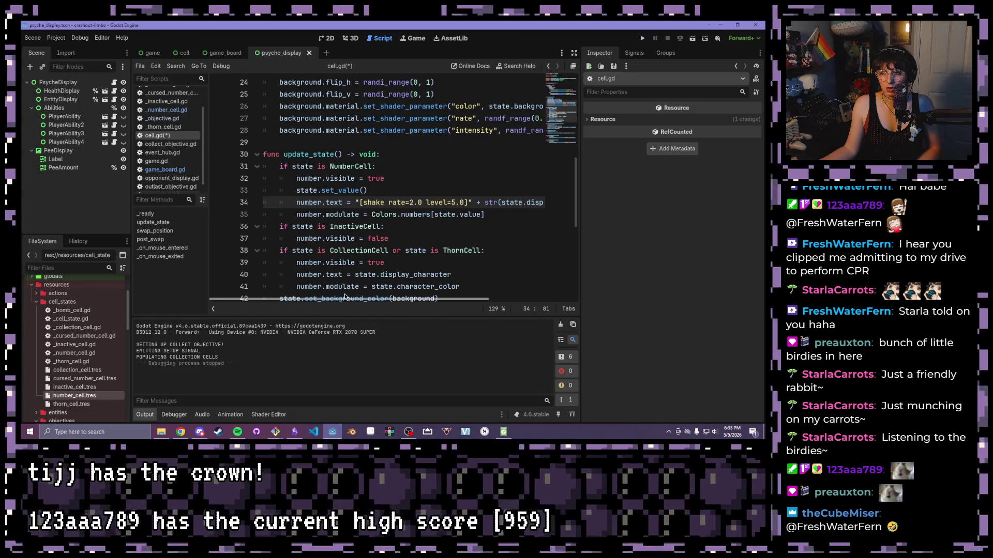
{"action": "left_click", "coordinate": [493, 216]}
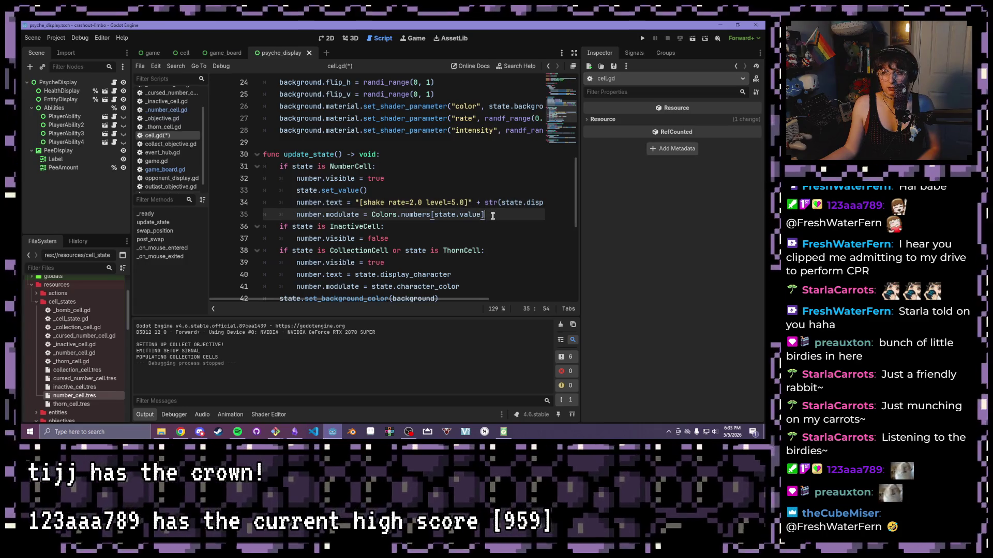
{"action": "left_click_drag", "start_coordinate": [491, 217], "coordinate": [371, 215]}
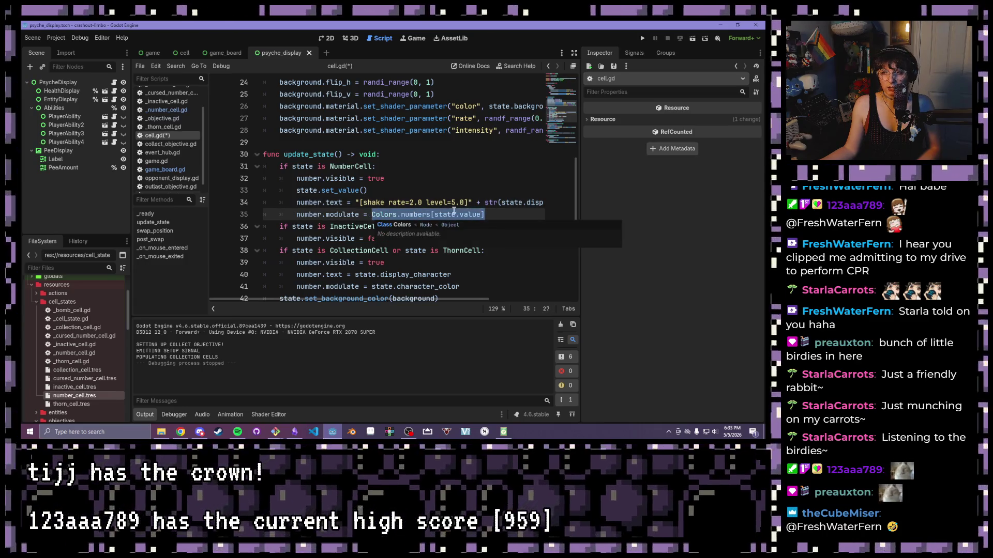
{"action": "mouse_move", "coordinate": [425, 299]}
{"action": "left_mouse_down"}
{"action": "mouse_move", "coordinate": [477, 300]}
{"action": "mouse_move", "coordinate": [448, 293]}
{"action": "left_mouse_up"}
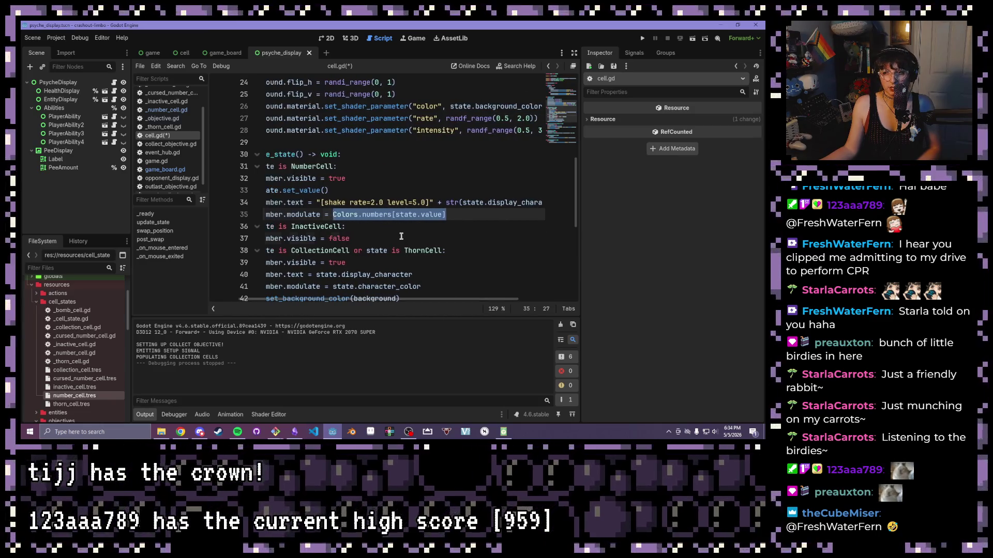
{"action": "left_click", "coordinate": [436, 239]}
{"action": "left_click", "coordinate": [444, 216]}
{"action": "left_click_drag", "start_coordinate": [444, 217], "coordinate": [332, 215]}
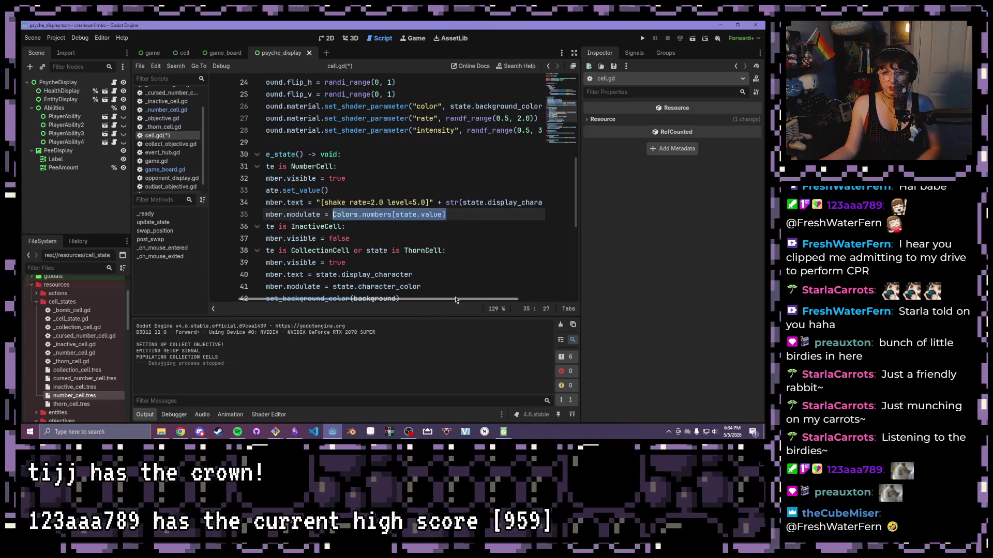
{"action": "mouse_move", "coordinate": [450, 300]}
{"action": "left_mouse_down"}
{"action": "mouse_move", "coordinate": [422, 299]}
{"action": "mouse_move", "coordinate": [531, 299]}
{"action": "left_mouse_up"}
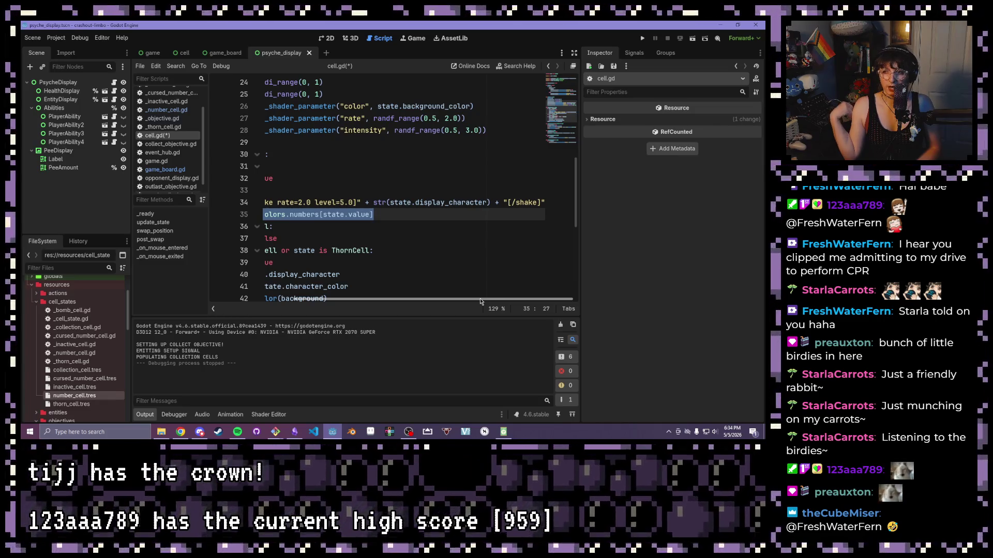
{"action": "left_click_drag", "start_coordinate": [474, 300], "coordinate": [428, 300]}
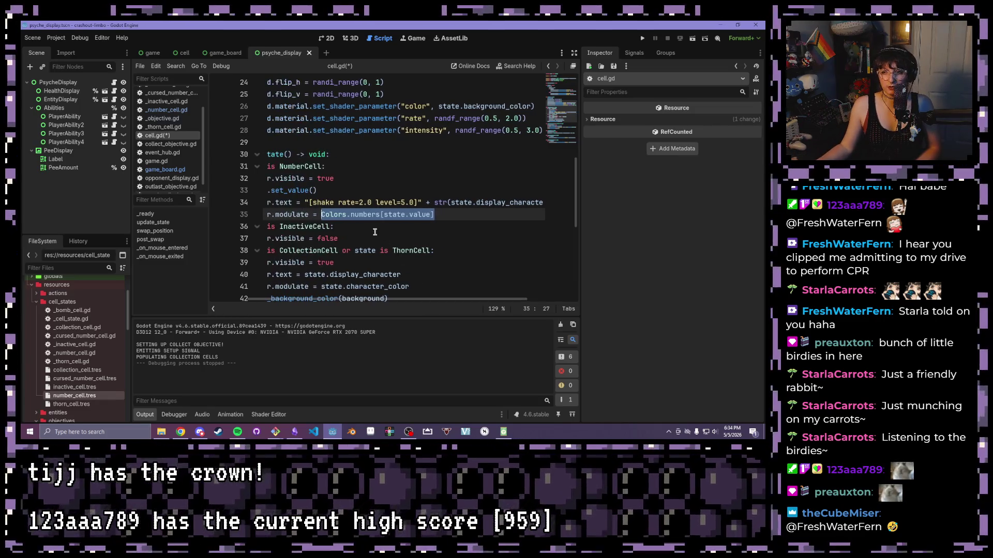
{"action": "left_click", "coordinate": [429, 214]}
{"action": "left_click_drag", "start_coordinate": [403, 214], "coordinate": [262, 212]}
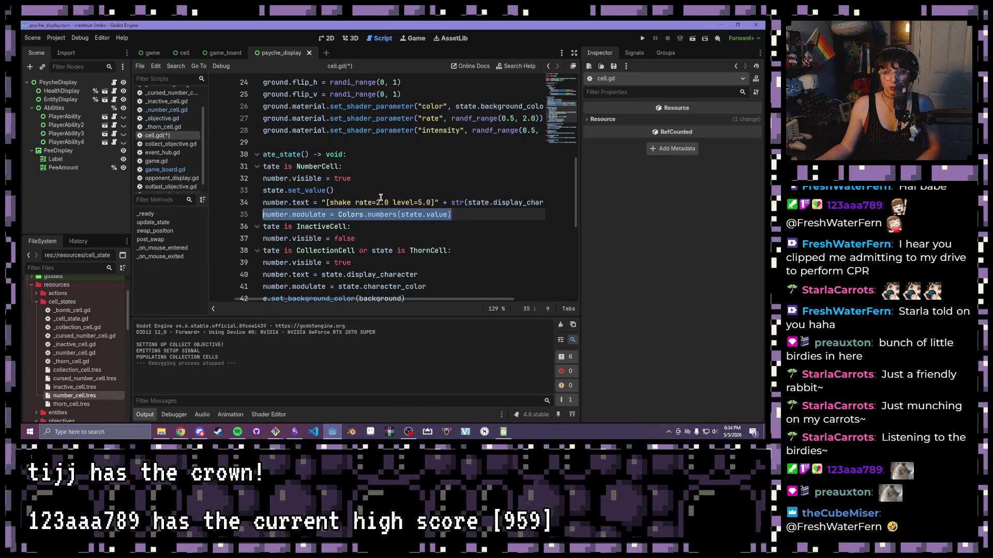
{"action": "left_click", "coordinate": [446, 203]}
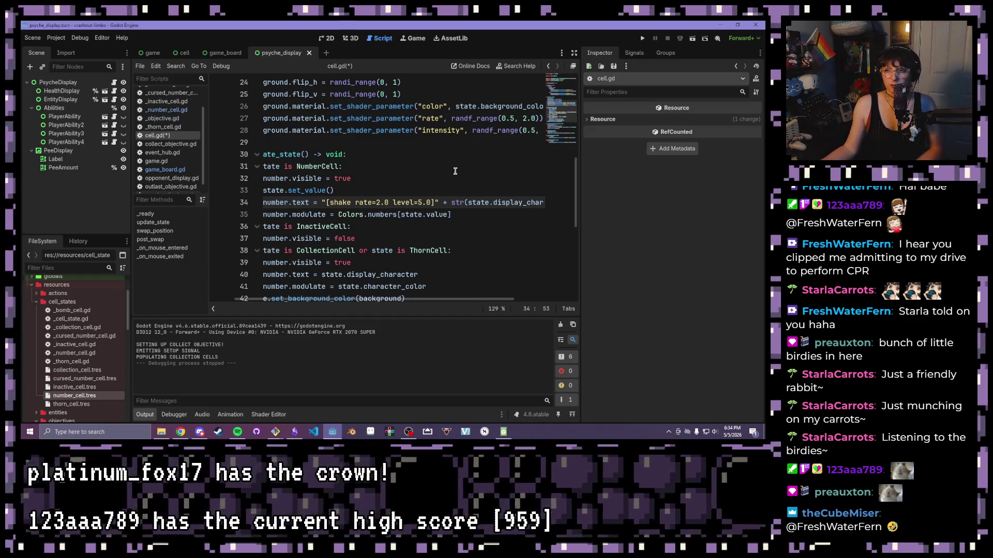
{"action": "left_click", "coordinate": [643, 39]}
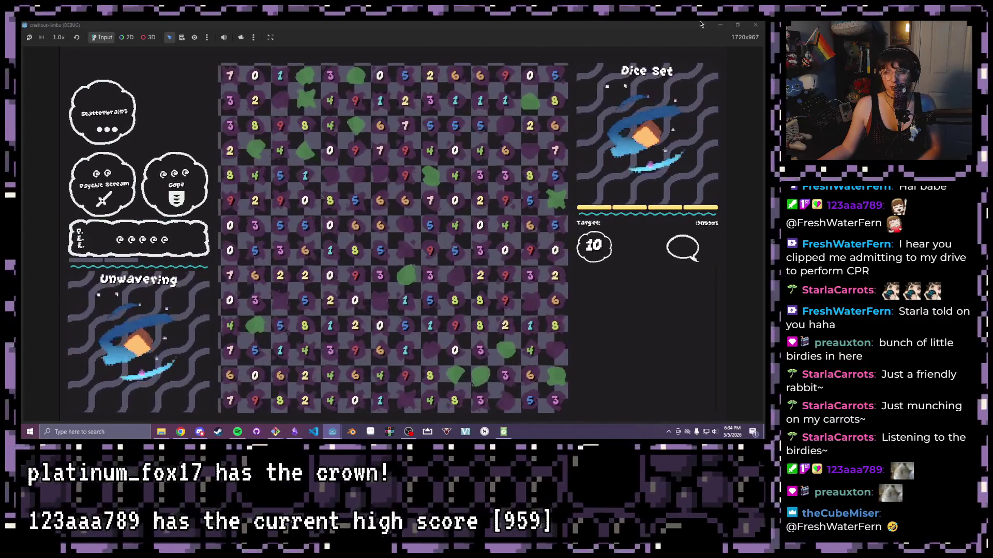
Shrink the running game window to reveal the editor and stop the game with F8.
{"action": "key", "text": "super+Down"}
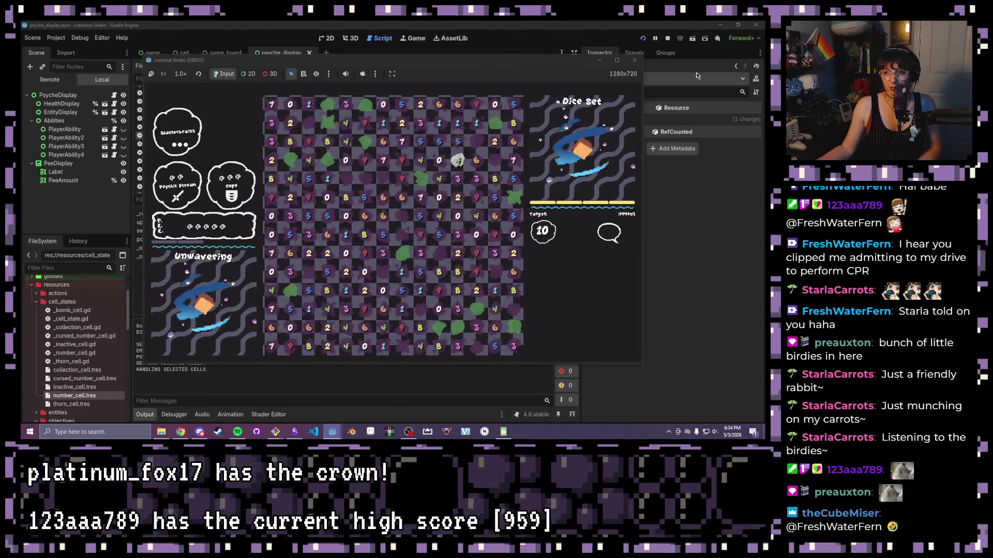
{"action": "key", "text": "F8"}
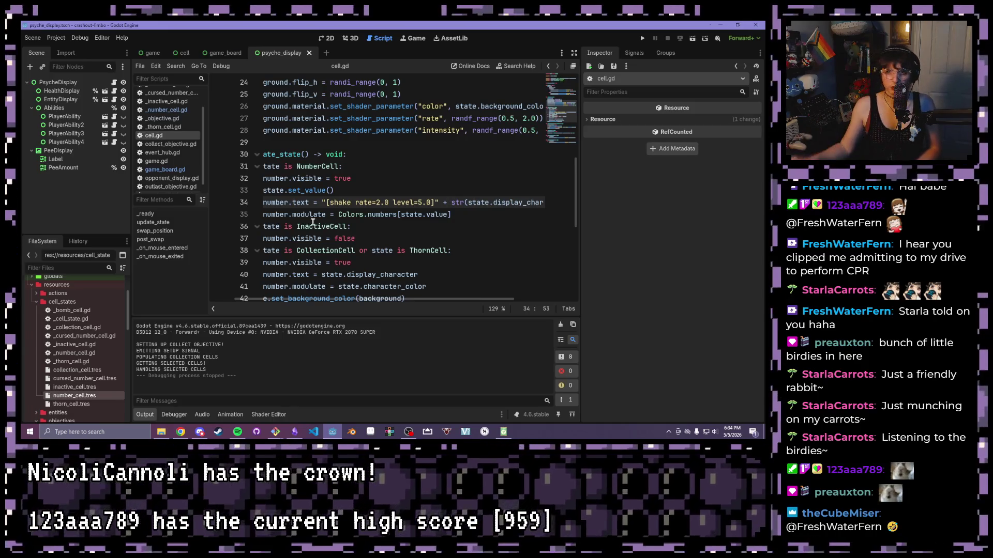
{"action": "scroll", "coordinate": [174, 176], "scroll_direction": "up", "scroll_amount": 1}
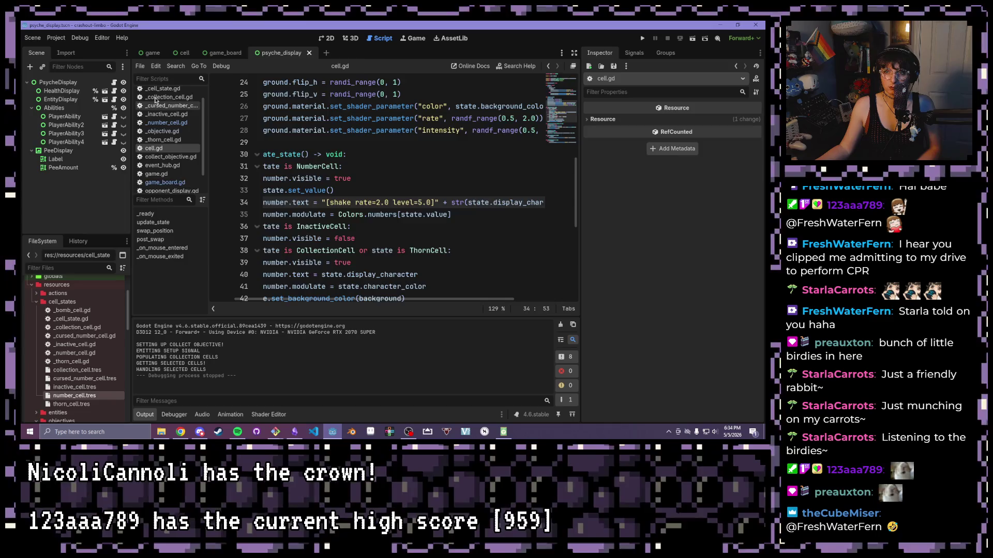
{"action": "left_click", "coordinate": [155, 98]}
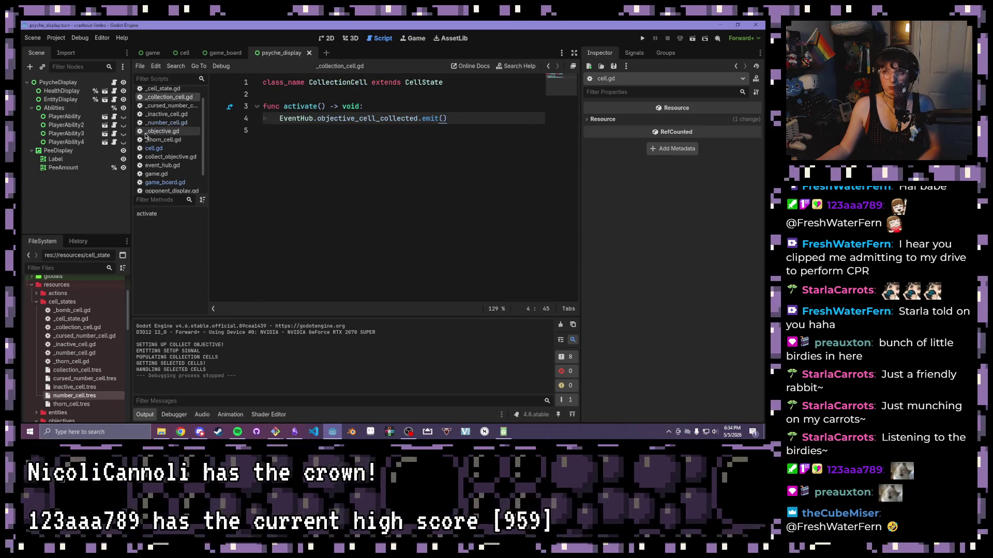
{"action": "left_click", "coordinate": [154, 149]}
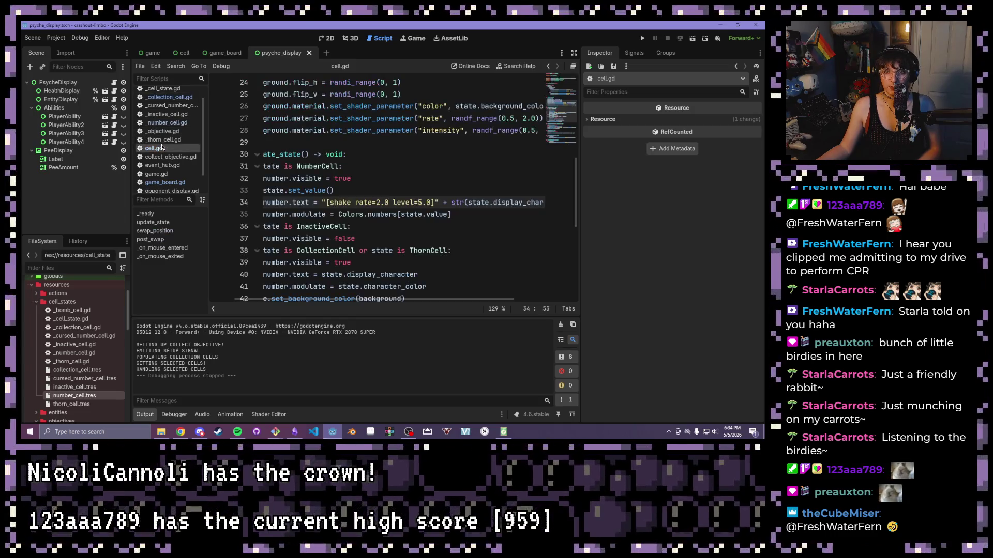
{"action": "left_click", "coordinate": [391, 296]}
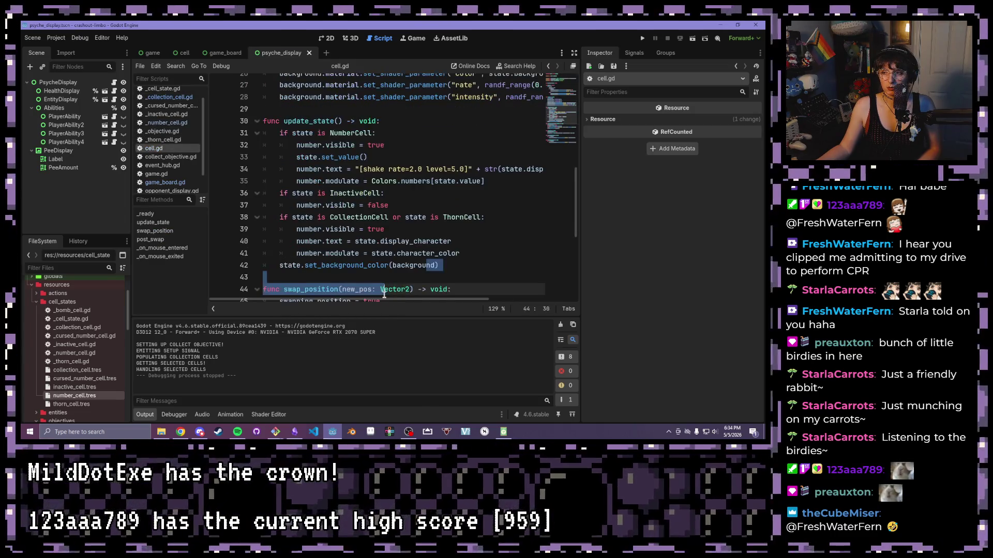
{"action": "key", "text": "Up"}
{"action": "scroll", "coordinate": [378, 269], "scroll_direction": "up", "scroll_amount": 3}
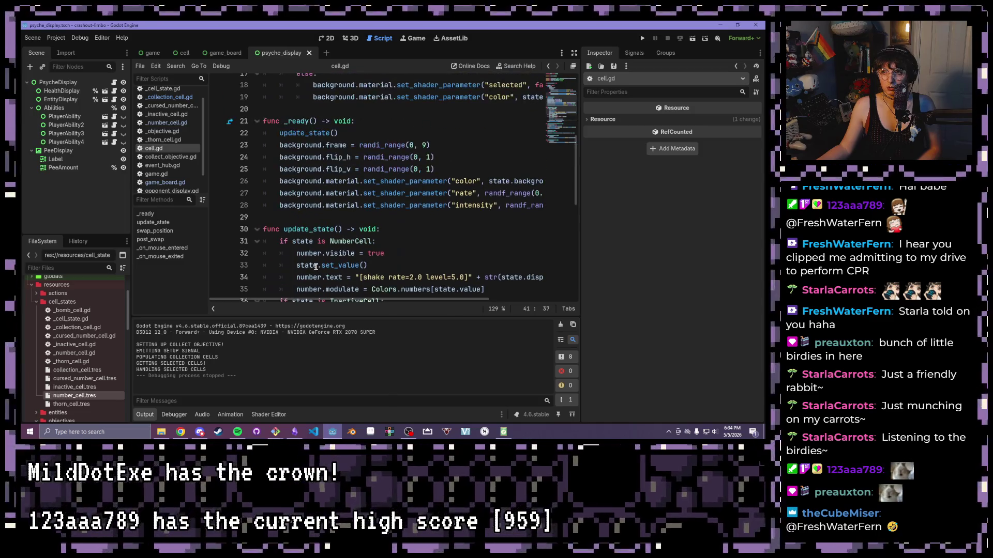
{"action": "scroll", "coordinate": [398, 228], "scroll_direction": "down", "scroll_amount": 3}
{"action": "left_click", "coordinate": [407, 205]}
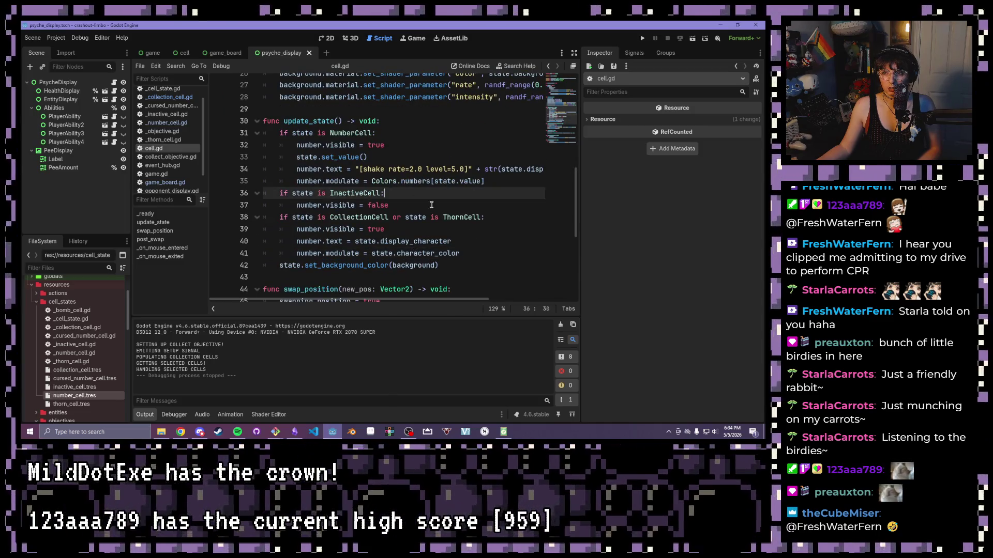
{"action": "left_click", "coordinate": [488, 217]}
{"action": "mouse_move", "coordinate": [488, 217]}
{"action": "left_mouse_down"}
{"action": "mouse_move", "coordinate": [274, 217]}
{"action": "mouse_move", "coordinate": [396, 235]}
{"action": "left_mouse_up"}
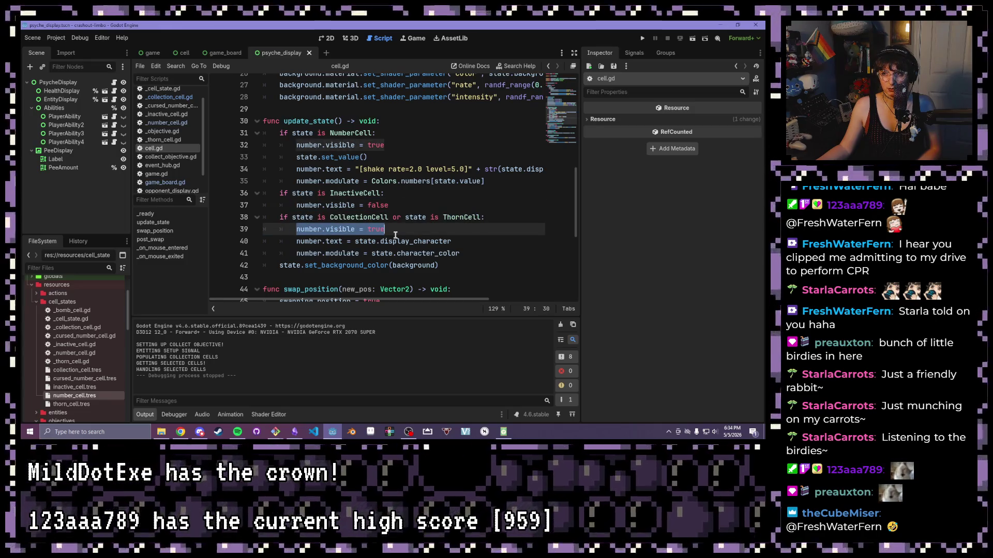
{"action": "left_click", "coordinate": [395, 234]}
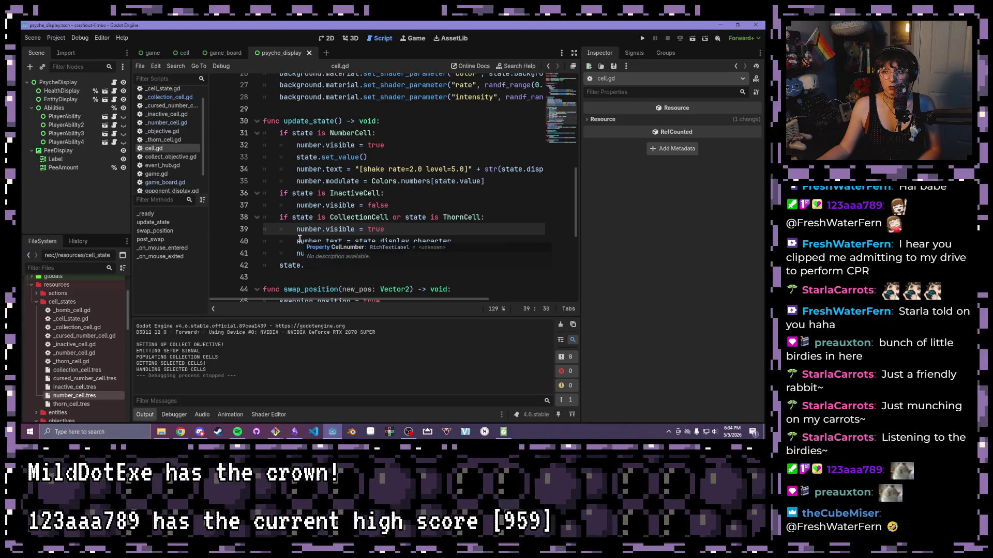
{"action": "scroll", "coordinate": [299, 218], "scroll_direction": "down", "scroll_amount": 1}
{"action": "left_click_drag", "start_coordinate": [297, 205], "coordinate": [462, 205]}
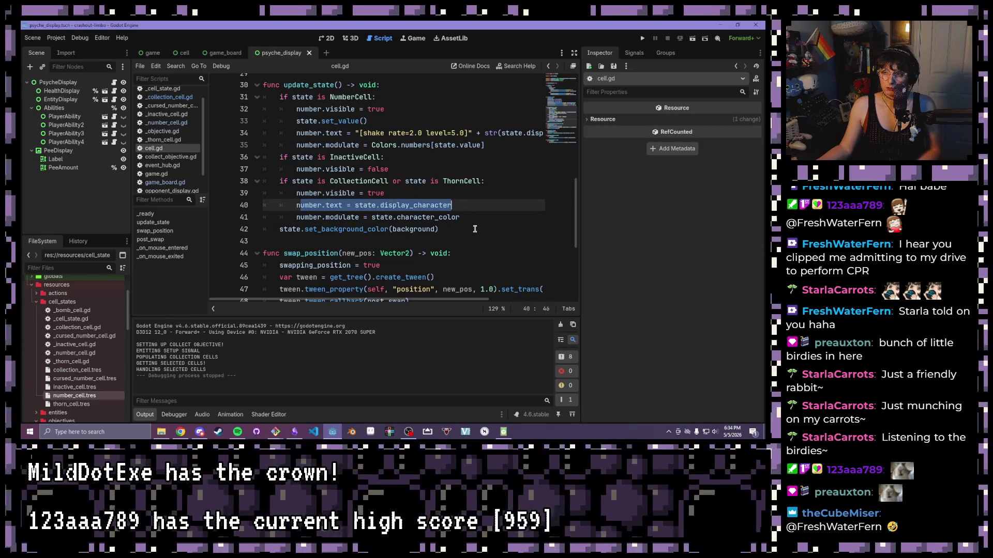
{"action": "left_click", "coordinate": [473, 214]}
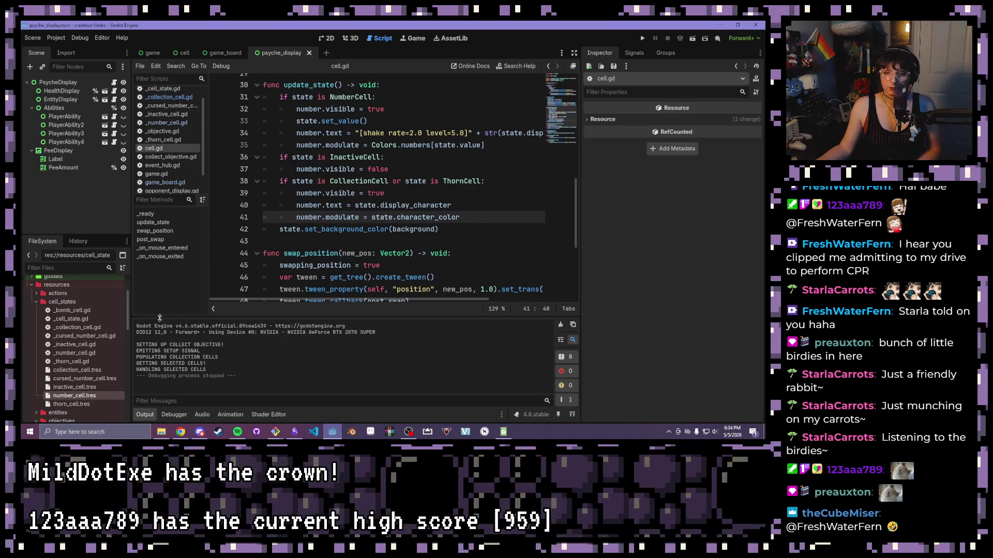
Set collection_cell.tres's Display Character to * in the Inspector.
{"action": "left_click", "coordinate": [78, 370]}
{"action": "left_click", "coordinate": [617, 117]}
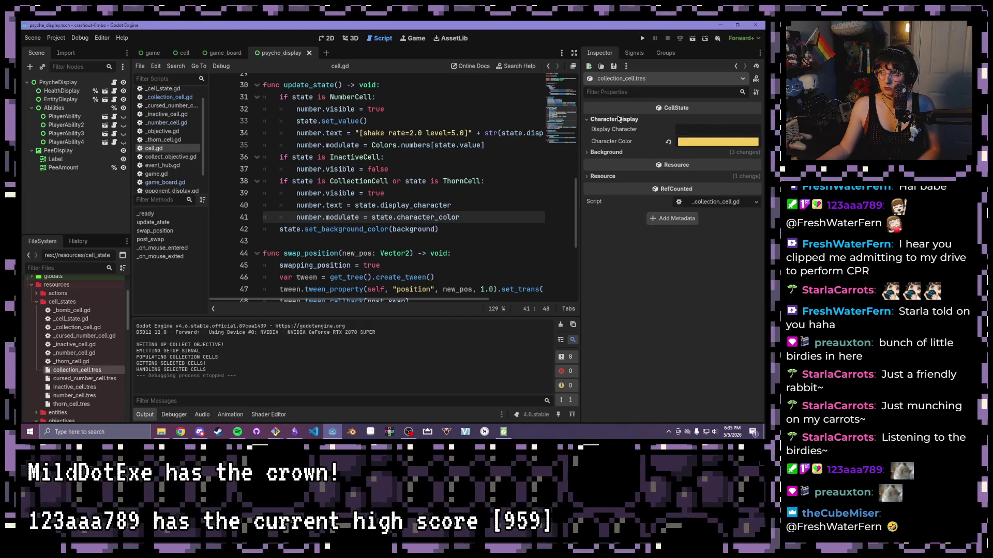
{"action": "left_click", "coordinate": [698, 128]}
{"action": "type", "text": "*"}
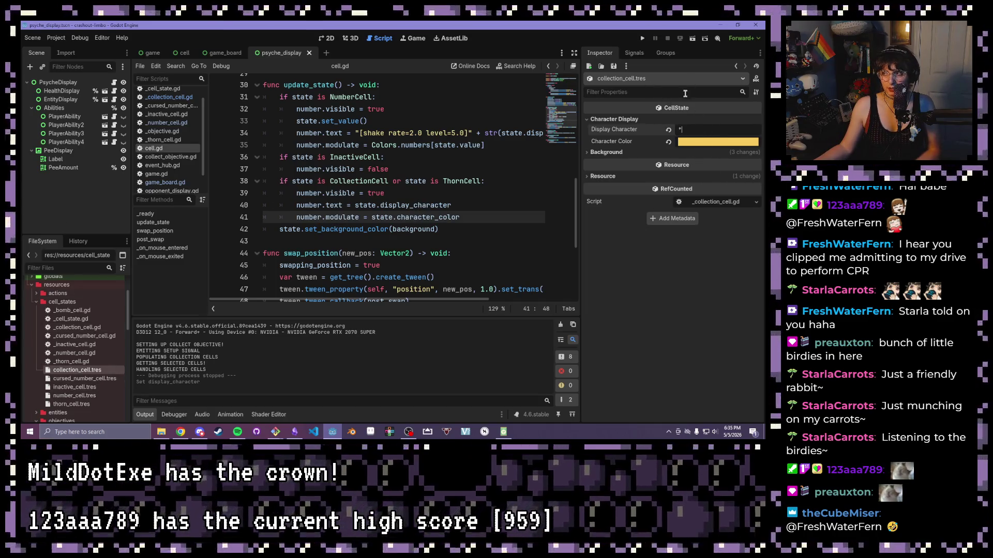
Compare cursed_number_cell.tres and thorn_cell.tres display characters, then run the game.
{"action": "left_click", "coordinate": [70, 381]}
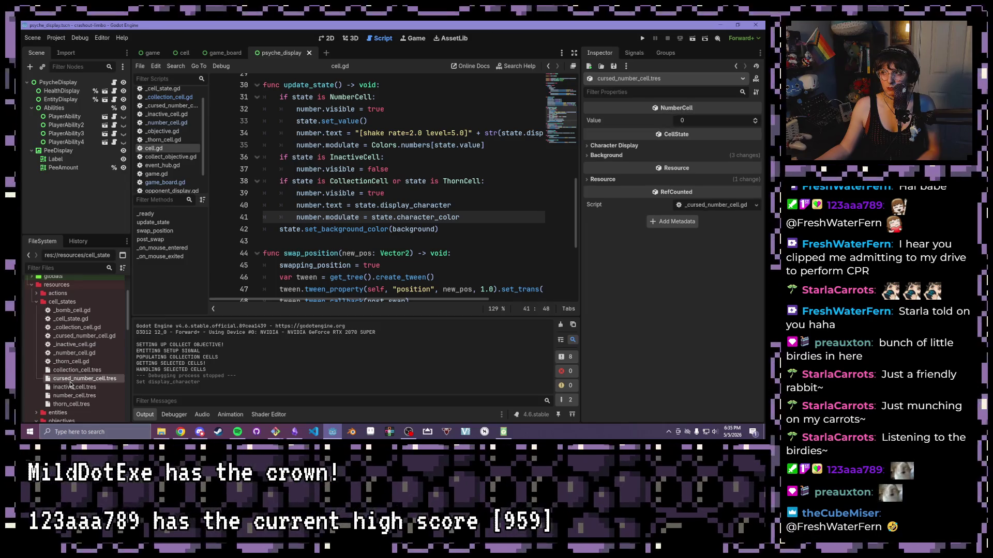
{"action": "left_click", "coordinate": [61, 371]}
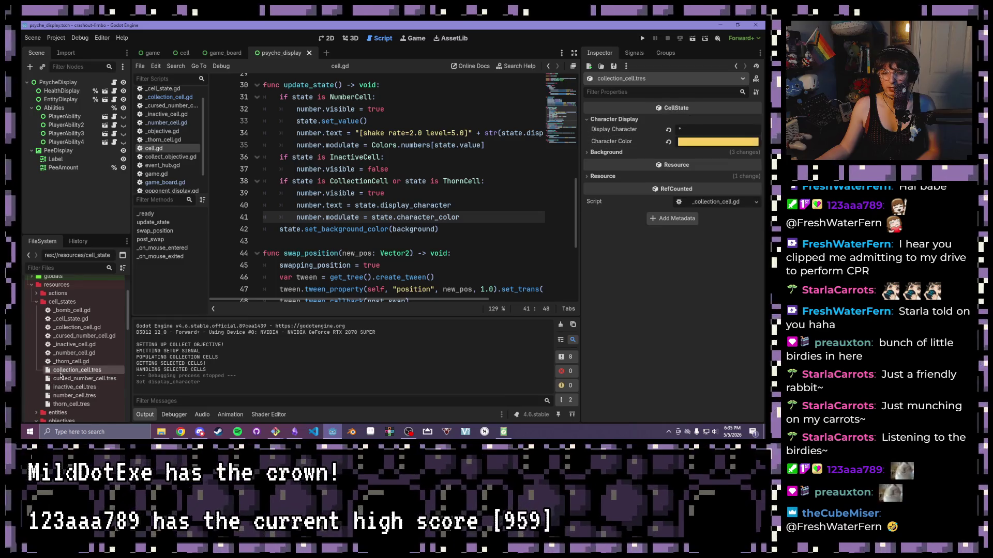
{"action": "left_click", "coordinate": [71, 404]}
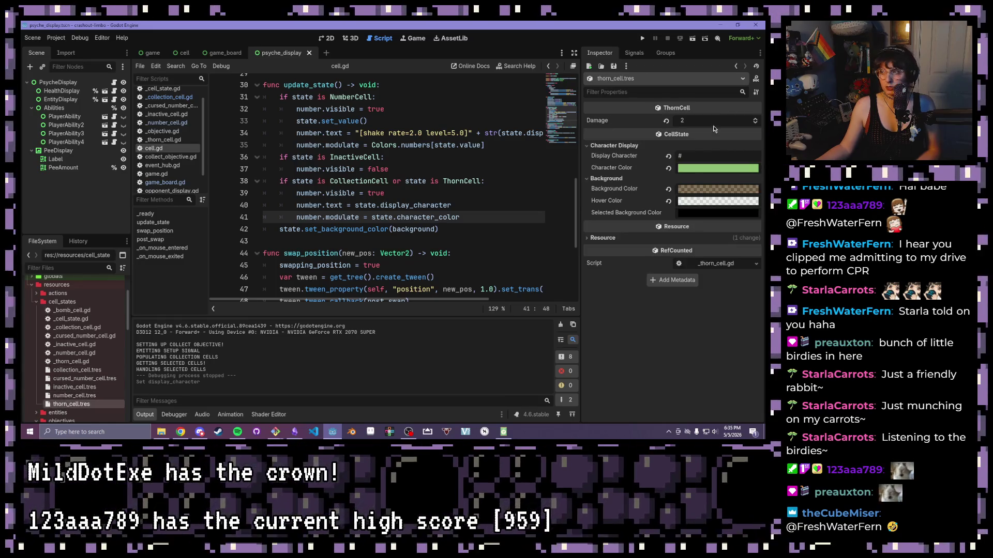
{"action": "left_click", "coordinate": [714, 157]}
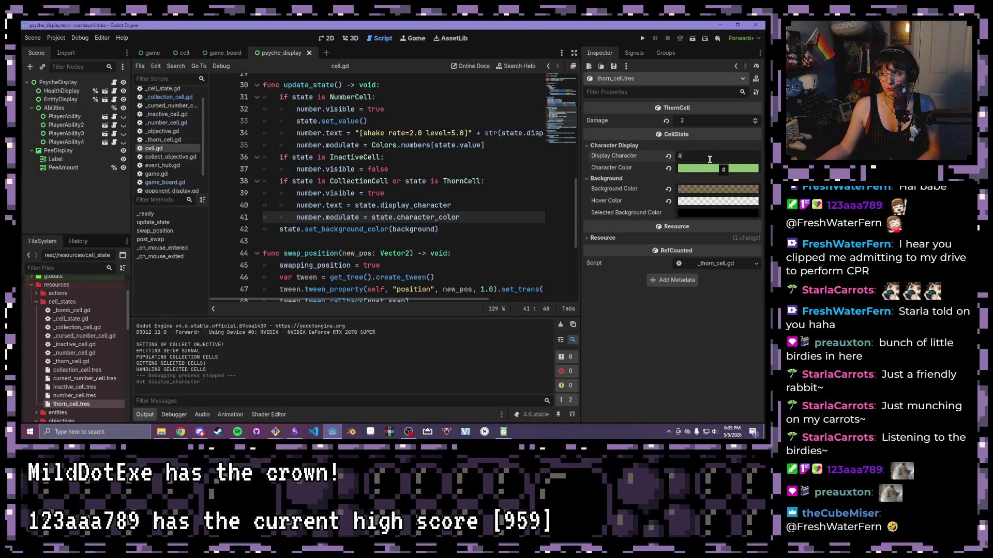
{"action": "left_click", "coordinate": [642, 38]}
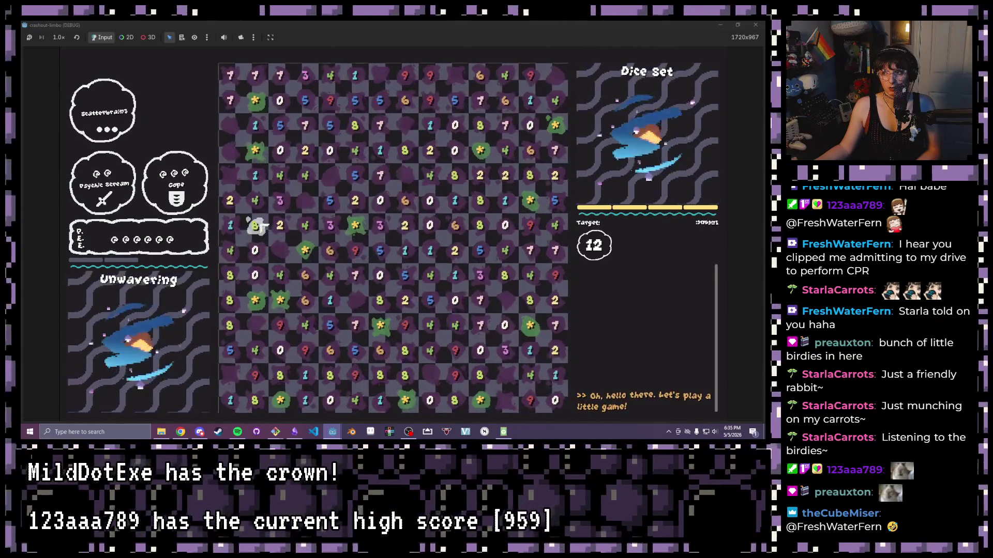
Collect one asterisk tile on the running game board, then stop the test run.
{"action": "left_click", "coordinate": [255, 301]}
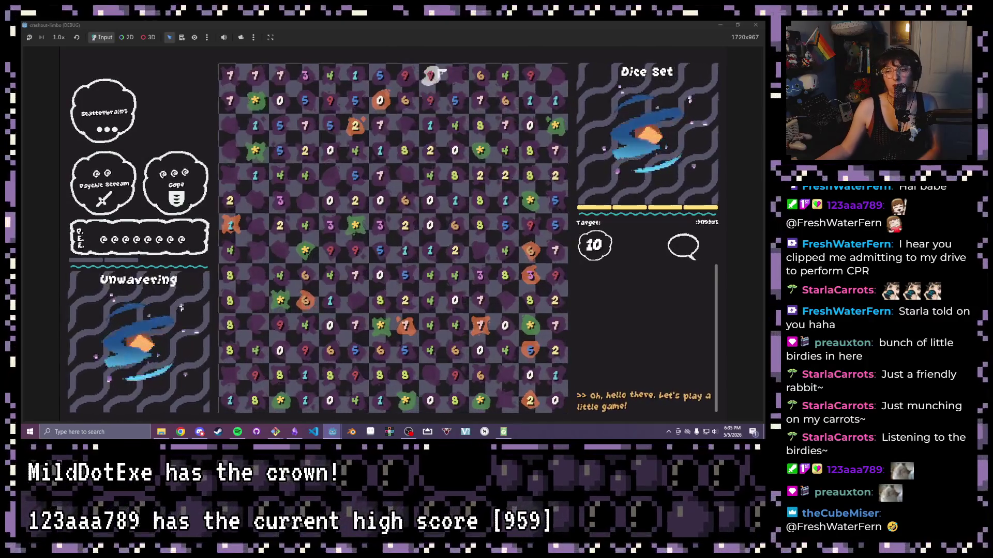
{"action": "left_click", "coordinate": [765, 24]}
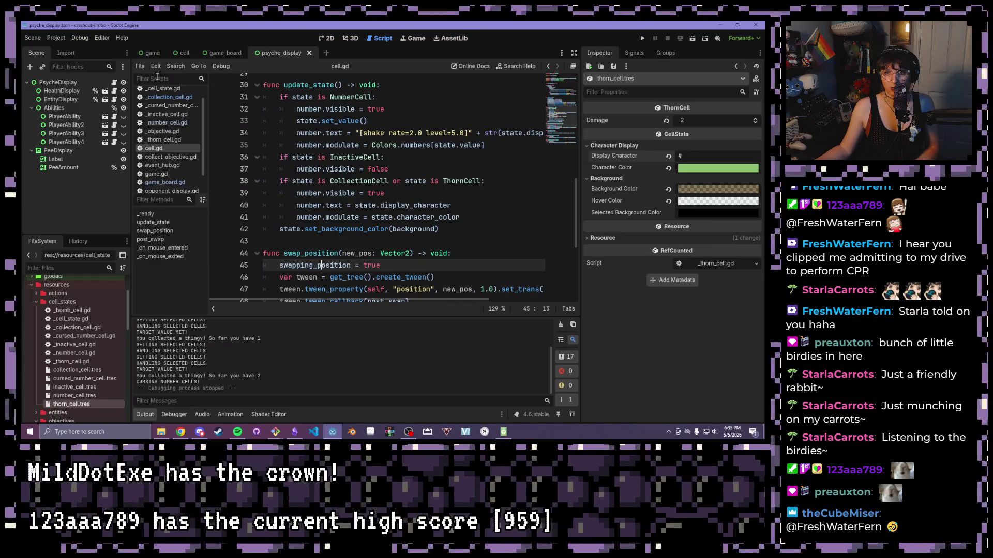
Open _bomb_cell.gd and look over activate() and its damage and lifespan exports.
{"action": "left_click", "coordinate": [164, 94]}
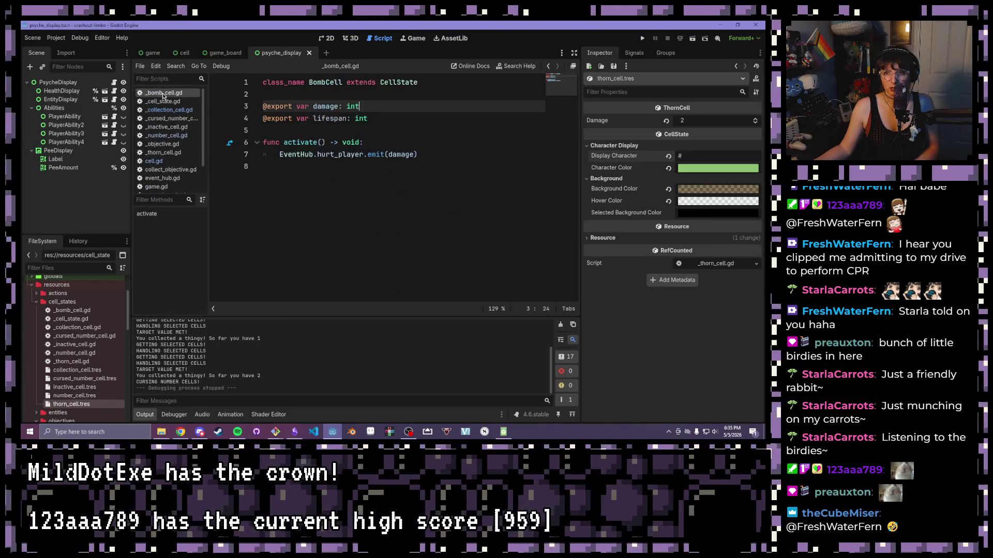
{"action": "left_click", "coordinate": [413, 163]}
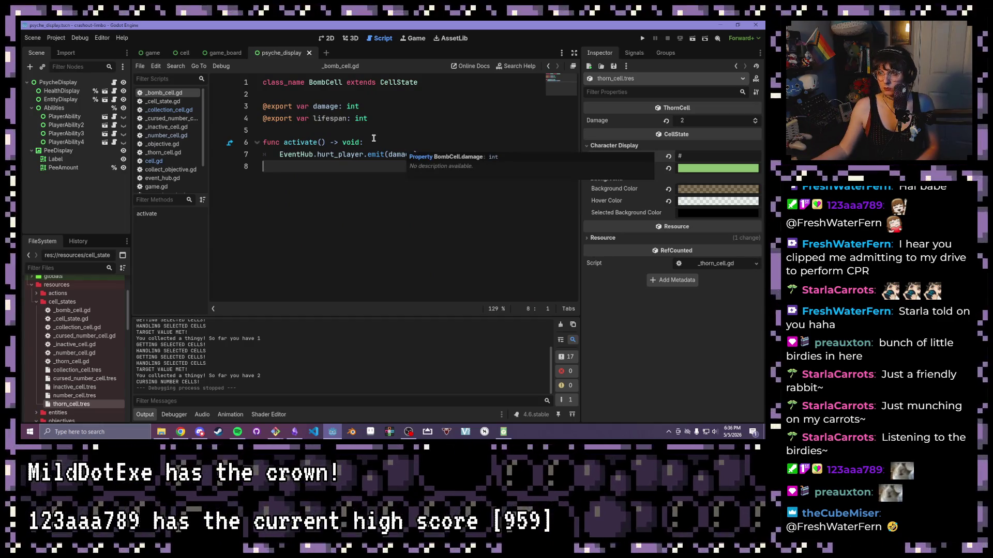
{"action": "left_click", "coordinate": [398, 106]}
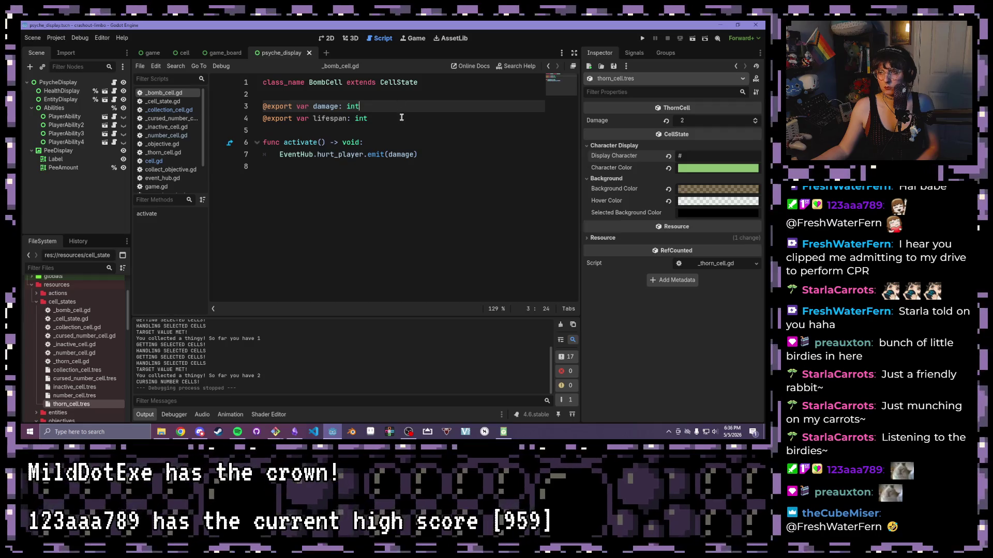
{"action": "left_click", "coordinate": [402, 117]}
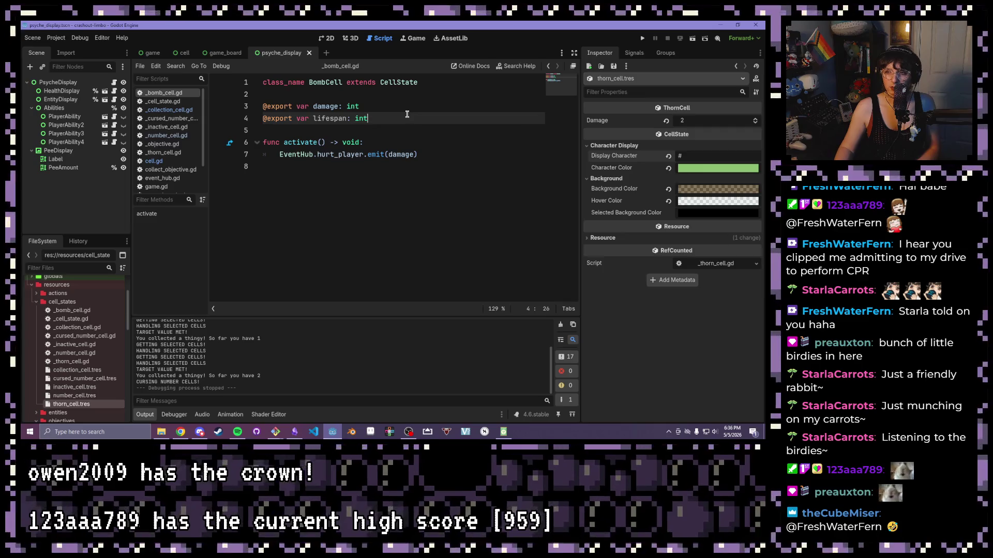
{"action": "left_click", "coordinate": [433, 156]}
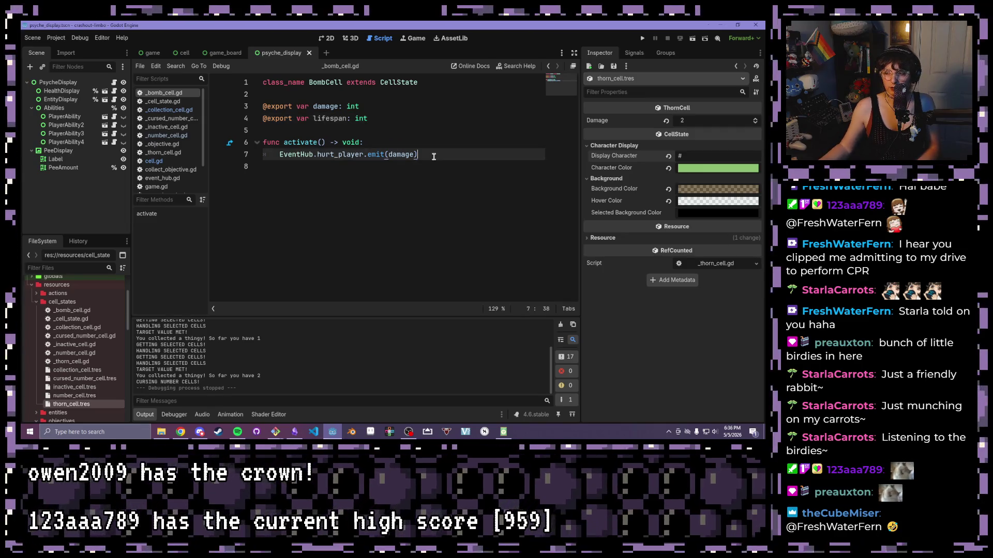
Begin a new 'func' line below activate(), then switch to _objective.gd to review it.
{"action": "key", "text": "Return"}
{"action": "key", "text": "Return"}
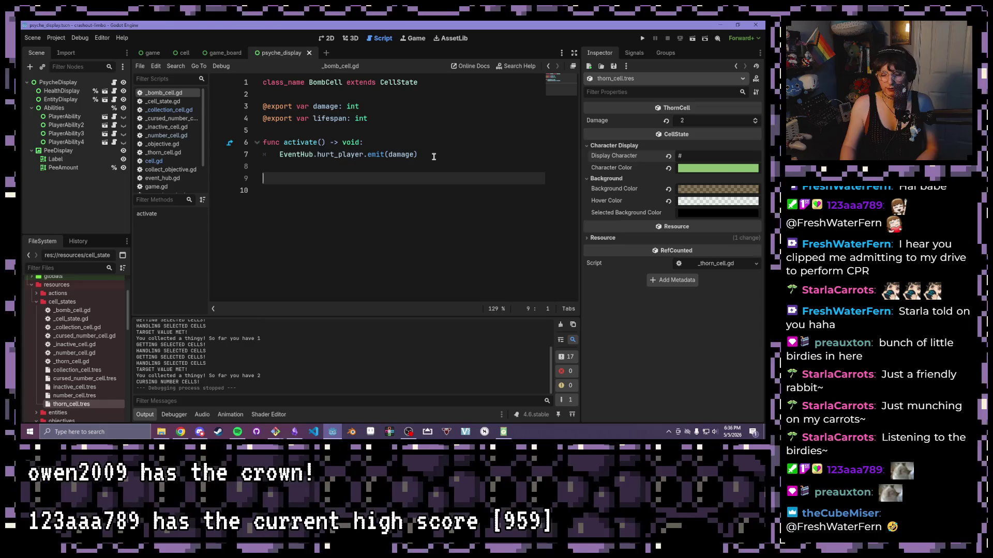
{"action": "key", "text": "Delete"}
{"action": "type", "text": "func"}
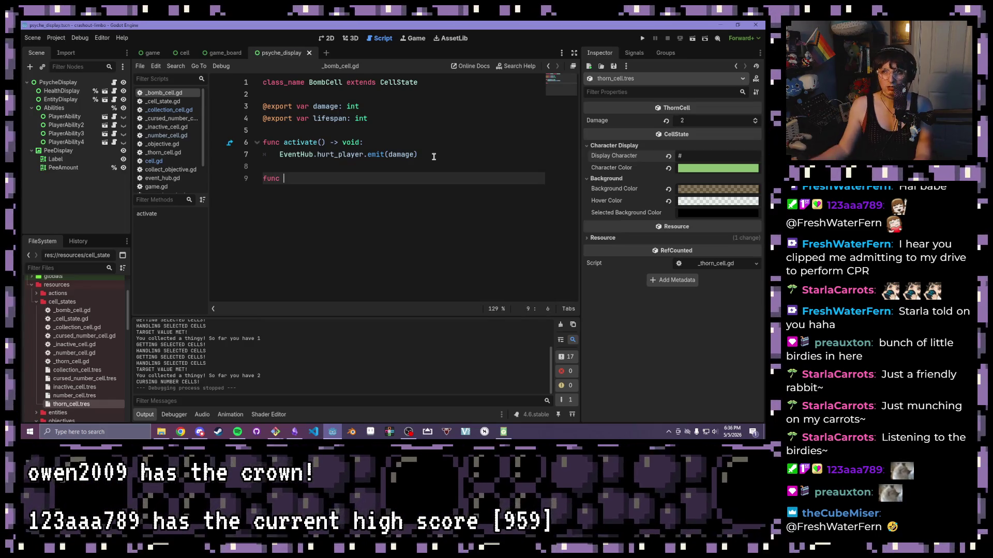
{"action": "left_click_drag", "start_coordinate": [368, 118], "coordinate": [251, 117]}
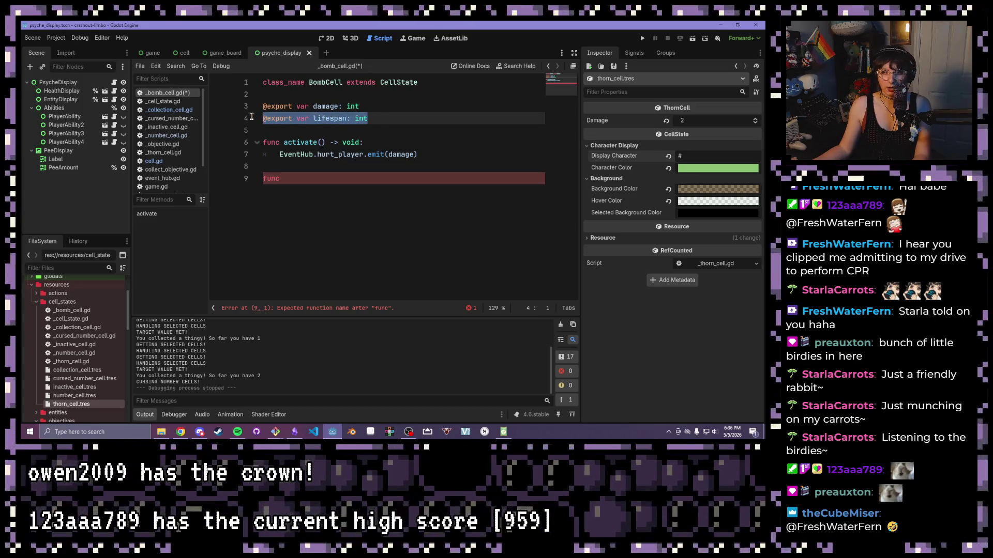
{"action": "left_click", "coordinate": [292, 127]}
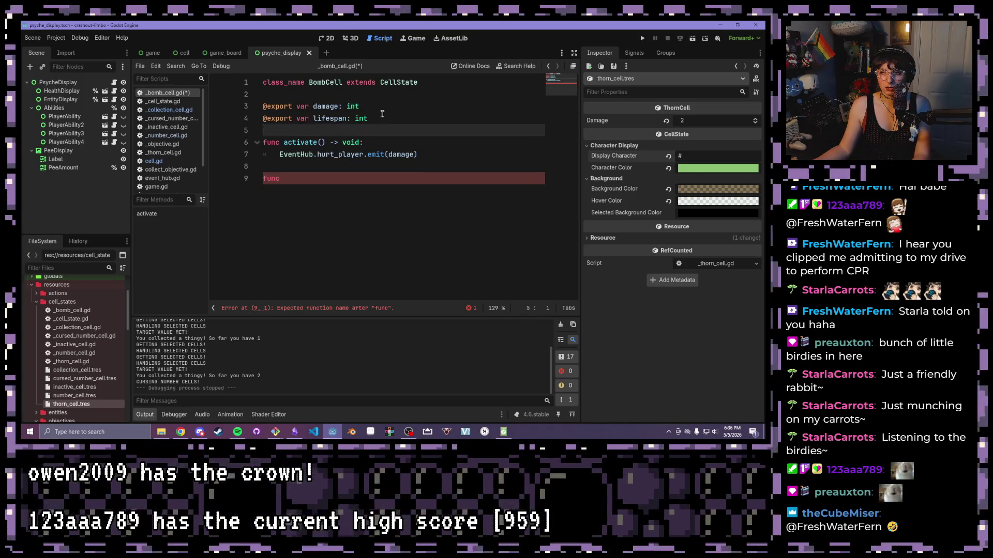
{"action": "left_click_drag", "start_coordinate": [373, 119], "coordinate": [261, 120]}
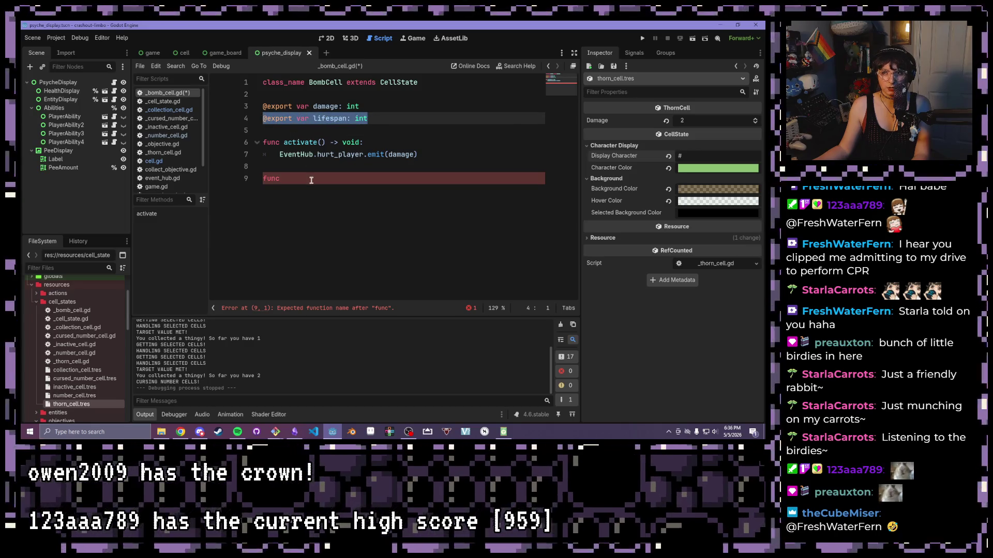
{"action": "left_click", "coordinate": [308, 179]}
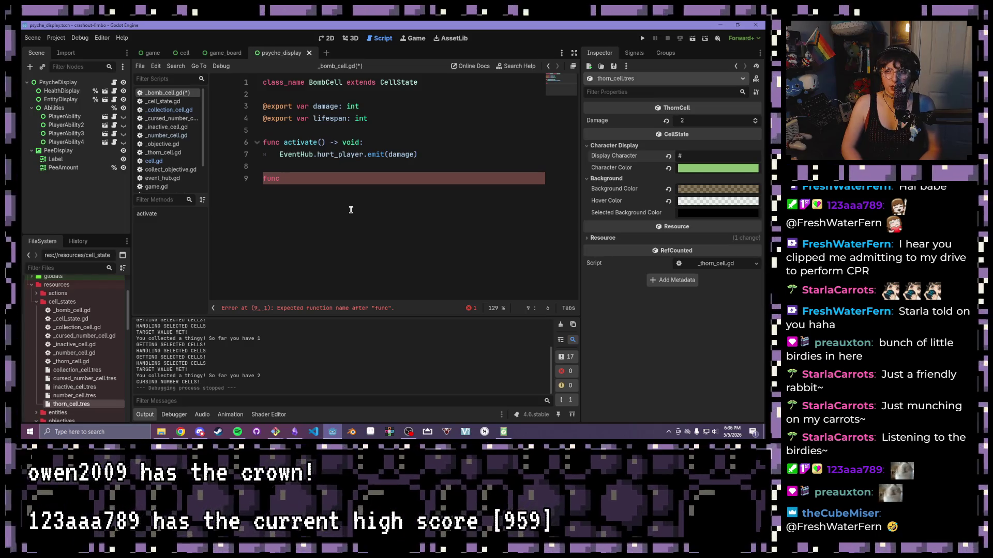
{"action": "left_click", "coordinate": [171, 145]}
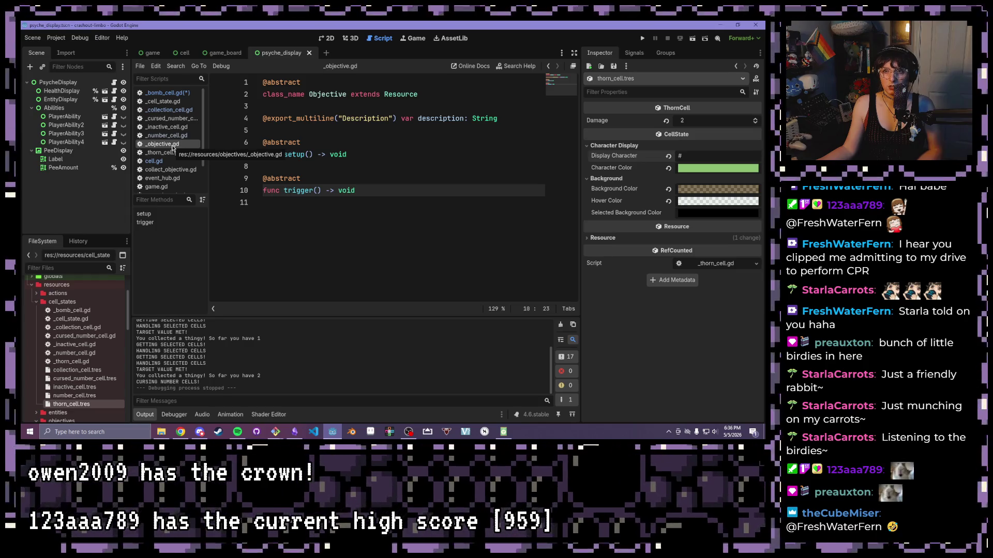
Name the new function trigger and make its body decrement lifespan by 1.
{"action": "left_click", "coordinate": [167, 93]}
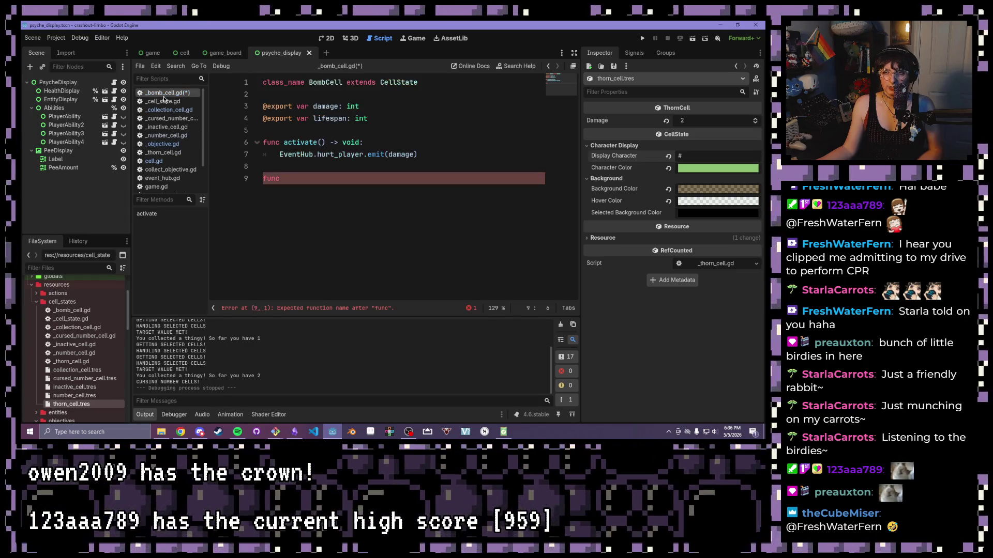
{"action": "type", "text": "trigger() -> void:"}
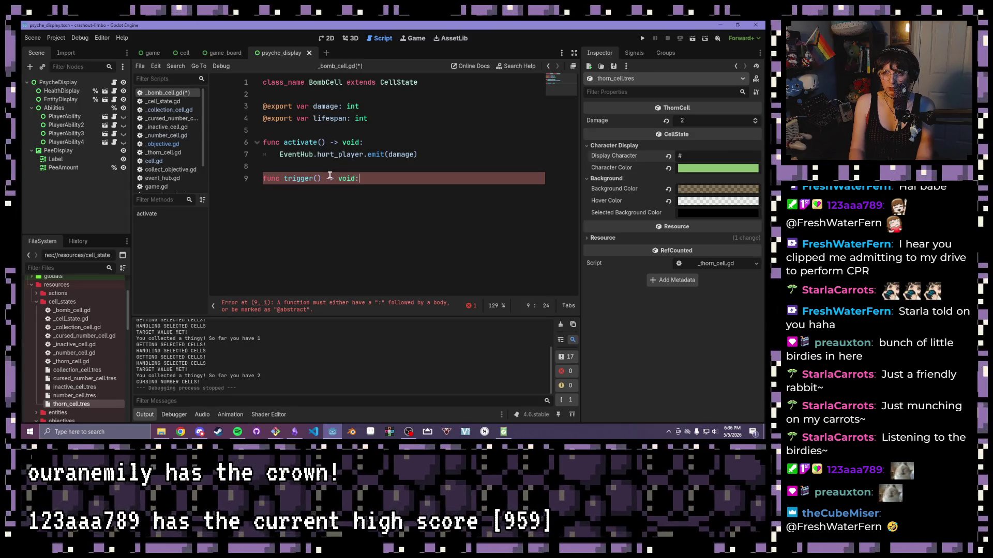
{"action": "key", "text": "Return"}
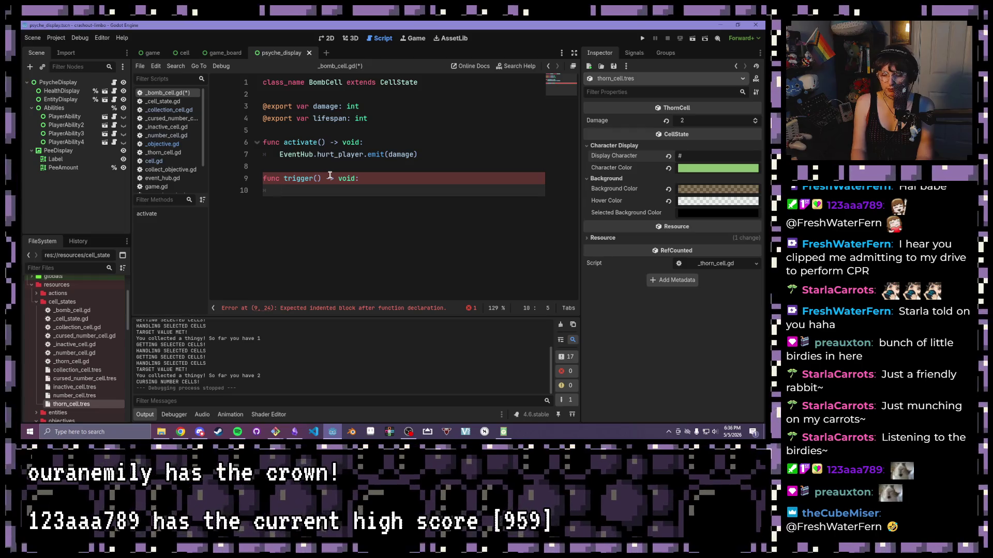
{"action": "type", "text": "fe"}
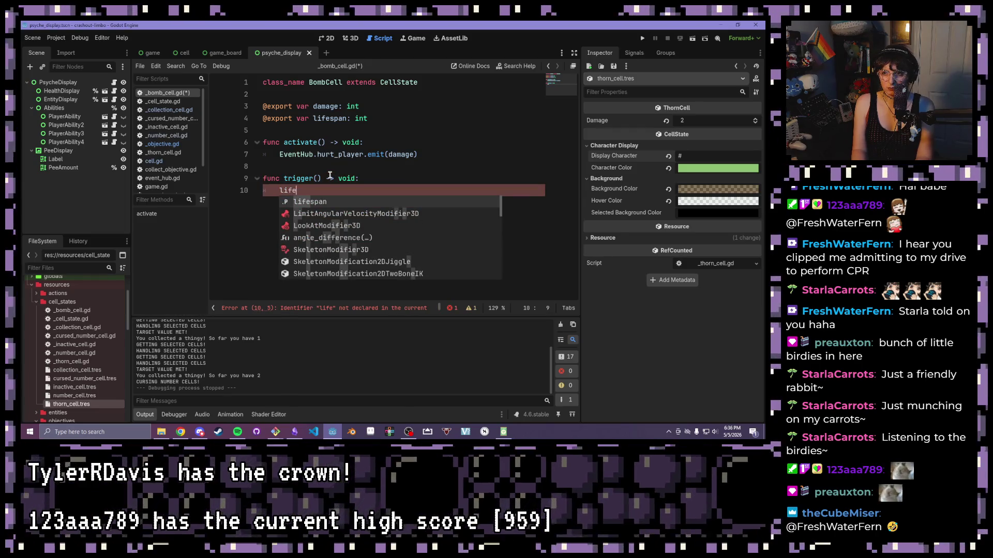
{"action": "key", "text": "Return"}
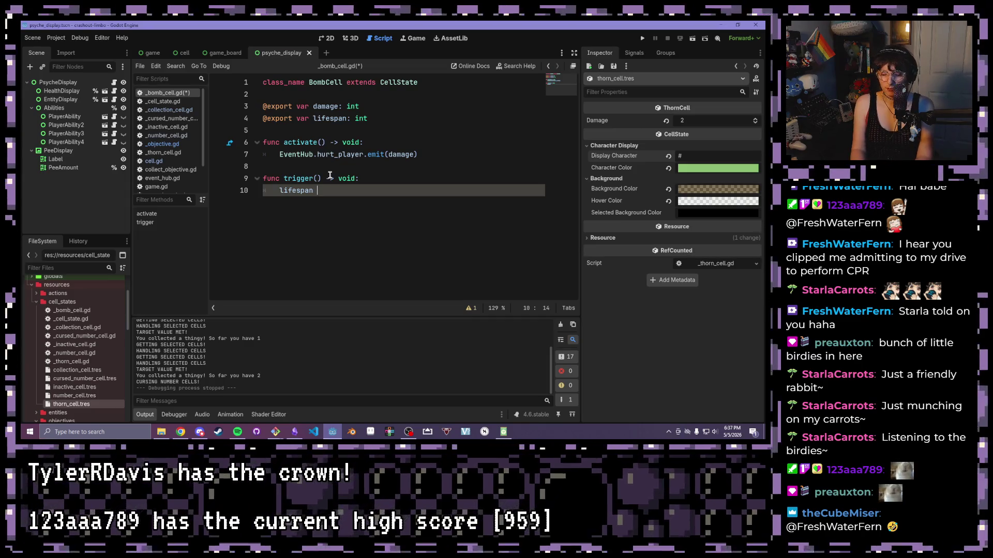
{"action": "type", "text": "1"}
{"action": "key", "text": "Return"}
{"action": "type", "text": "if li"}
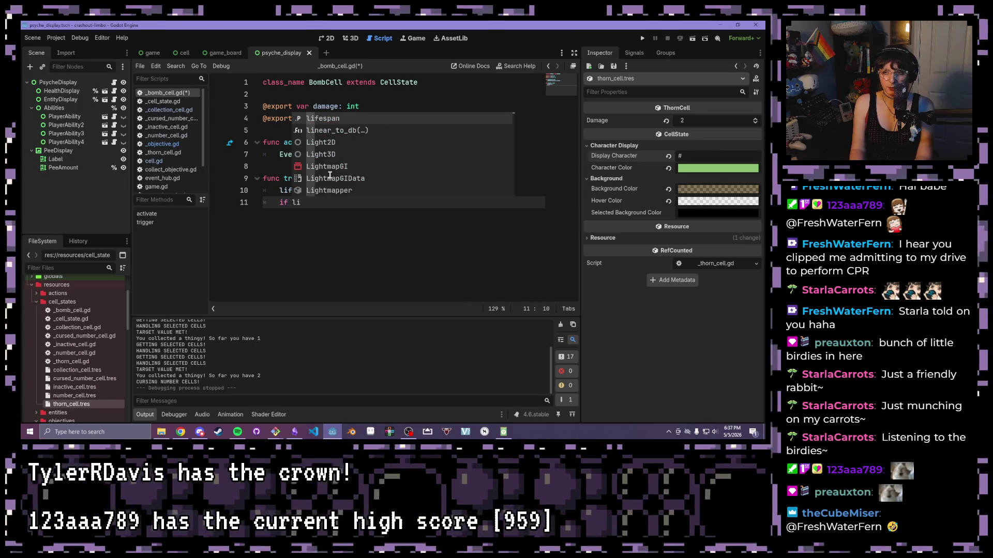
Add an 'if lifespan <= 0:' check, then delete the drafted activate() call beneath it.
{"action": "key", "text": "Return"}
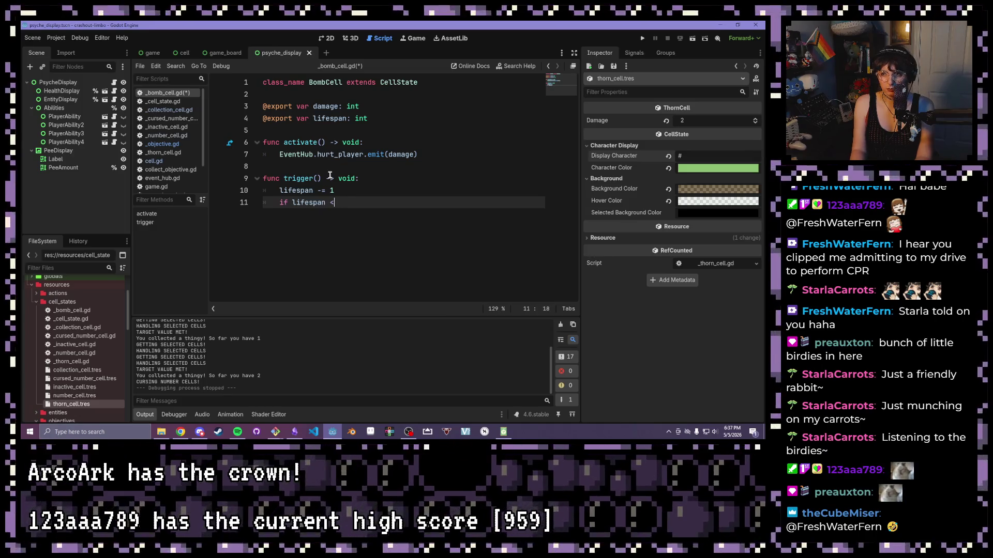
{"action": "key", "text": "Return"}
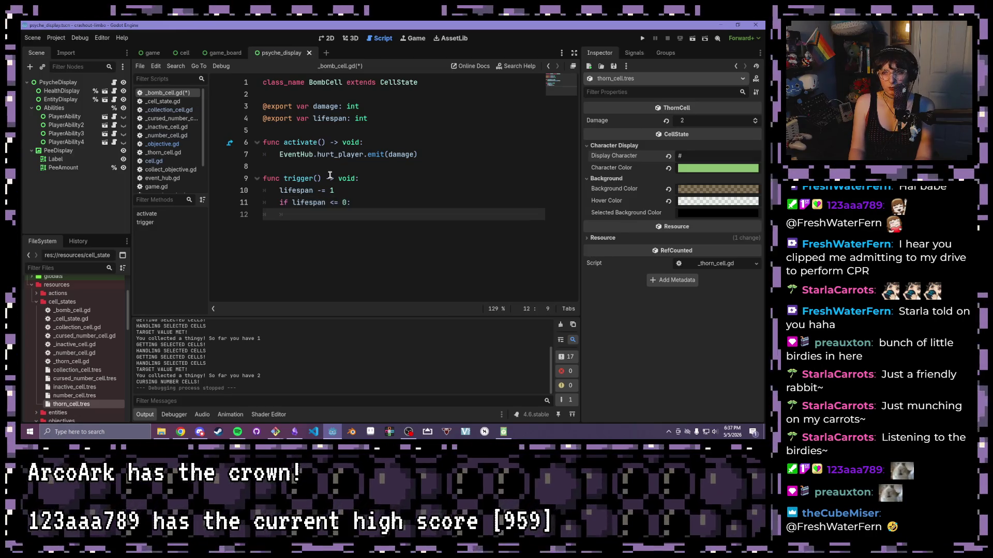
{"action": "type", "text": "active("}
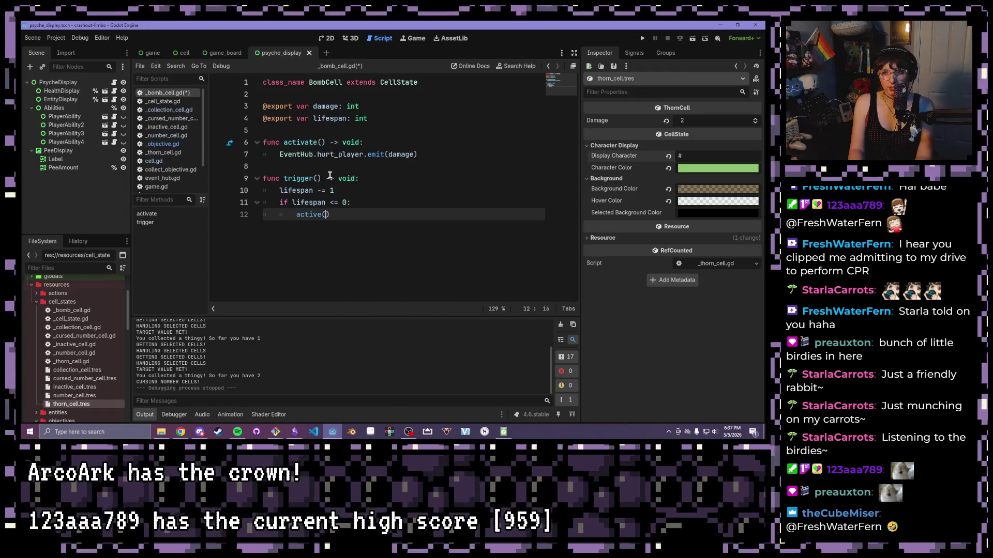
{"action": "key", "text": "BackSpace"}
{"action": "key", "text": "BackSpace"}
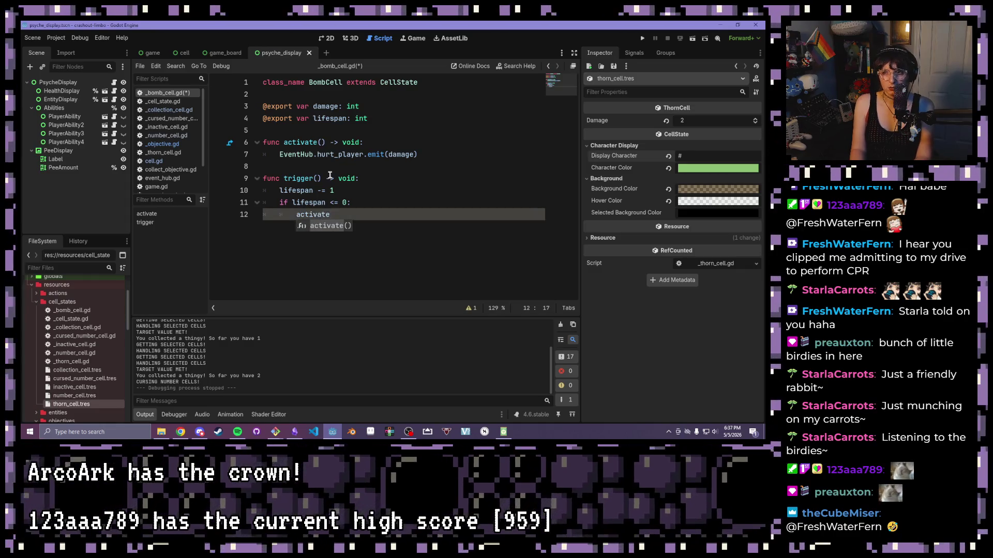
{"action": "key", "text": "Return"}
{"action": "key", "text": "BackSpace"}
{"action": "key", "text": "BackSpace"}
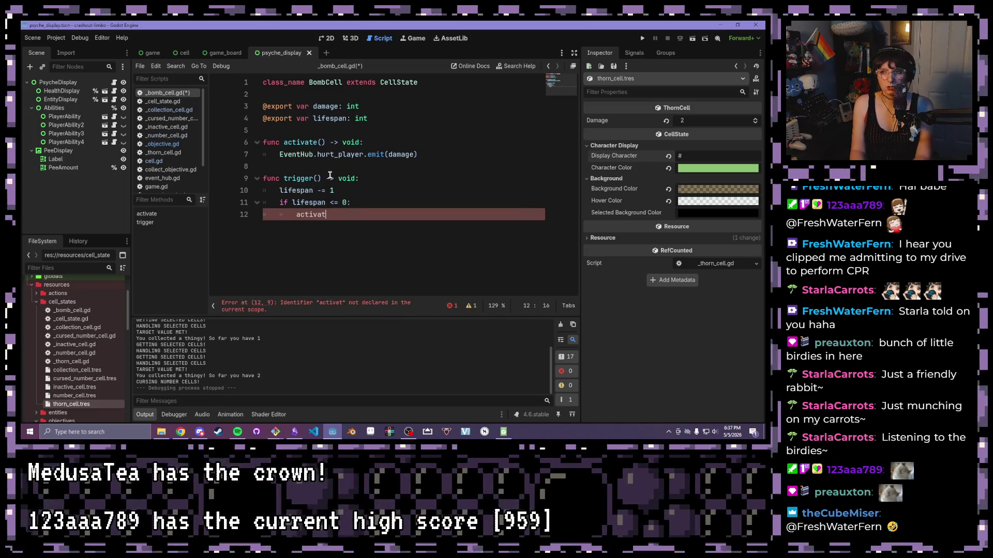
{"action": "type", "text": "e"}
{"action": "key", "text": "Return"}
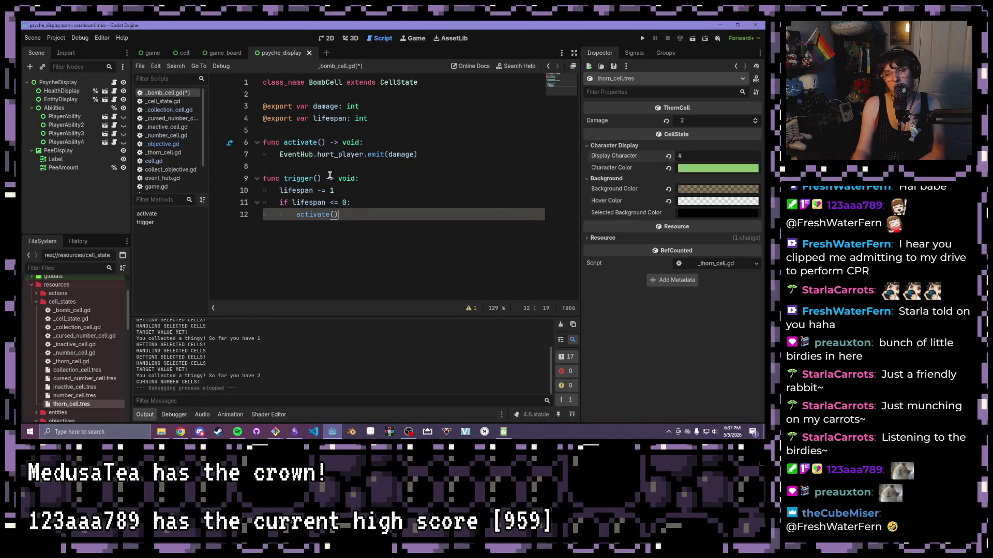
{"action": "left_click_drag", "start_coordinate": [347, 216], "coordinate": [259, 211]}
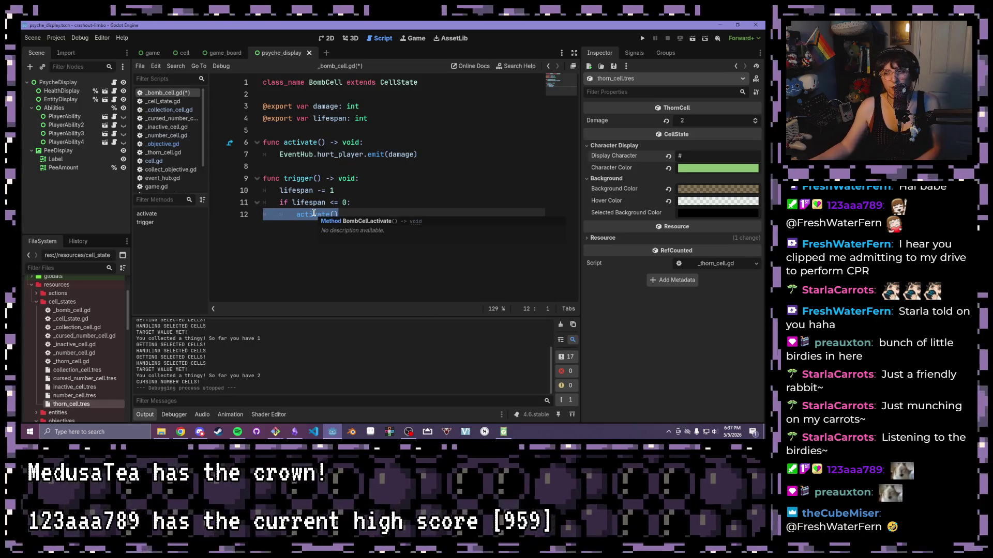
{"action": "left_click", "coordinate": [362, 216]}
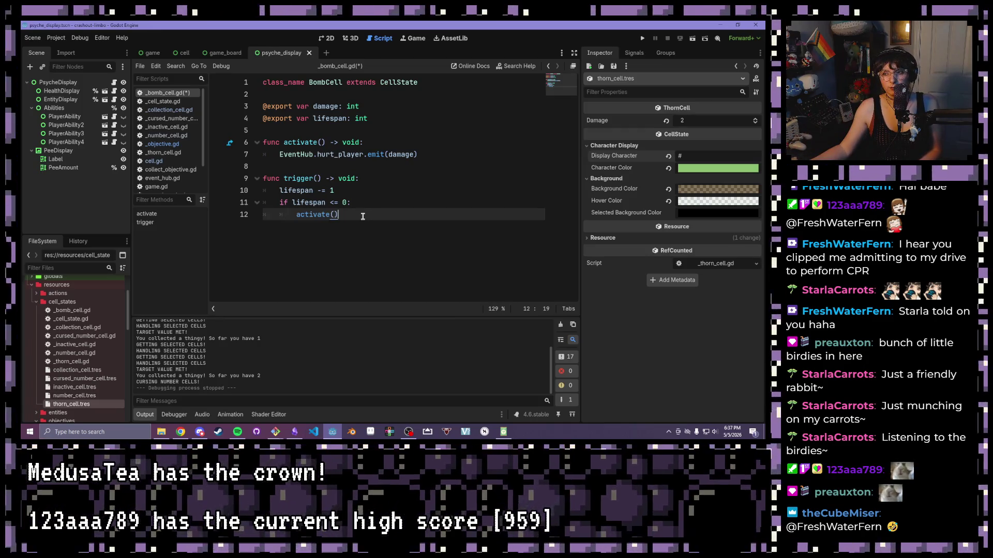
{"action": "left_click_drag", "start_coordinate": [363, 216], "coordinate": [236, 211]}
{"action": "key", "text": "BackSpace"}
{"action": "key", "text": "BackSpace"}
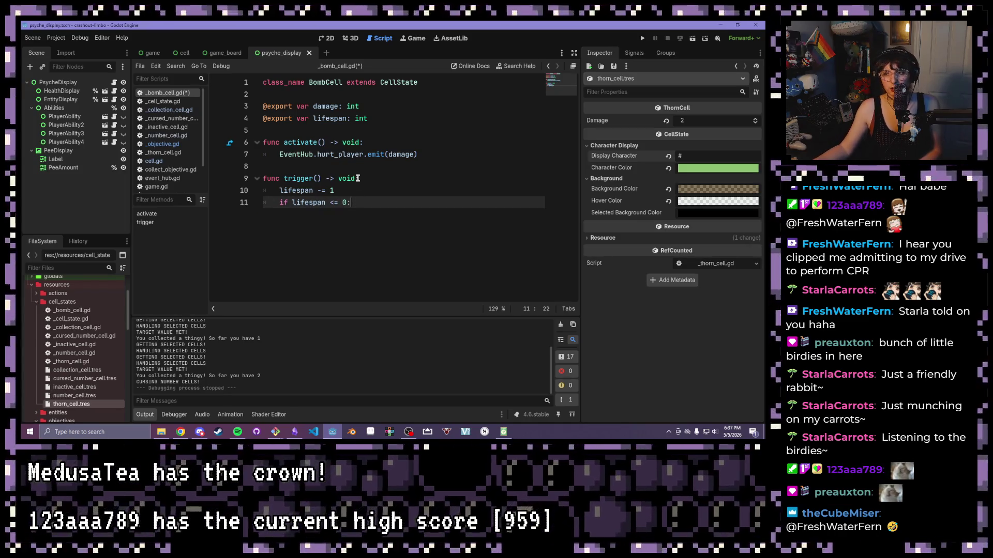
Change trigger()'s return type to bool and turn the if line into 'return lifespan <= 0'.
{"action": "left_click", "coordinate": [357, 178]}
{"action": "left_click", "coordinate": [337, 178], "text": "shift"}
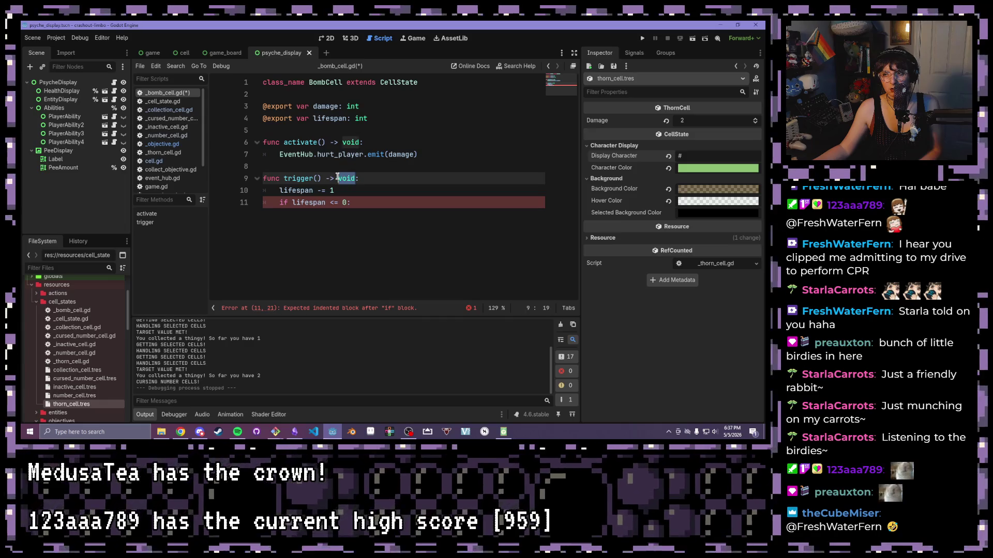
{"action": "type", "text": "bool"}
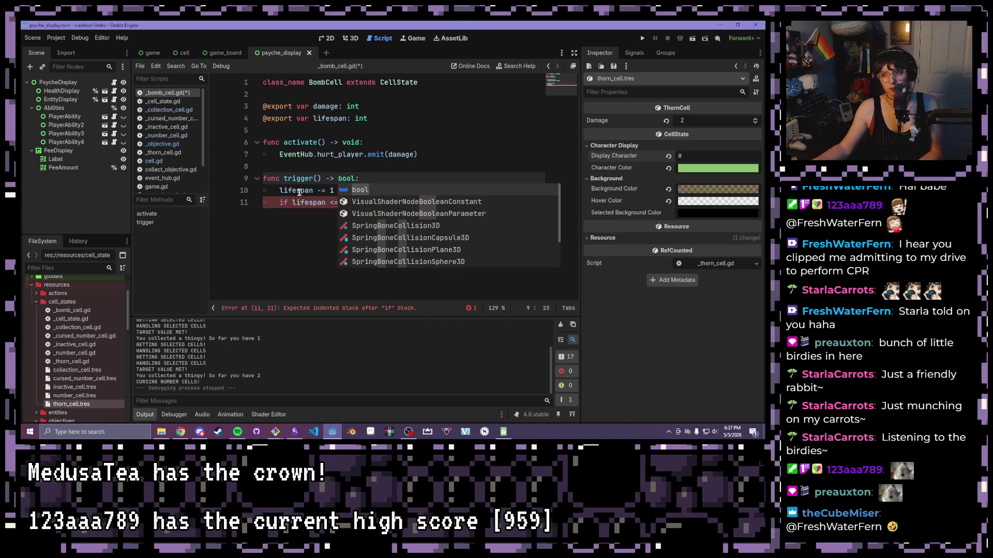
{"action": "left_click", "coordinate": [294, 203]}
{"action": "double_click", "coordinate": [286, 203]}
{"action": "key", "text": "Right"}
{"action": "key", "text": "Right"}
{"action": "key", "text": "BackSpace"}
{"action": "key", "text": "BackSpace"}
{"action": "type", "text": "return"}
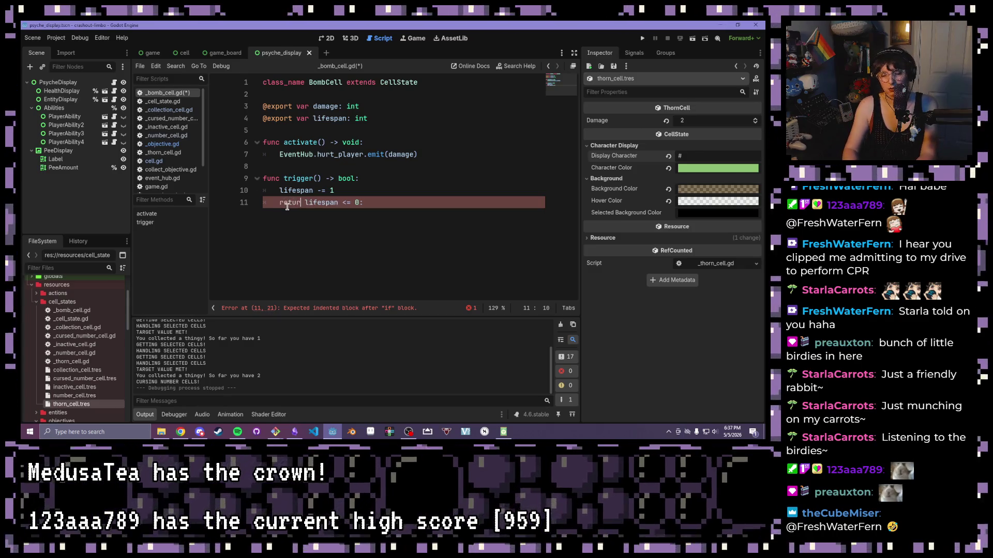
{"action": "key", "text": "ctrl+s"}
Remove the trailing colon from the return line and select the function name trigger.
{"action": "key", "text": "Escape"}
{"action": "left_click", "coordinate": [401, 205]}
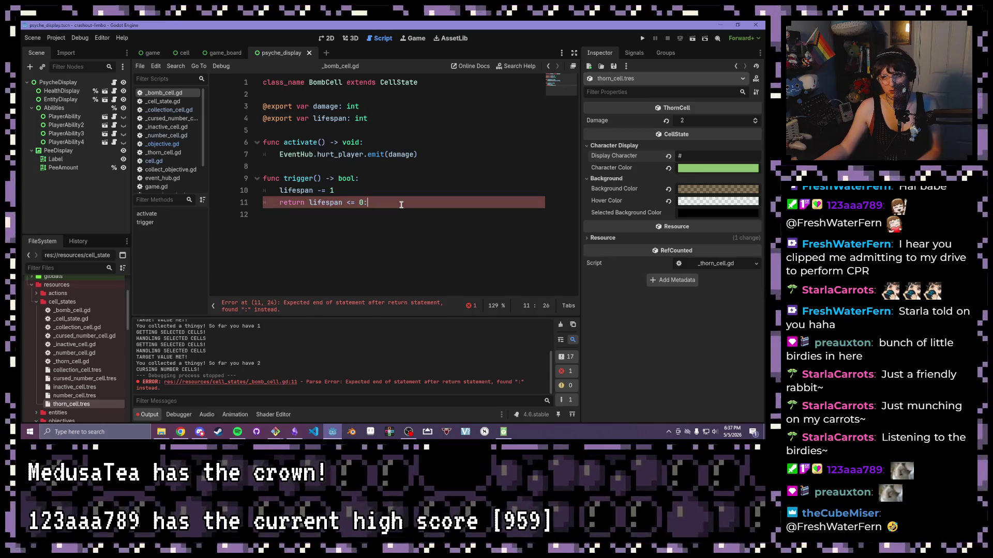
{"action": "key", "text": "BackSpace"}
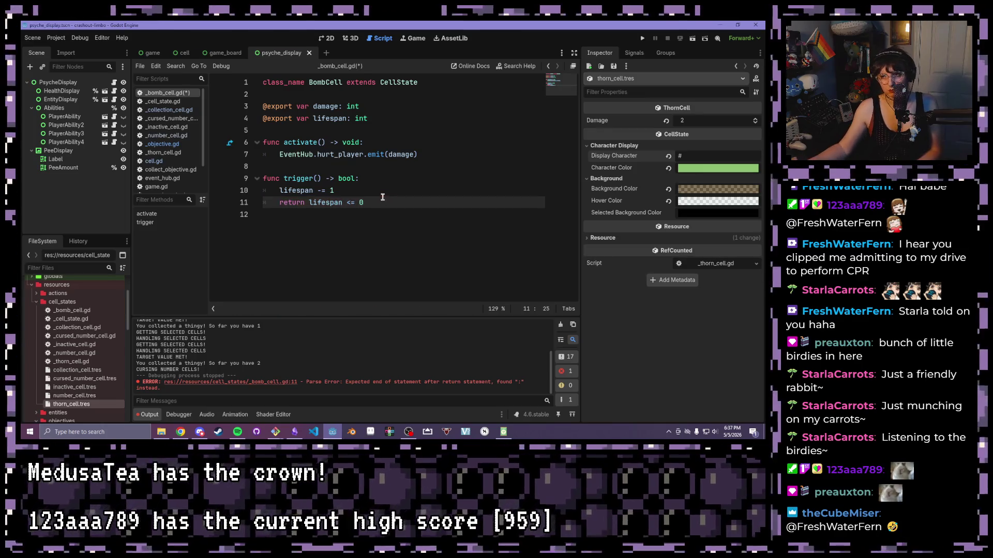
{"action": "key", "text": "shift+Up"}
{"action": "key", "text": "shift+Home"}
{"action": "key", "text": "shift+Up"}
{"action": "key", "text": "shift+Up"}
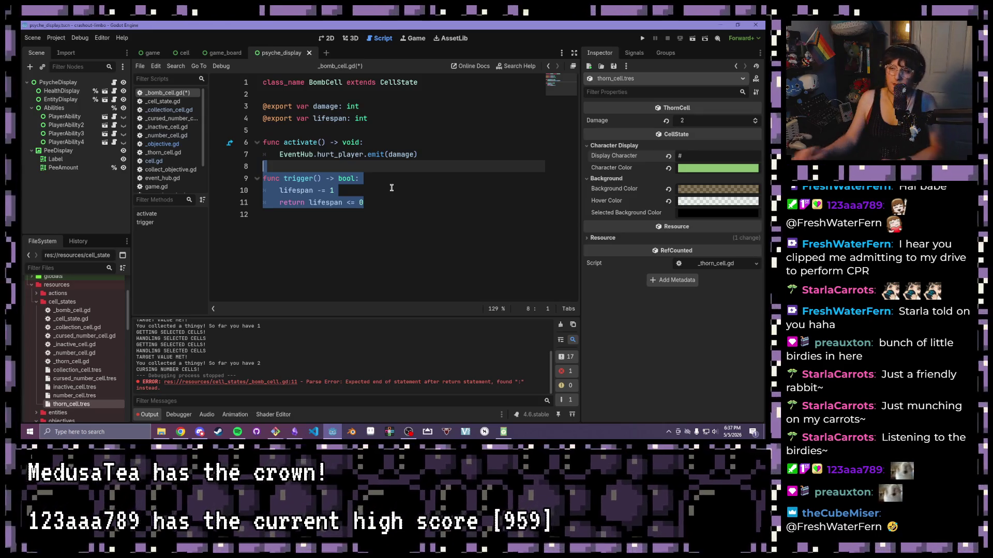
{"action": "left_click", "coordinate": [376, 189]}
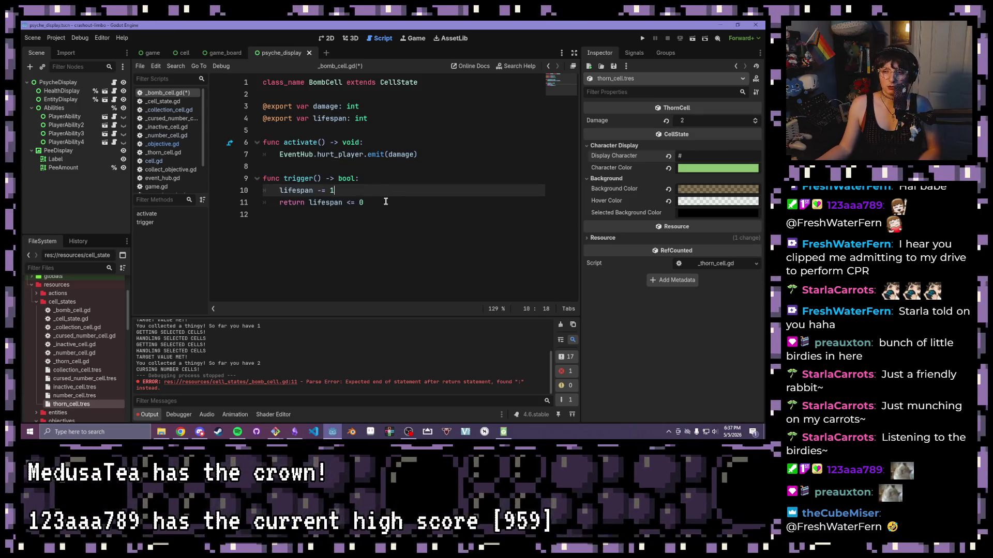
{"action": "left_click_drag", "start_coordinate": [314, 178], "coordinate": [282, 180]}
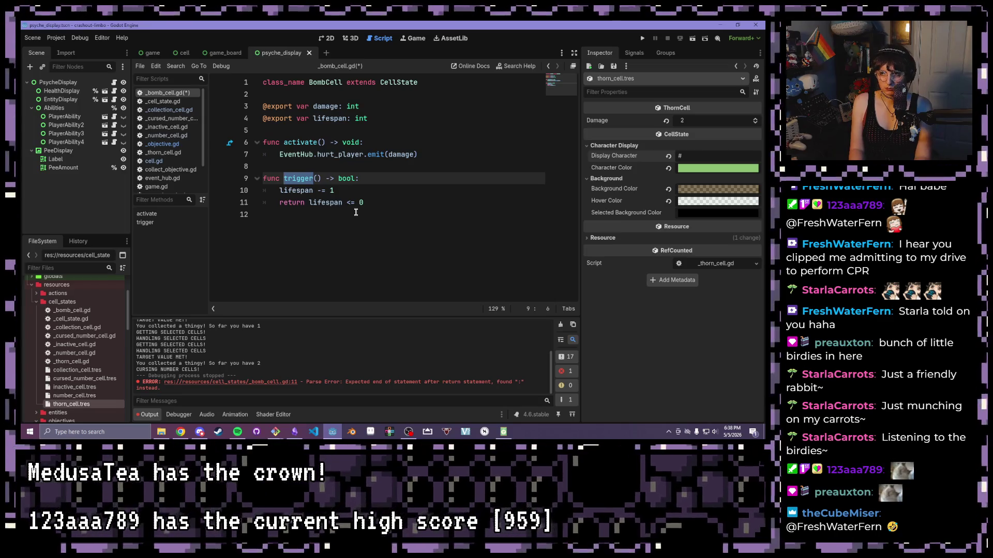
Rename trigger to has_detonated, save, and select its 'lifespan <= 0' return condition.
{"action": "type", "text": "has_detonated"}
{"action": "key", "text": "ctrl+s"}
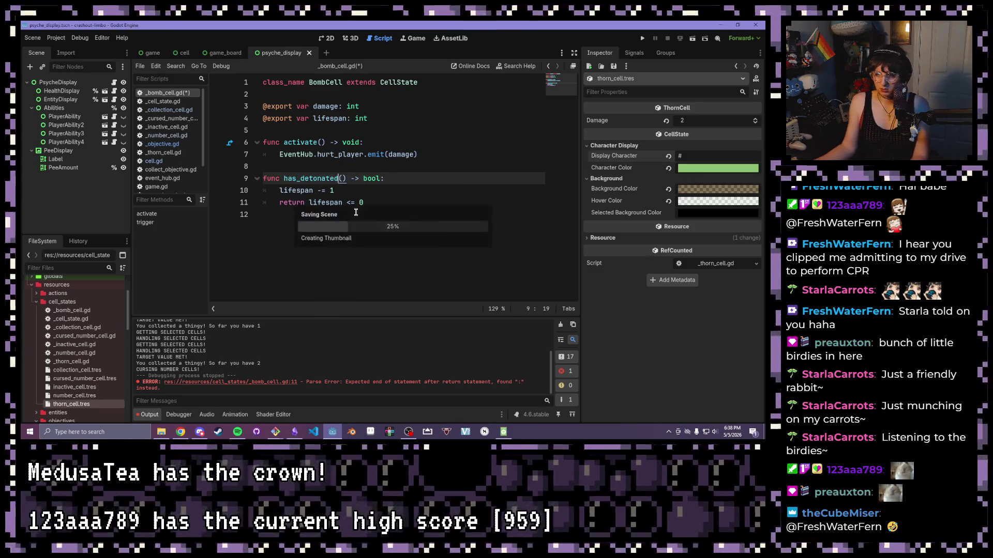
{"action": "left_click_drag", "start_coordinate": [345, 204], "coordinate": [385, 178]}
{"action": "left_click", "coordinate": [346, 205]}
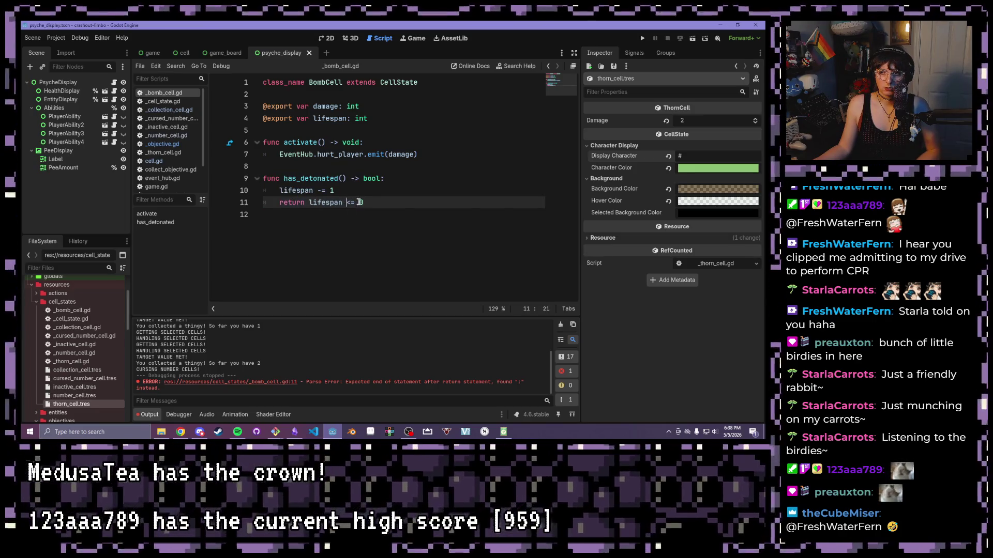
{"action": "left_click_drag", "start_coordinate": [364, 203], "coordinate": [310, 203]}
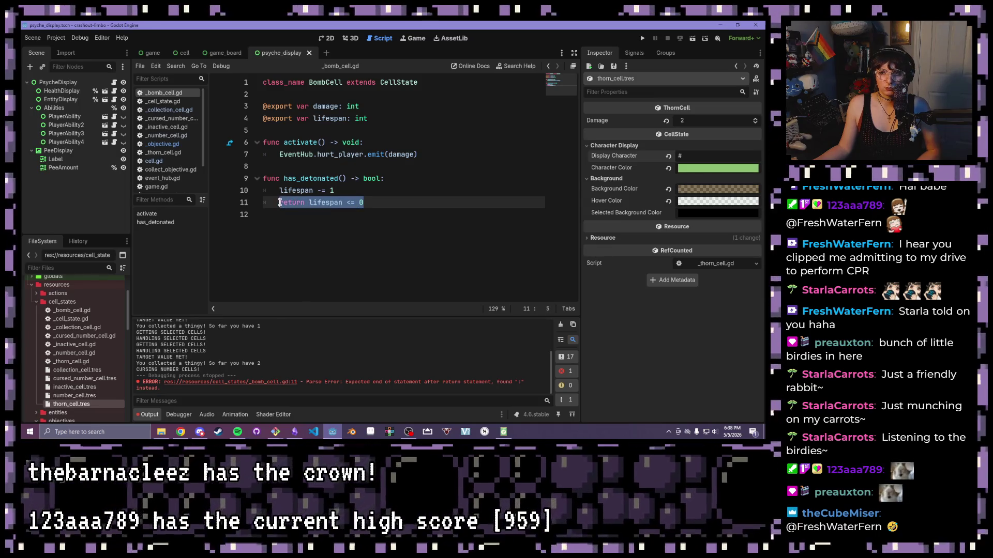
Look over the whole BombCell script and leave the caret on empty line 12.
{"action": "left_click", "coordinate": [388, 179]}
{"action": "key", "text": "Up"}
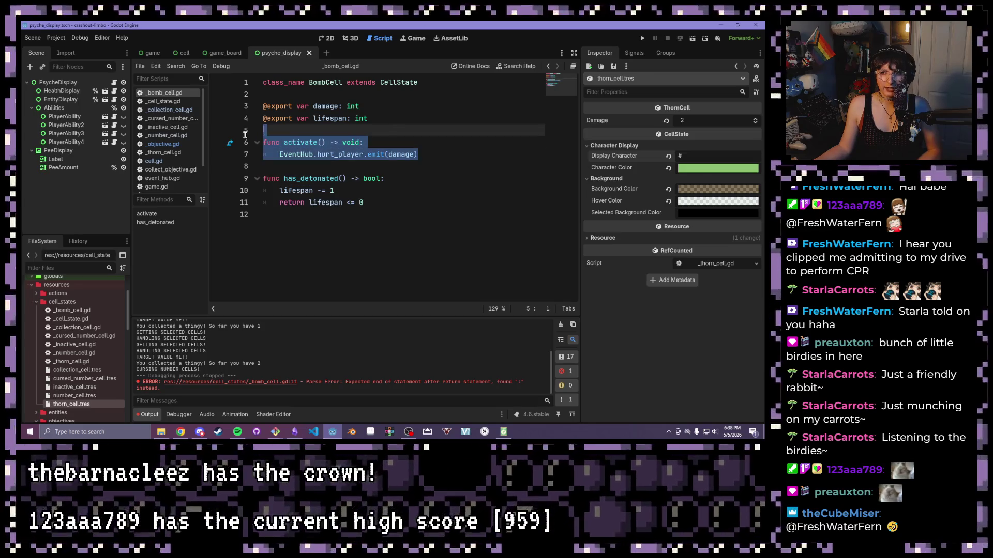
{"action": "left_click", "coordinate": [420, 154]}
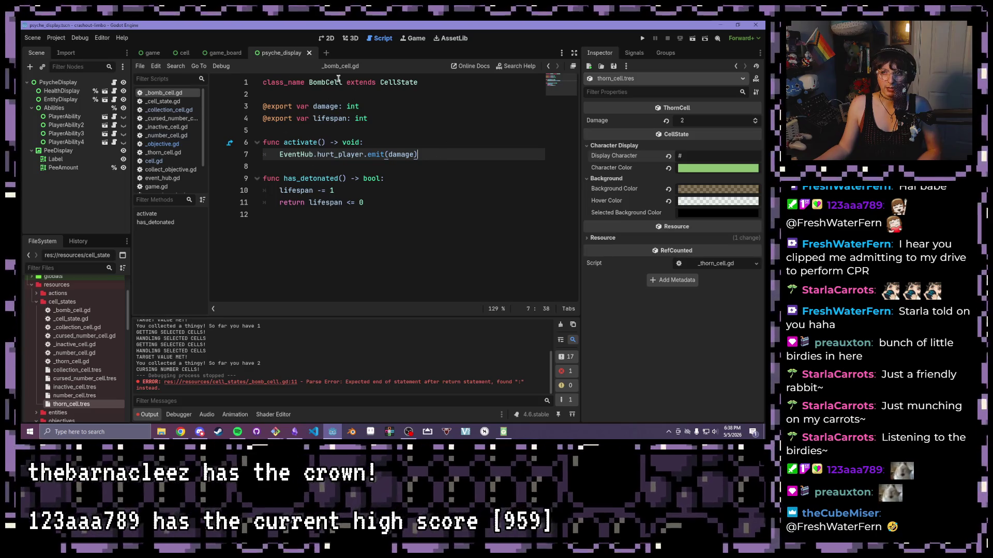
{"action": "key", "text": "ctrl+a"}
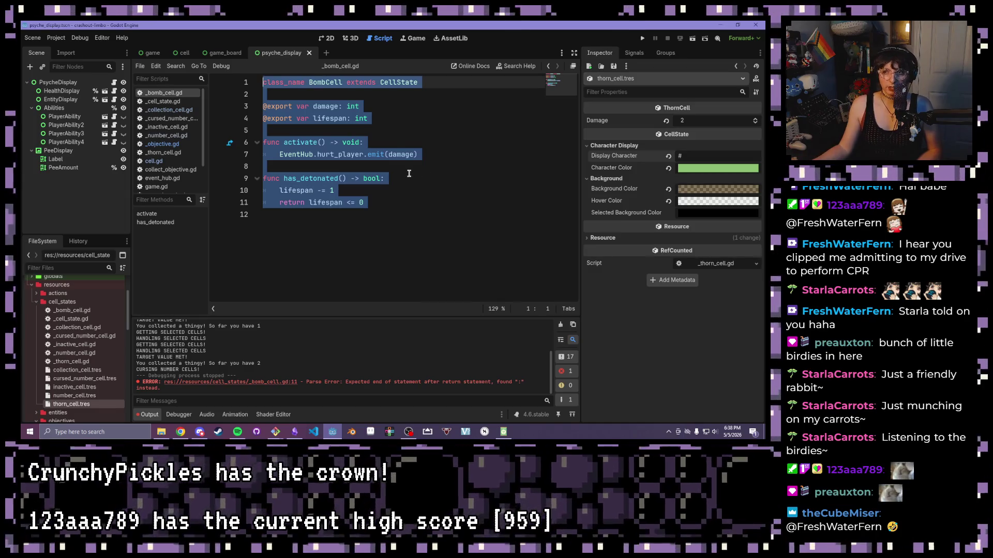
{"action": "left_click", "coordinate": [406, 177]}
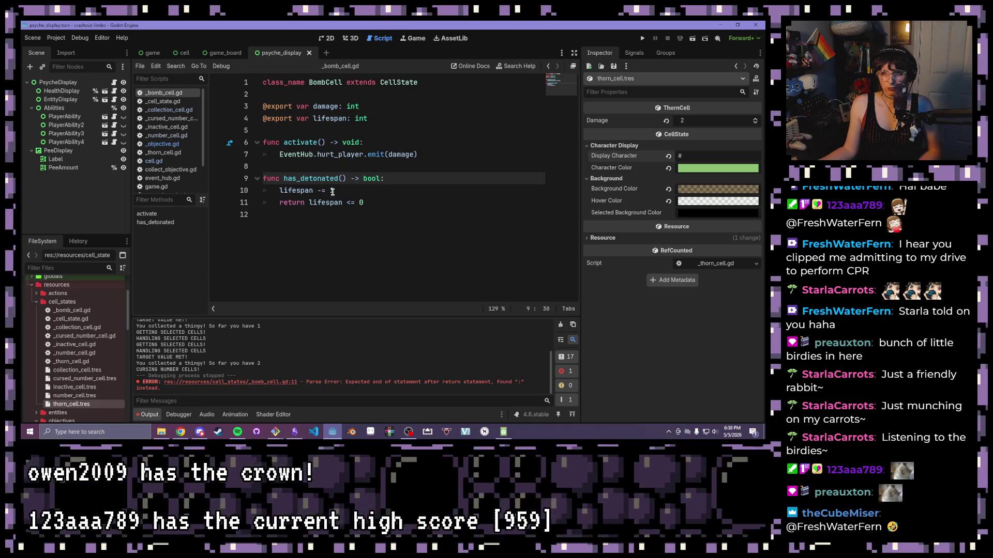
{"action": "left_click", "coordinate": [374, 211]}
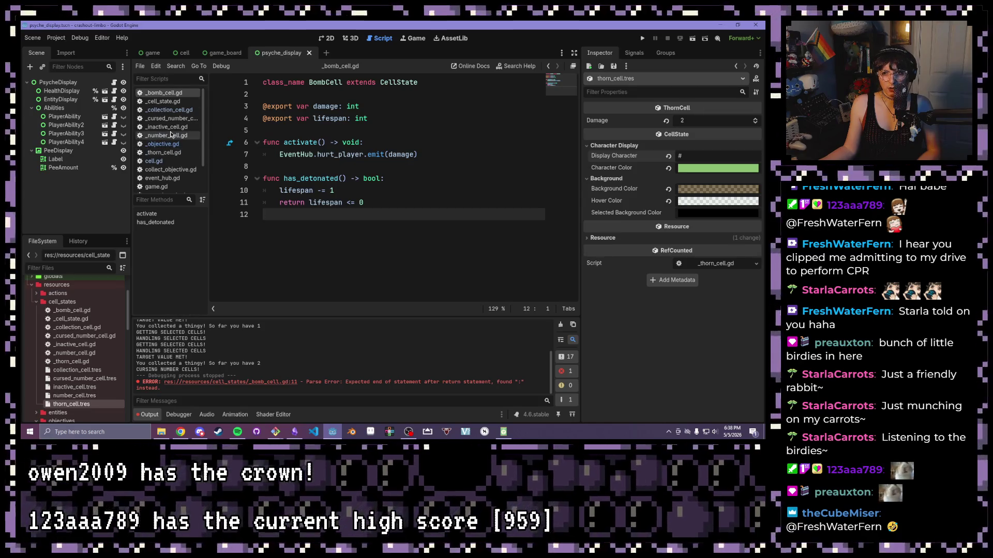
{"action": "scroll", "coordinate": [168, 140], "scroll_direction": "down", "scroll_amount": 2}
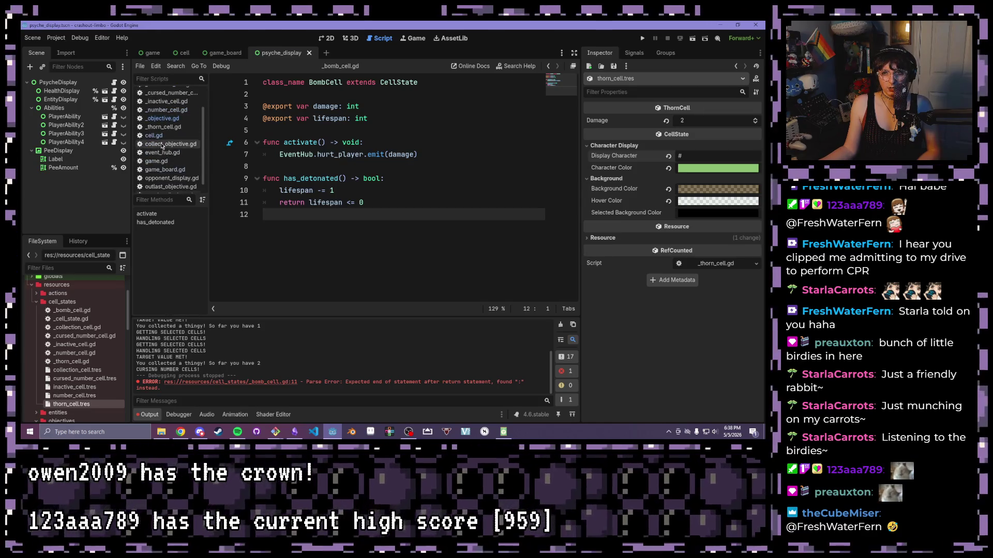
{"action": "left_click", "coordinate": [164, 169]}
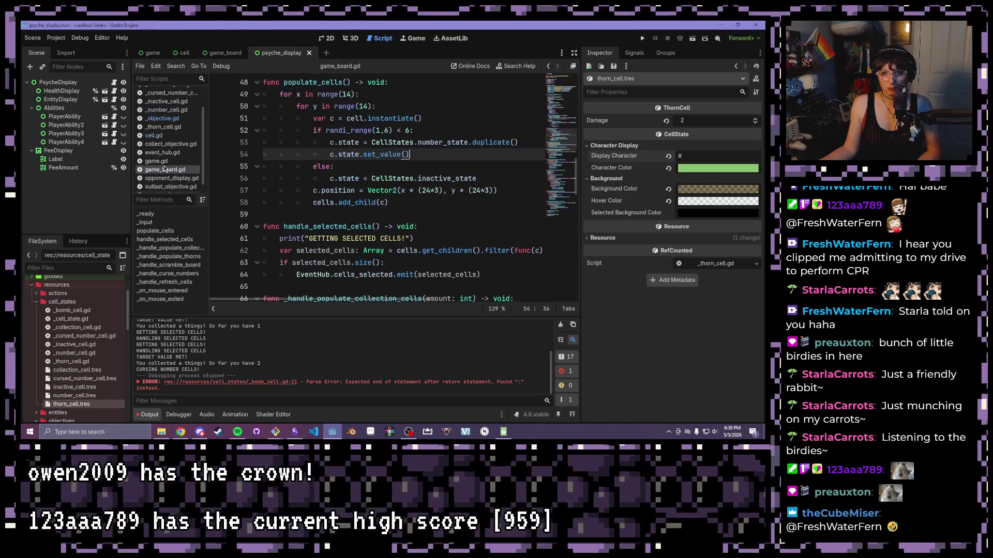
{"action": "left_click", "coordinate": [156, 161]}
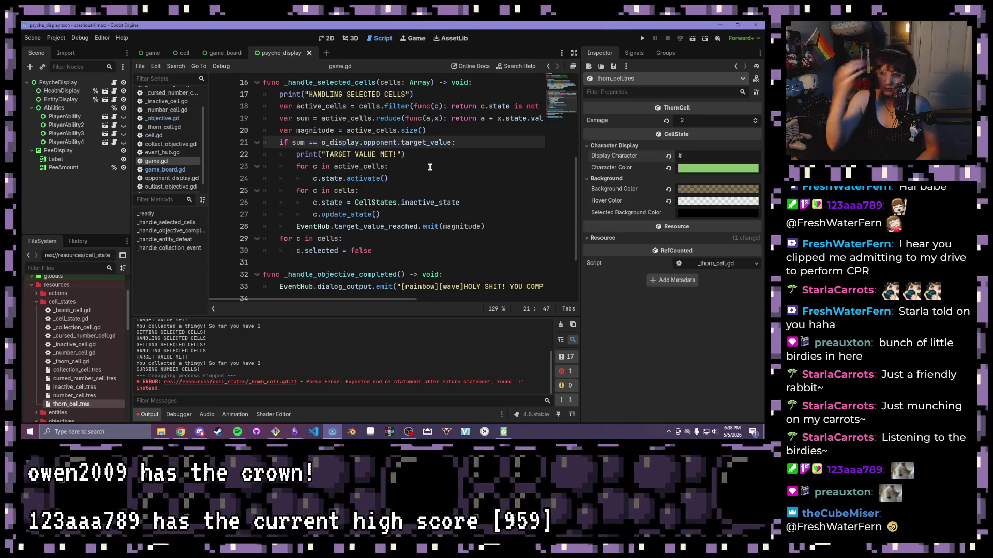
{"action": "scroll", "coordinate": [430, 167], "scroll_direction": "up", "scroll_amount": 2}
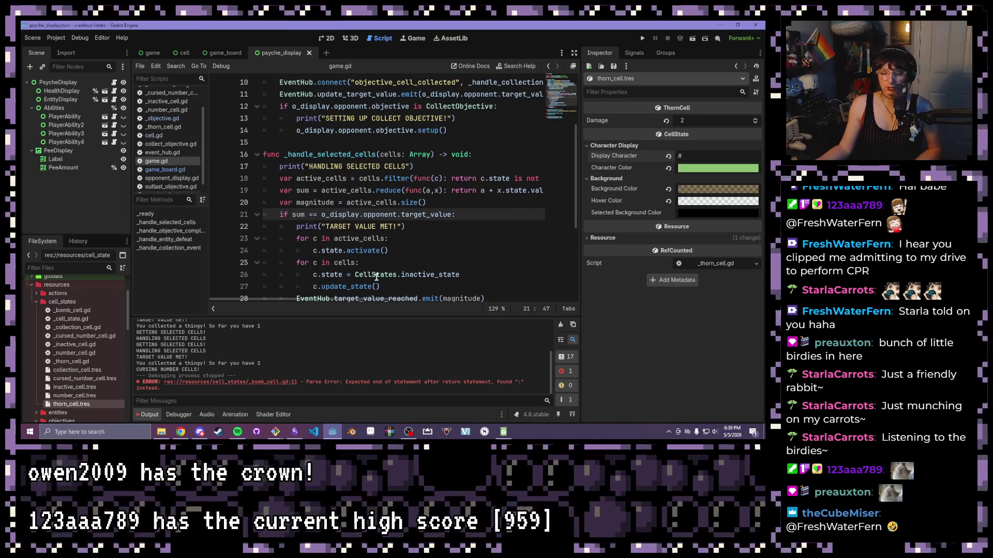
{"action": "left_click_drag", "start_coordinate": [365, 301], "coordinate": [368, 301]}
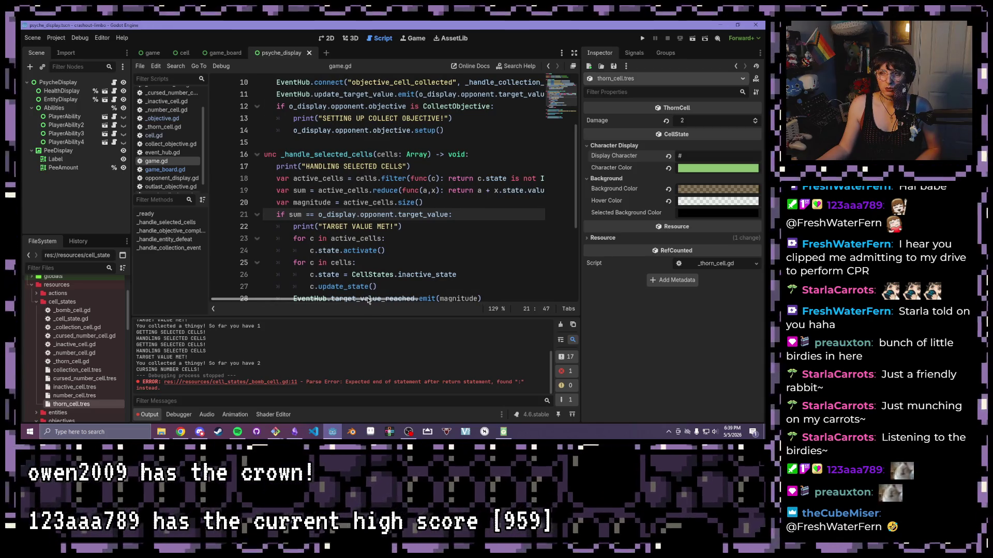
{"action": "left_click_drag", "start_coordinate": [476, 214], "coordinate": [287, 214]}
{"action": "scroll", "coordinate": [287, 214], "scroll_direction": "down", "scroll_amount": 1}
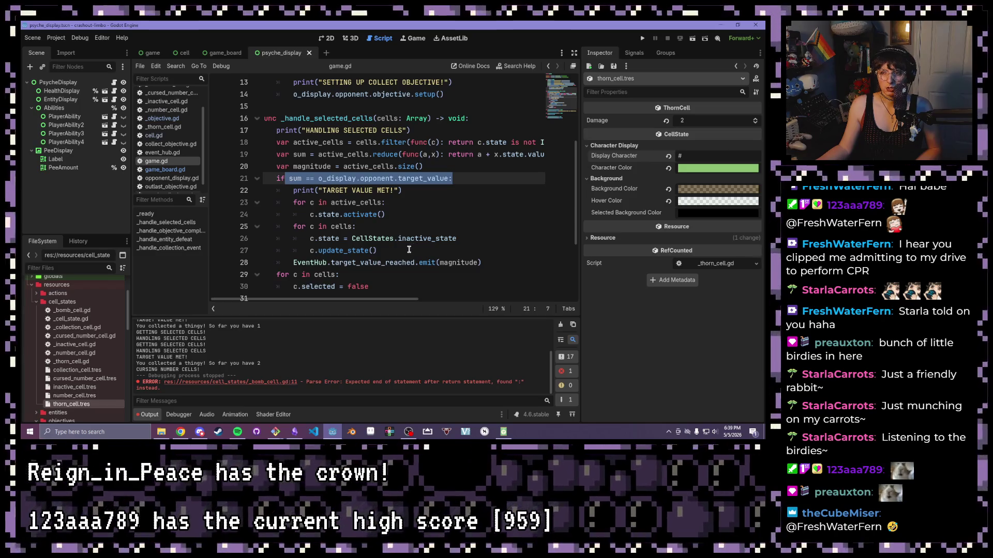
{"action": "left_click", "coordinate": [372, 250]}
{"action": "mouse_move", "coordinate": [377, 250]}
{"action": "left_mouse_down"}
{"action": "mouse_move", "coordinate": [298, 228]}
{"action": "mouse_move", "coordinate": [306, 225]}
{"action": "left_mouse_up"}
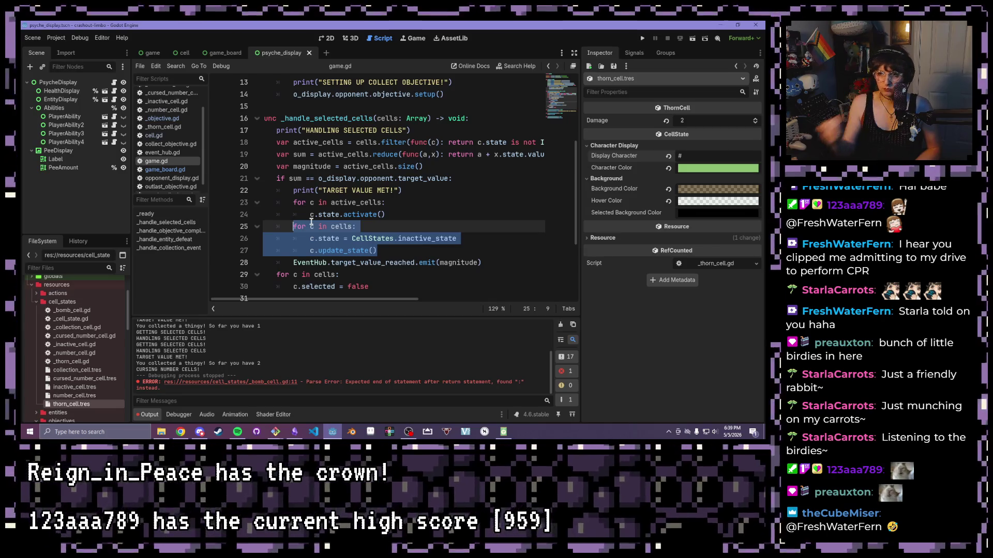
{"action": "left_click", "coordinate": [404, 216]}
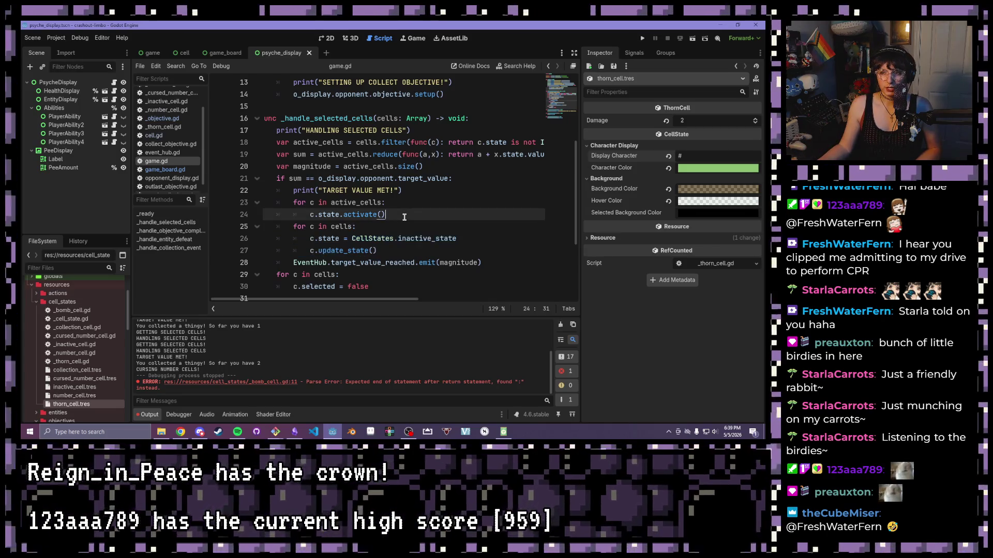
{"action": "left_click_drag", "start_coordinate": [391, 216], "coordinate": [294, 205]}
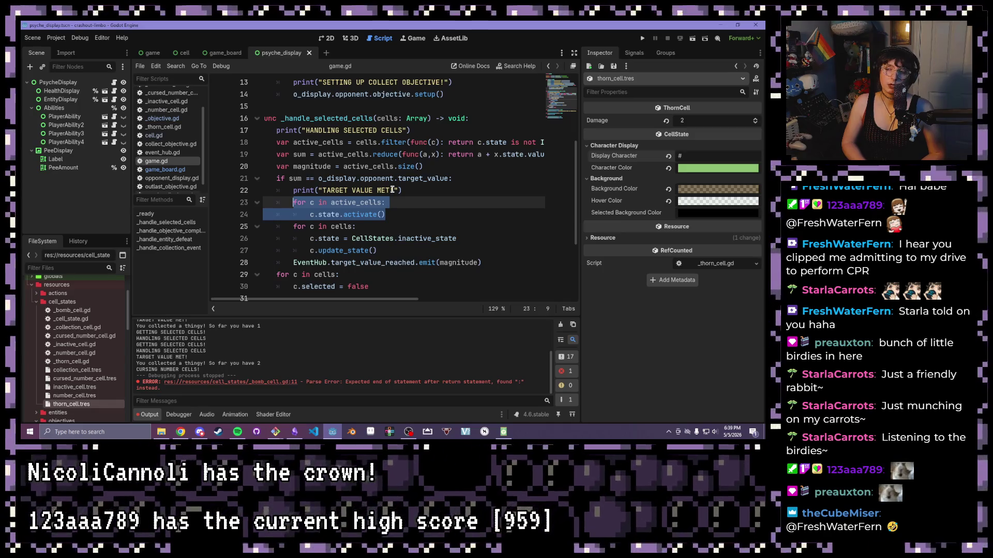
{"action": "left_click", "coordinate": [476, 178]}
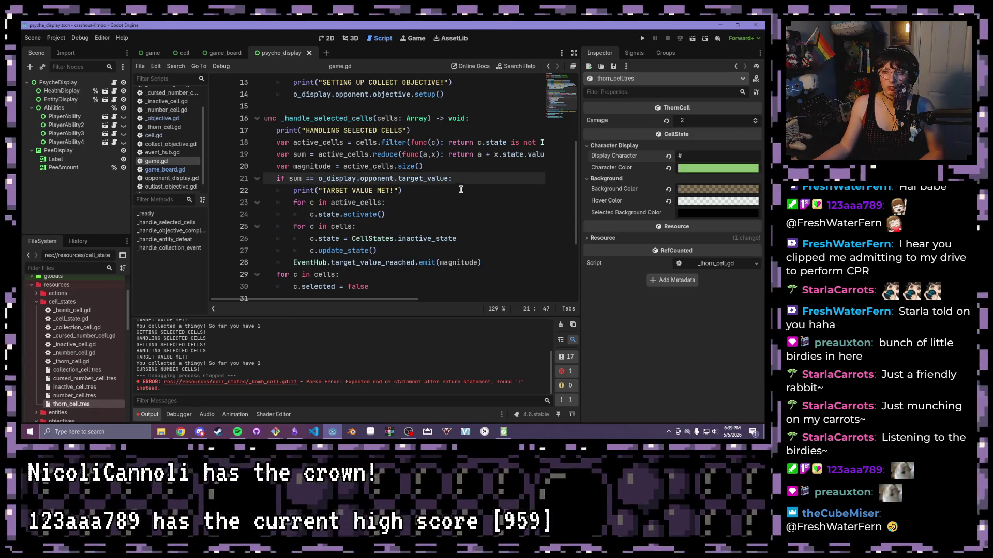
{"action": "left_click", "coordinate": [363, 202]}
{"action": "scroll", "coordinate": [325, 260], "scroll_direction": "down", "scroll_amount": 2}
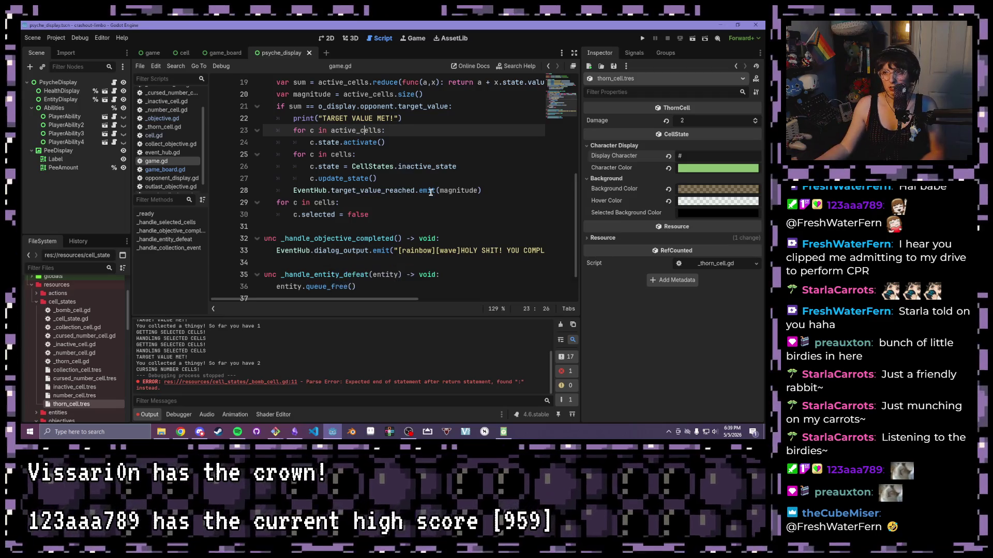
{"action": "scroll", "coordinate": [424, 196], "scroll_direction": "up", "scroll_amount": 2}
{"action": "left_click", "coordinate": [418, 214]}
{"action": "mouse_move", "coordinate": [417, 214]}
{"action": "left_mouse_down"}
{"action": "mouse_move", "coordinate": [305, 214]}
{"action": "mouse_move", "coordinate": [293, 202]}
{"action": "left_mouse_up"}
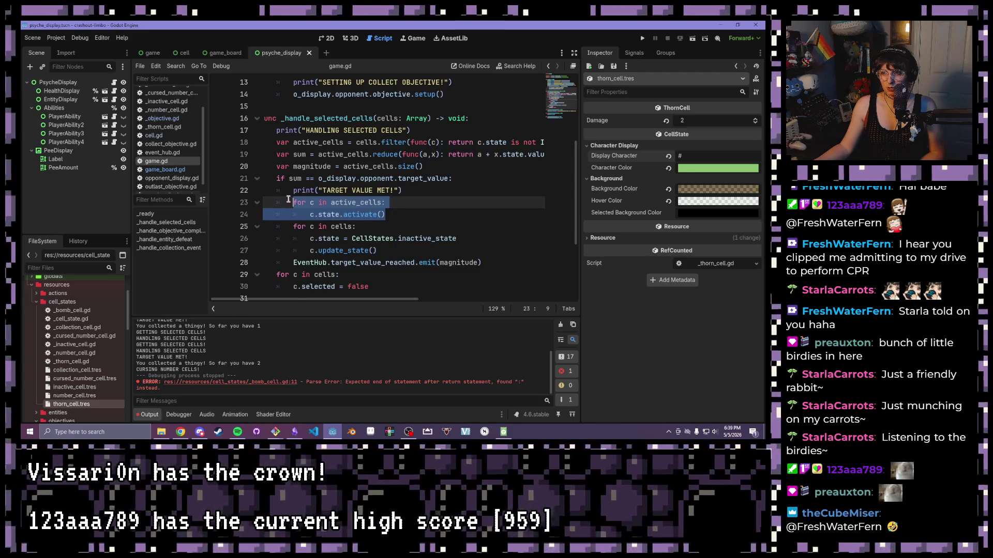
{"action": "left_click", "coordinate": [421, 214]}
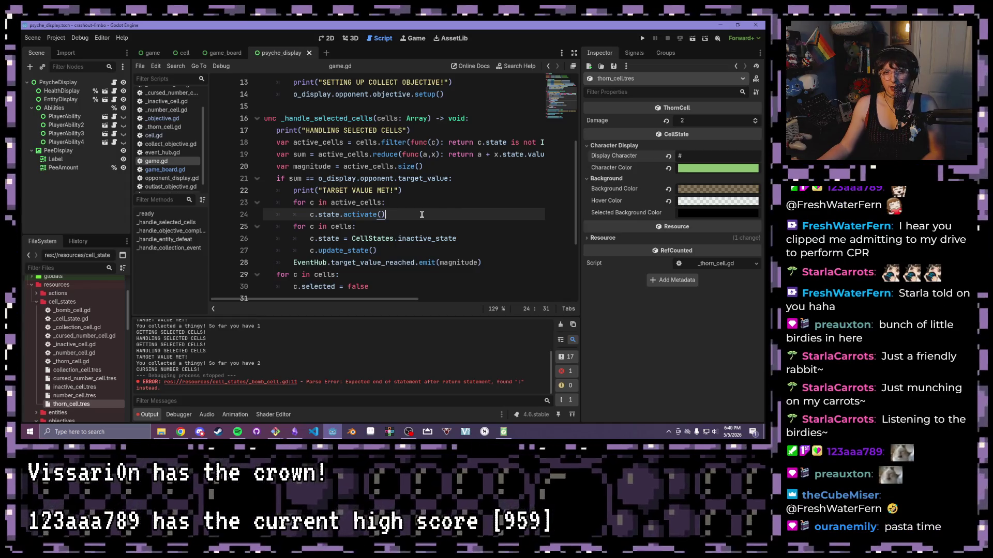
{"action": "scroll", "coordinate": [168, 123], "scroll_direction": "up", "scroll_amount": 3}
{"action": "left_click", "coordinate": [165, 93]}
{"action": "left_click", "coordinate": [428, 149]}
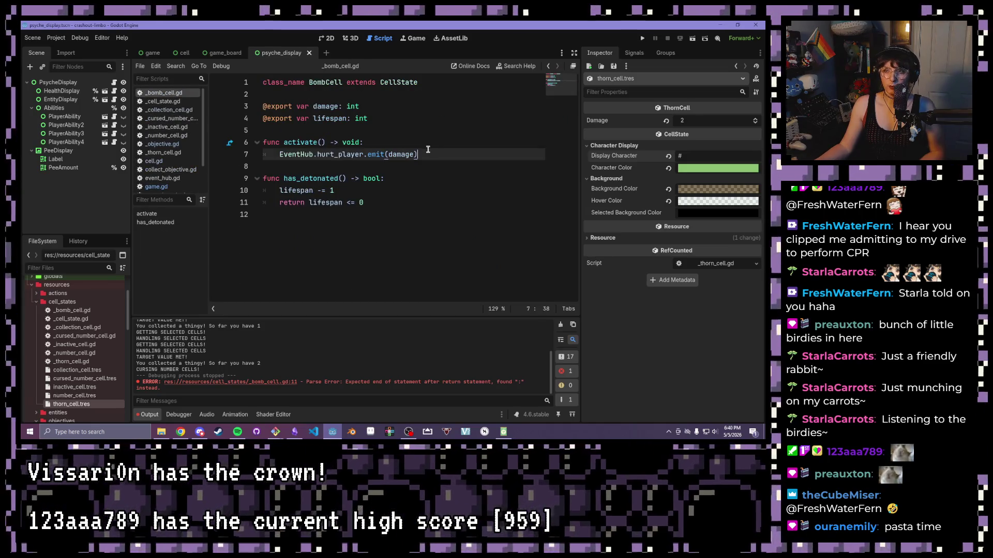
Replace activate()'s hurt_player emit body with pass.
{"action": "left_click_drag", "start_coordinate": [428, 150], "coordinate": [243, 147]}
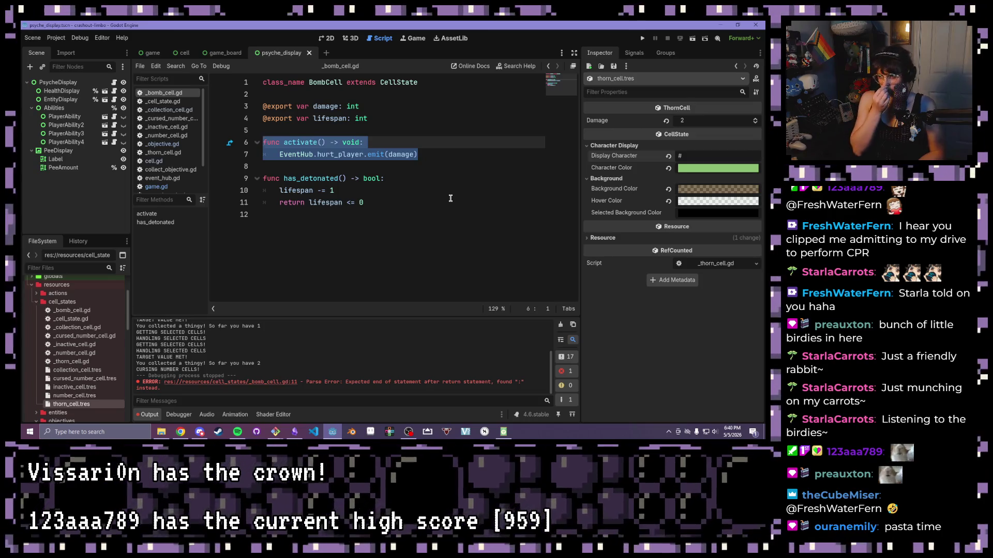
{"action": "left_click", "coordinate": [471, 154]}
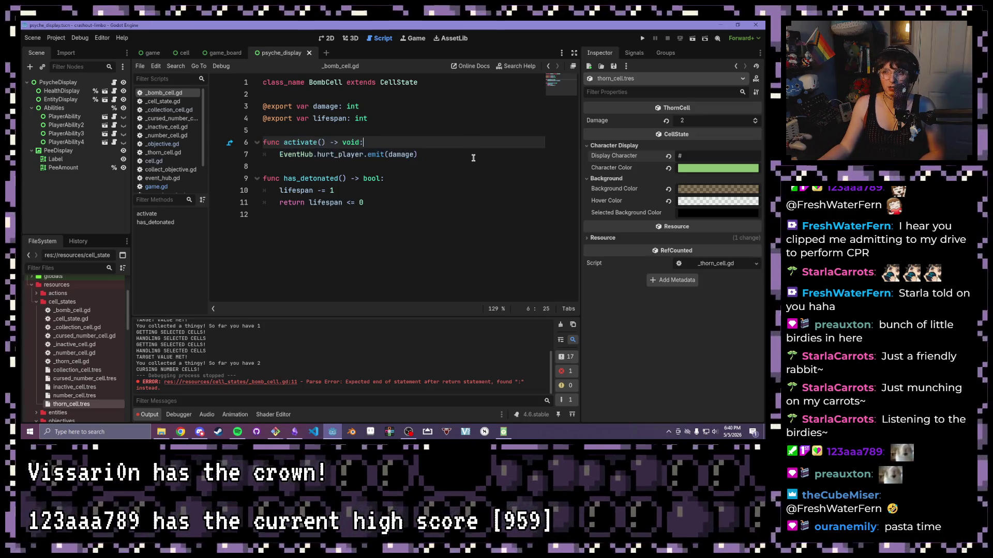
{"action": "left_click", "coordinate": [464, 145]}
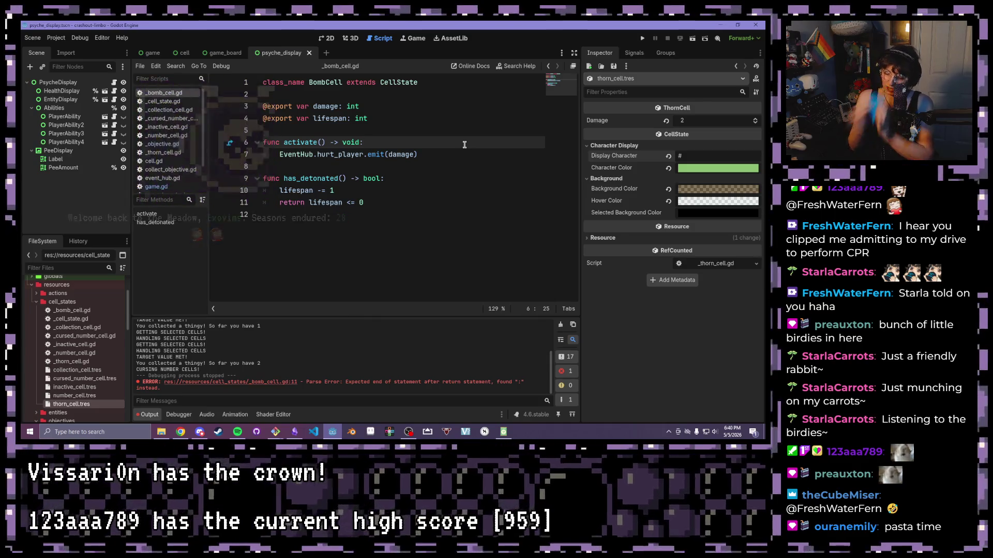
{"action": "key", "text": "XF86AudioLowerVolume"}
{"action": "key", "text": "XF86AudioNext"}
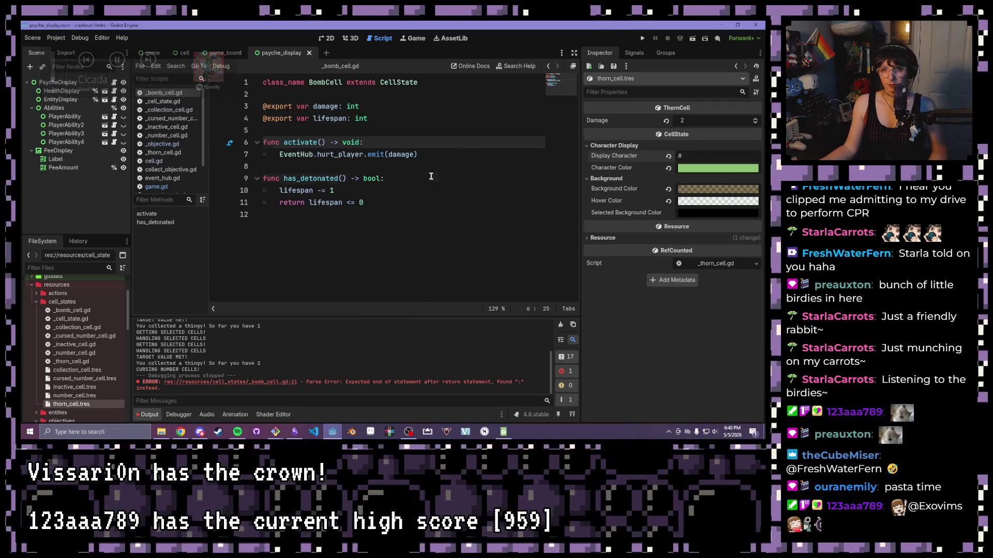
{"action": "left_click", "coordinate": [430, 177]}
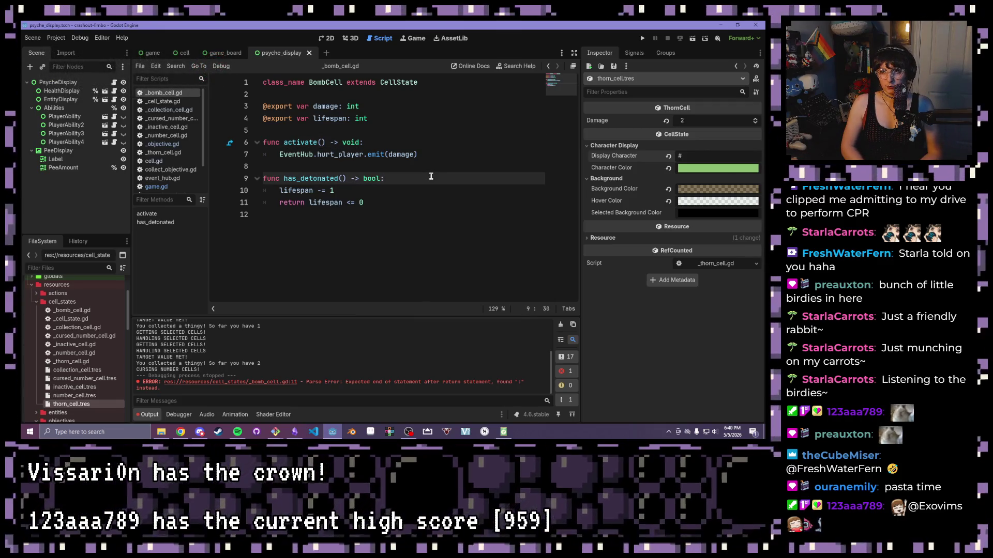
{"action": "left_click_drag", "start_coordinate": [420, 154], "coordinate": [280, 154]}
{"action": "key", "text": "ctrl+c"}
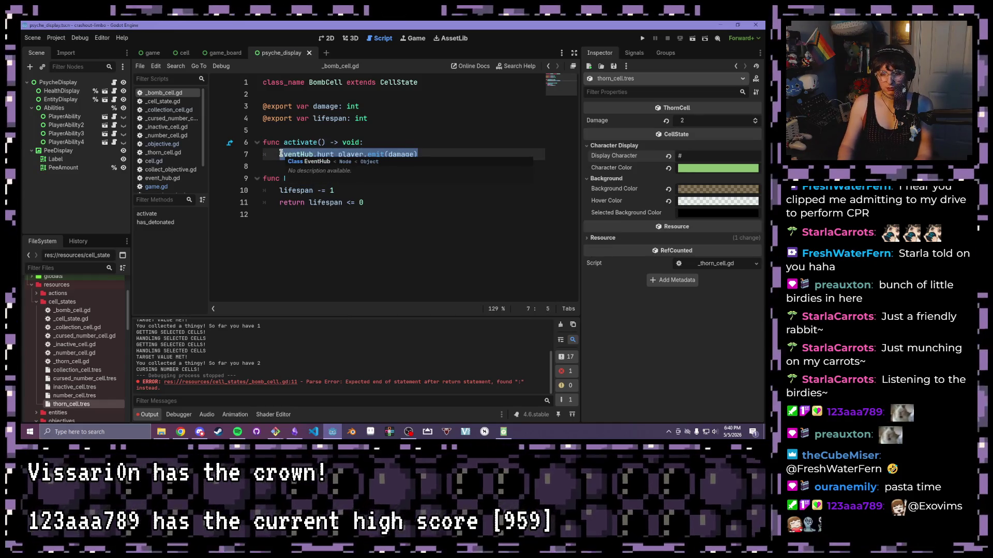
{"action": "type", "text": "pass"}
Add 'func detonate() -> void:' emitting EventHub.hurt_player with damage, and save.
{"action": "left_click", "coordinate": [316, 142]}
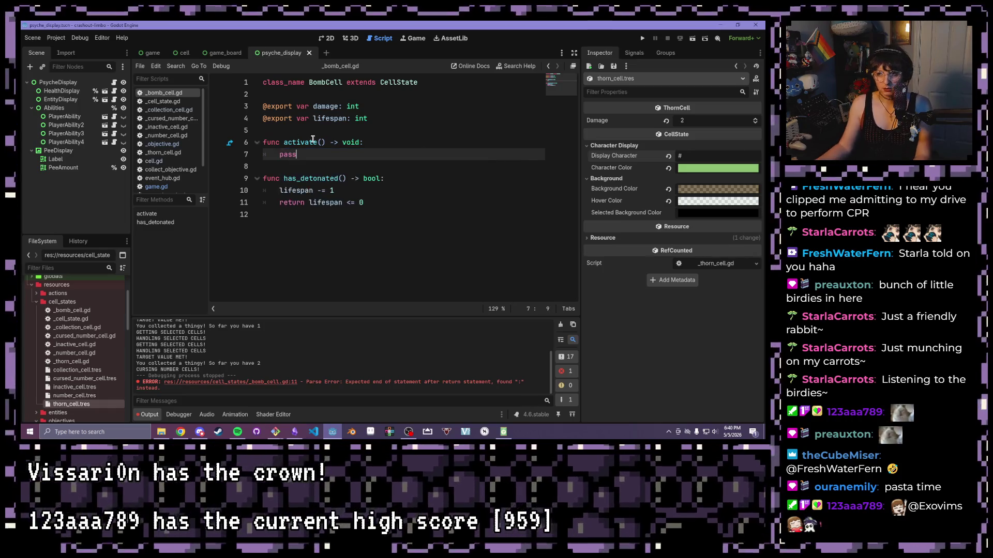
{"action": "left_click", "coordinate": [327, 166]}
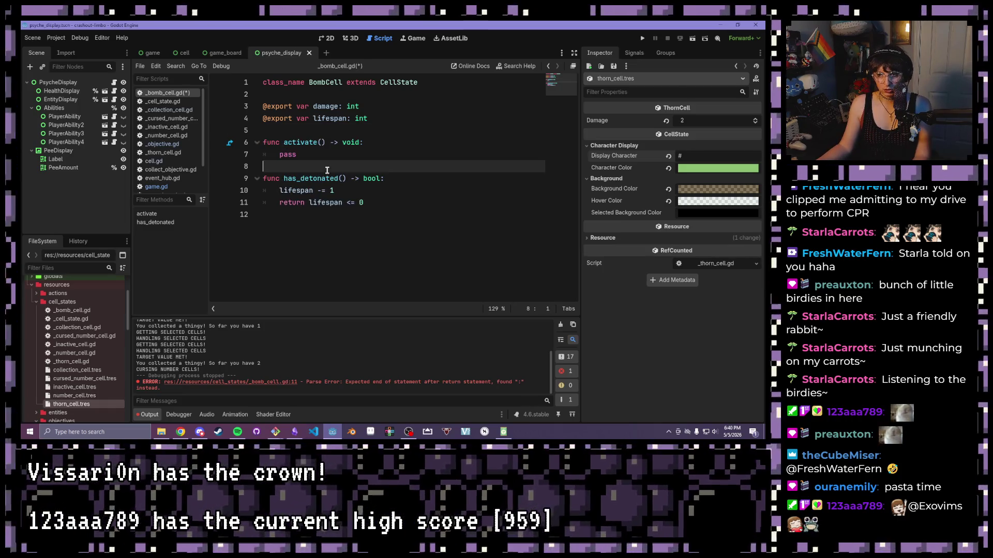
{"action": "key", "text": "Return"}
{"action": "key", "text": "Return"}
{"action": "key", "text": "Up"}
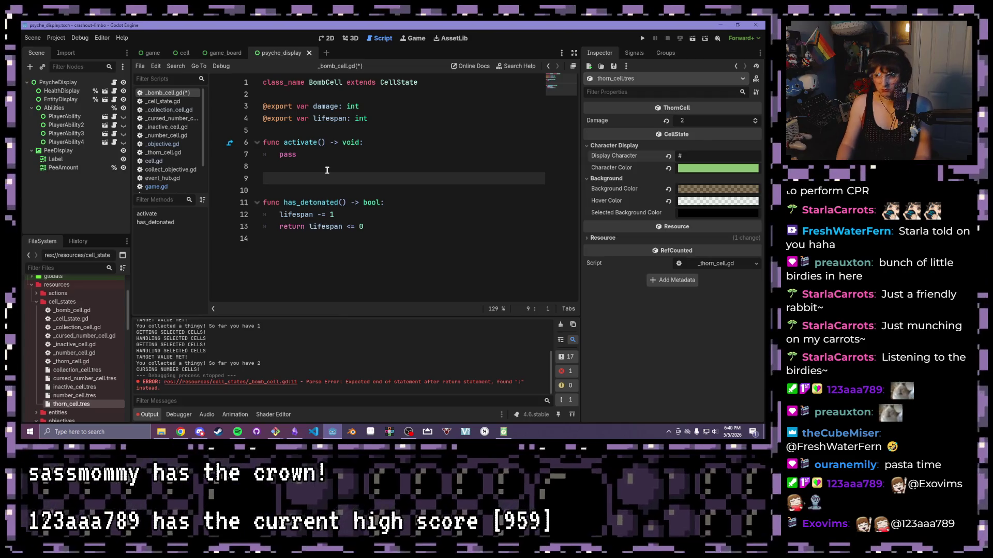
{"action": "type", "text": "f"}
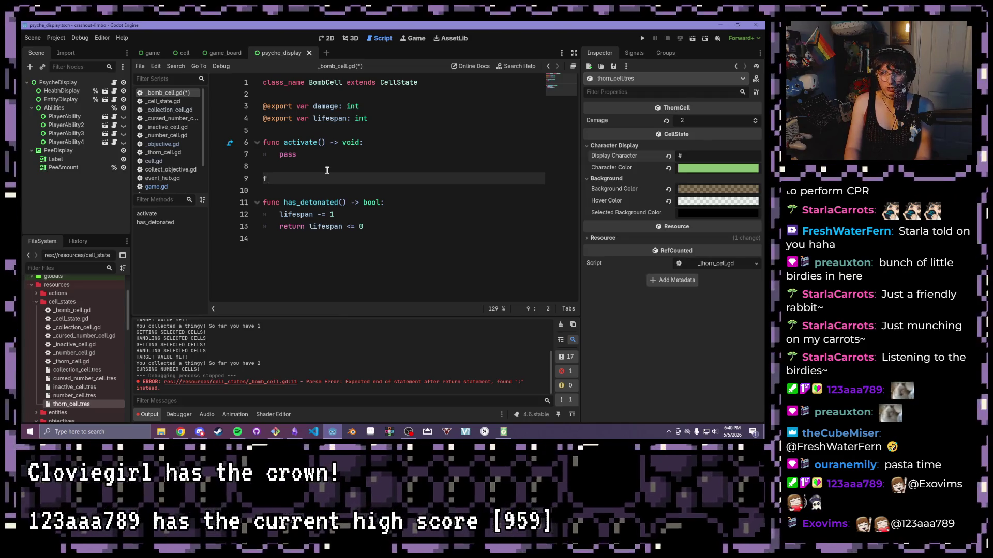
{"action": "type", "text": "unc detonate"}
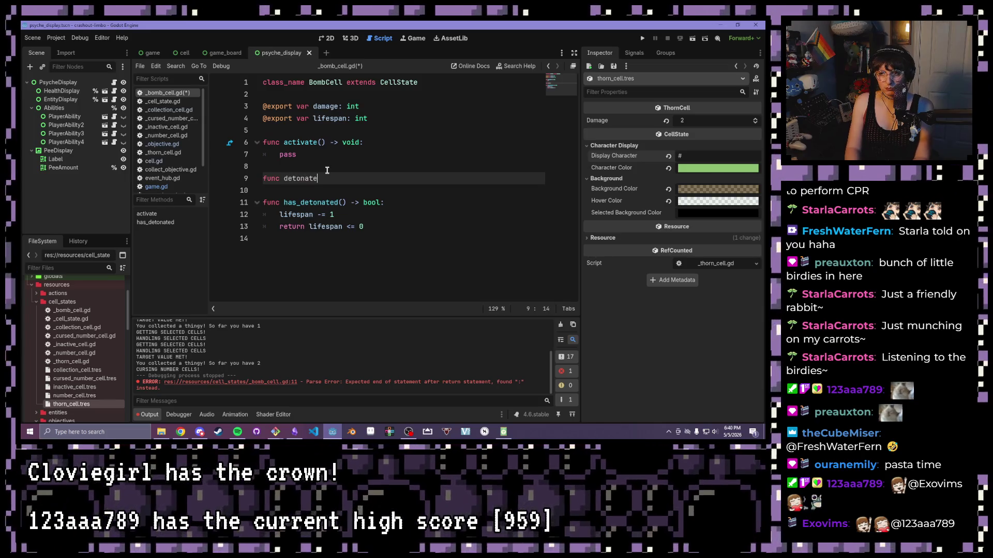
{"action": "type", "text": "() -> "}
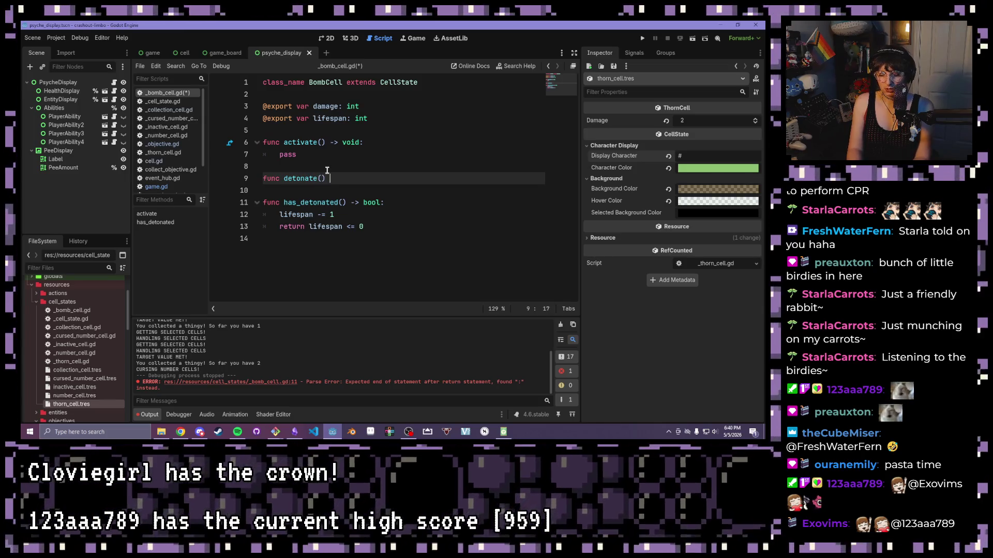
{"action": "type", "text": "void:"}
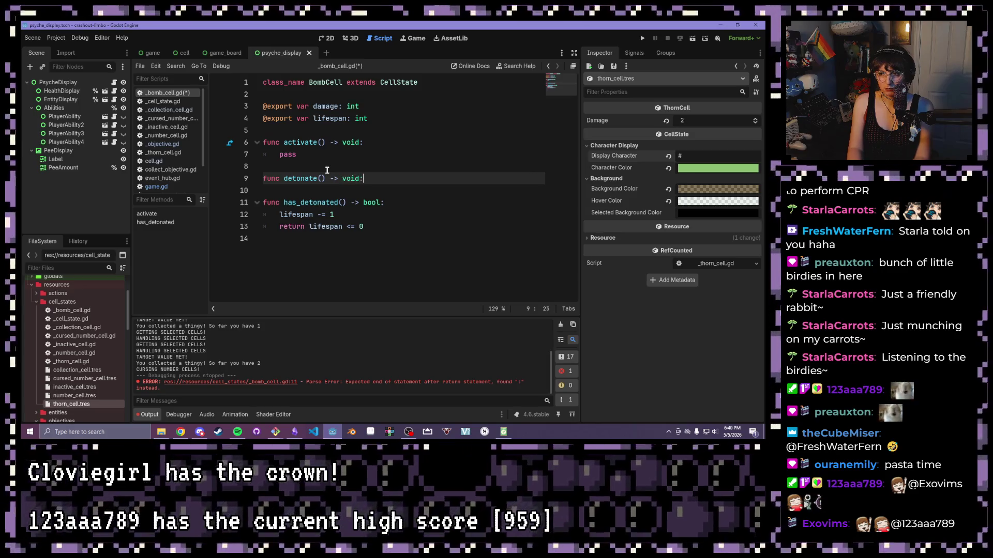
{"action": "key", "text": "Return"}
{"action": "type", "text": "pass"}
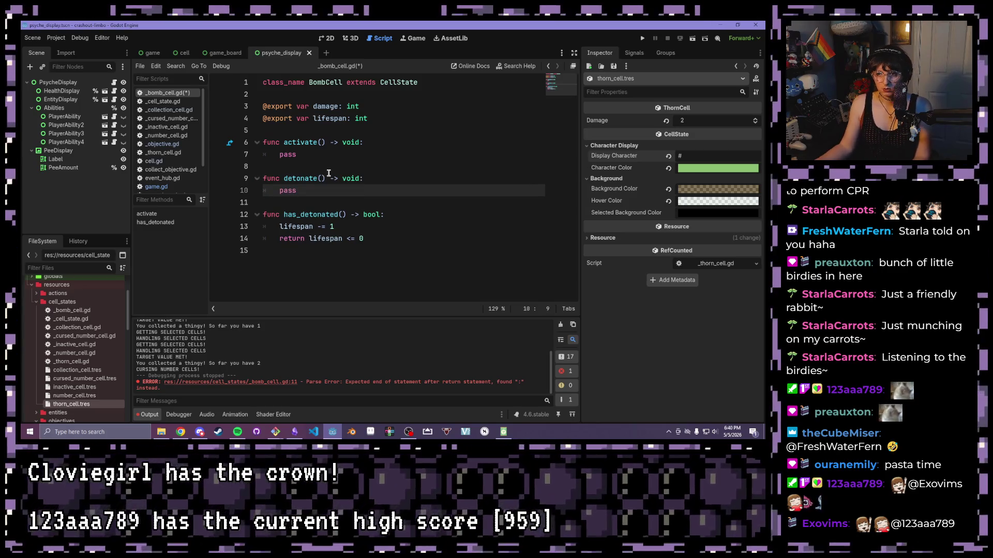
{"action": "key", "text": "BackSpace"}
{"action": "key", "text": "BackSpace"}
{"action": "key", "text": "BackSpace"}
{"action": "key", "text": "ctrl+v"}
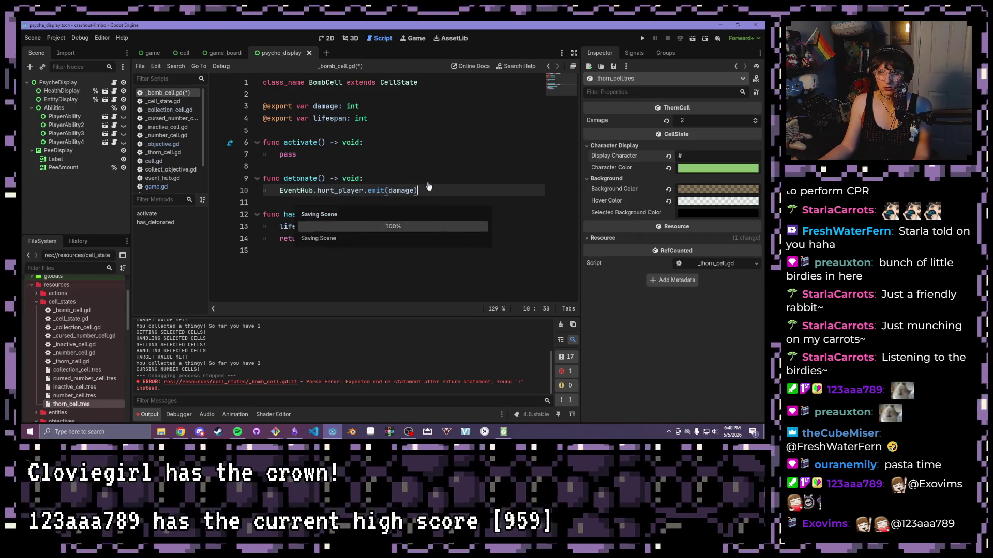
{"action": "key", "text": "ctrl+s"}
Rename has_detonated to is_primed and review the detonate and is_primed functions.
{"action": "left_click_drag", "start_coordinate": [421, 190], "coordinate": [216, 176]}
{"action": "left_click", "coordinate": [335, 227]}
{"action": "left_click_drag", "start_coordinate": [338, 214], "coordinate": [282, 217]}
{"action": "type", "text": "is_primed"}
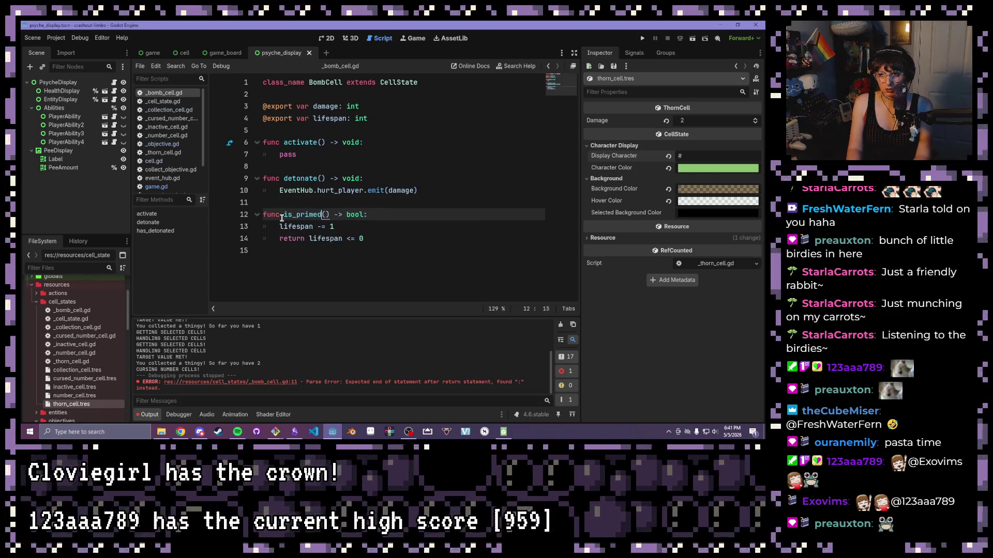
{"action": "left_click_drag", "start_coordinate": [387, 243], "coordinate": [257, 201]}
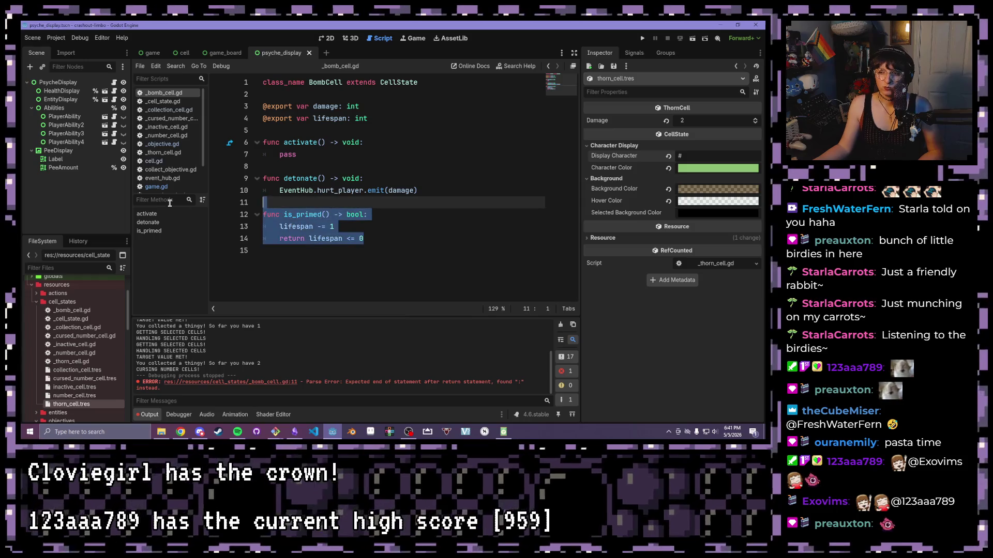
{"action": "key", "text": "Right"}
{"action": "left_click", "coordinate": [228, 175], "text": "shift"}
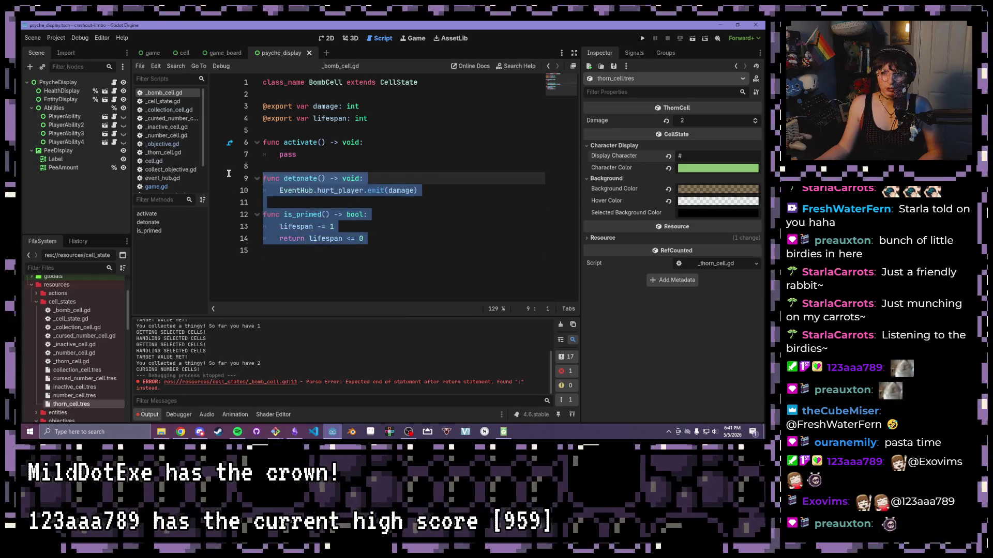
{"action": "left_click", "coordinate": [316, 152]}
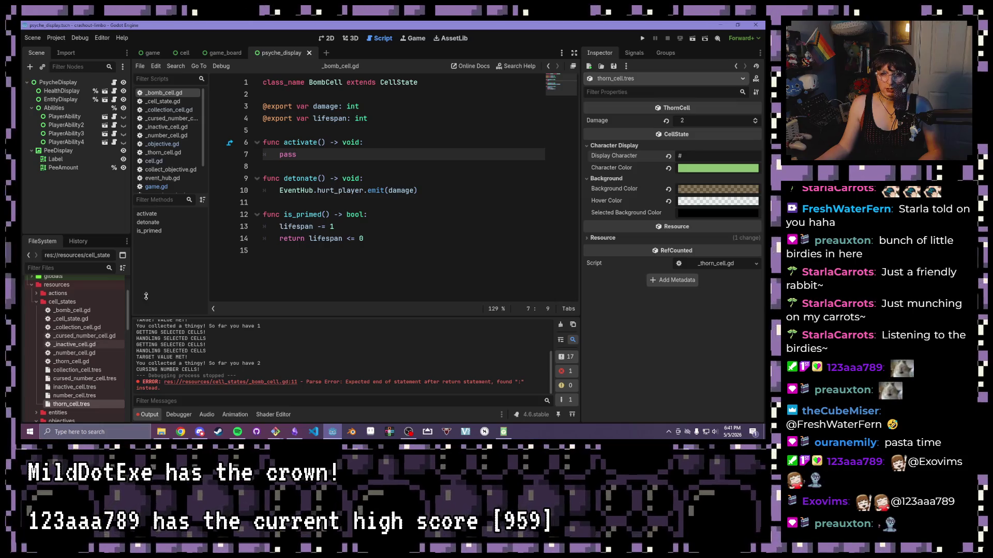
{"action": "scroll", "coordinate": [166, 123], "scroll_direction": "down", "scroll_amount": 1}
{"action": "scroll", "coordinate": [166, 123], "scroll_direction": "down", "scroll_amount": 1}
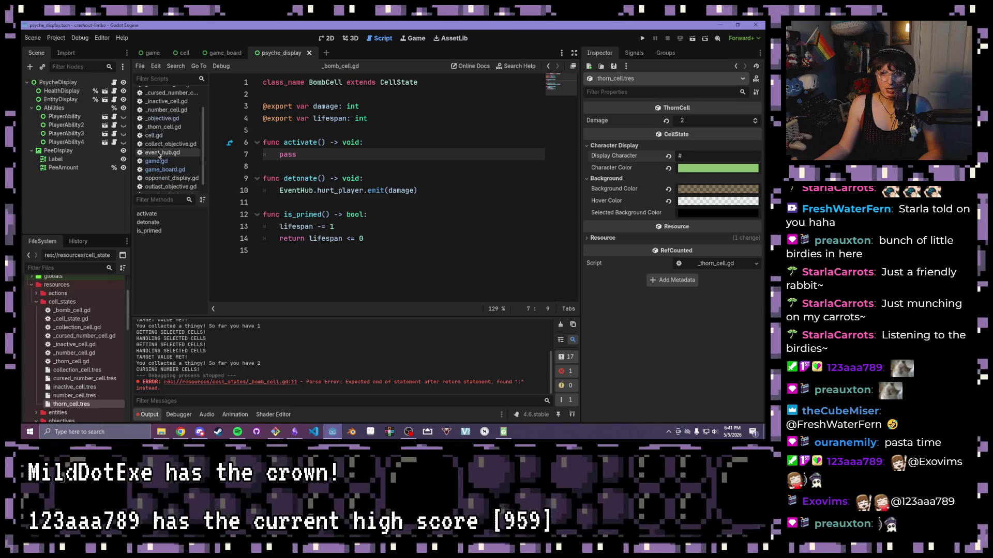
Open game.gd and inspect the active-cells loop in _handle_selected_cells.
{"action": "left_click", "coordinate": [156, 161]}
{"action": "left_click", "coordinate": [411, 250]}
{"action": "left_click", "coordinate": [411, 239]}
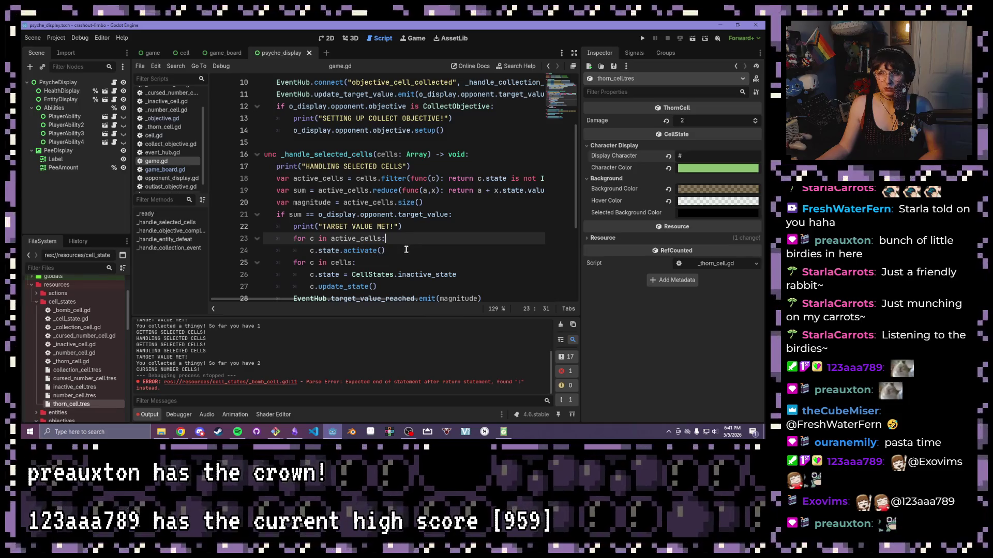
{"action": "scroll", "coordinate": [417, 228], "scroll_direction": "down", "scroll_amount": 1}
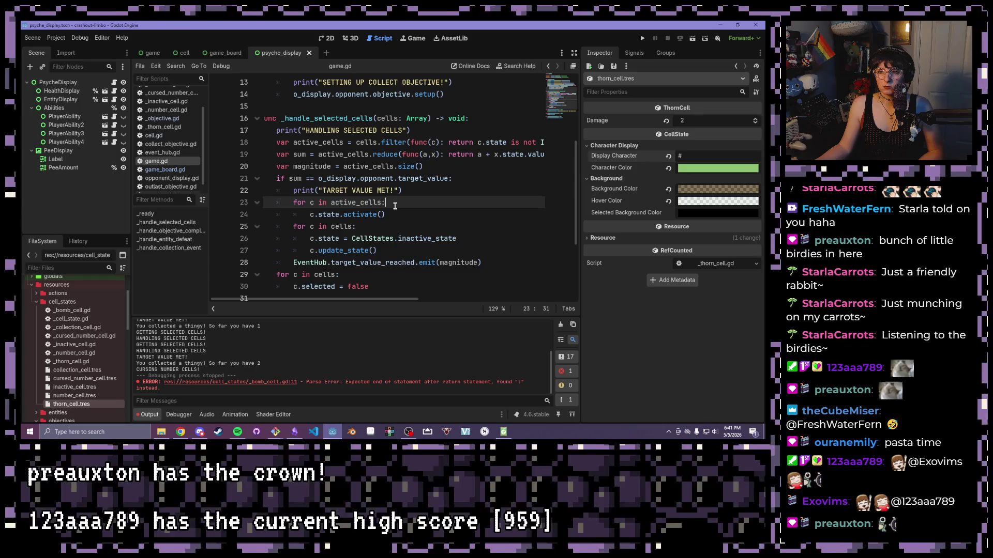
Tidy the blank line after the TARGET VALUE MET print, save game.gd, and open game_board.gd.
{"action": "left_click", "coordinate": [414, 189]}
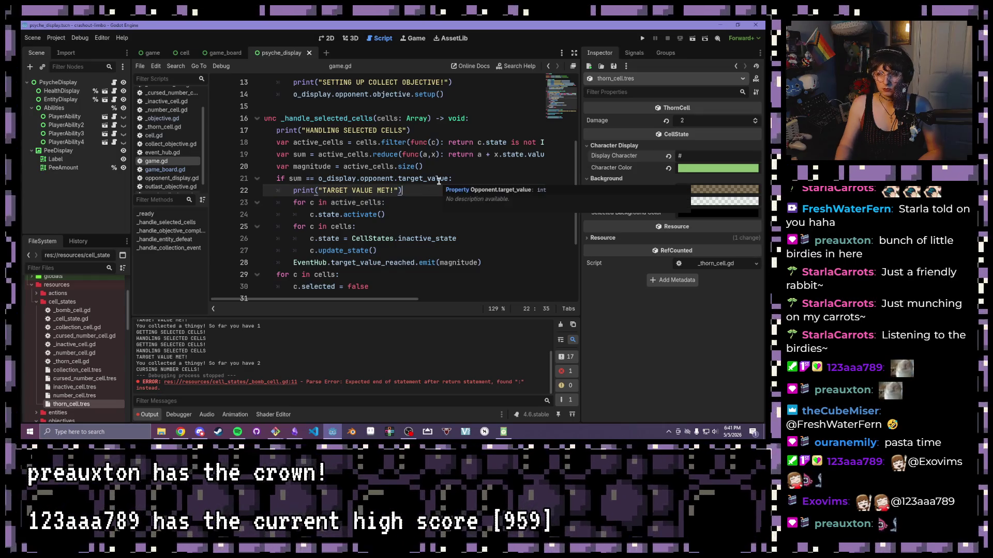
{"action": "key", "text": "Return"}
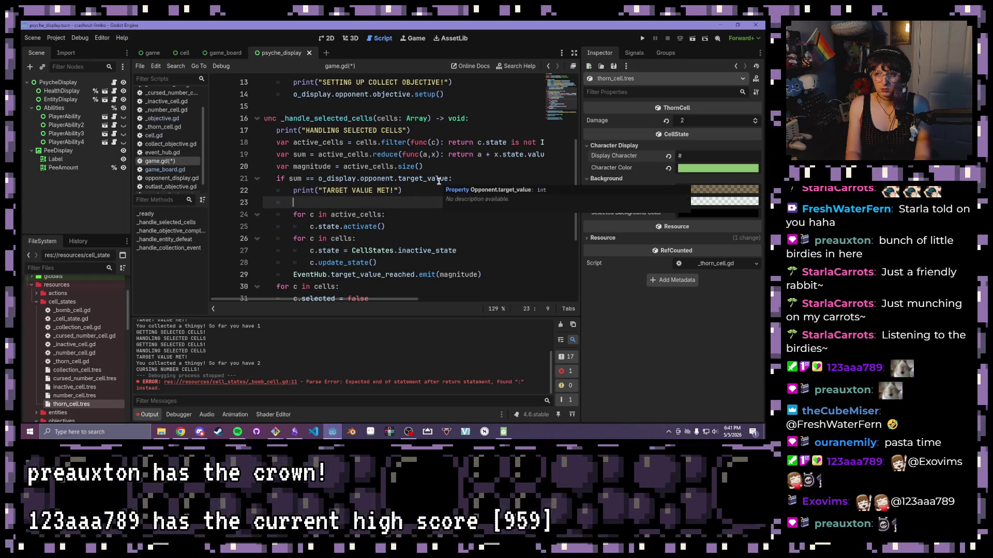
{"action": "key", "text": "BackSpace"}
{"action": "key", "text": "BackSpace"}
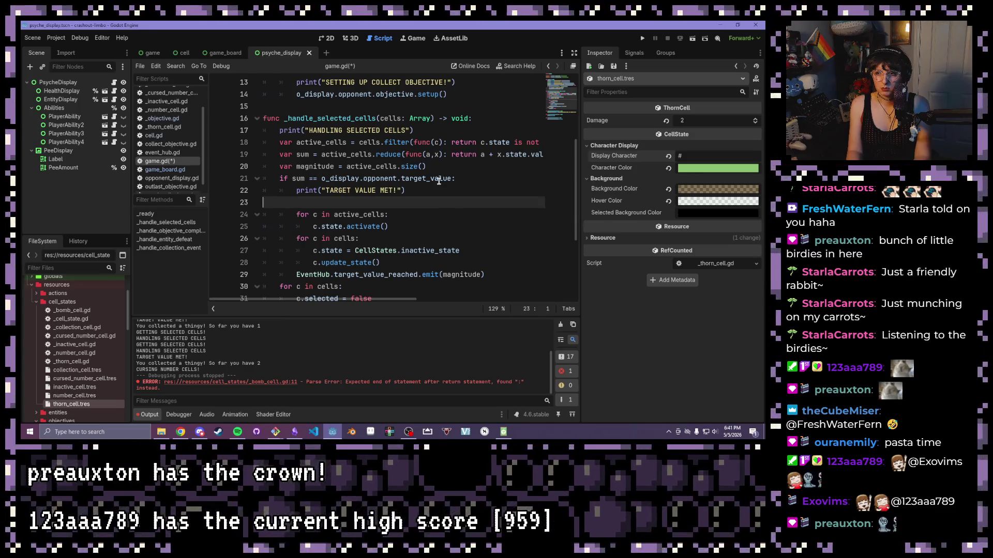
{"action": "key", "text": "BackSpace"}
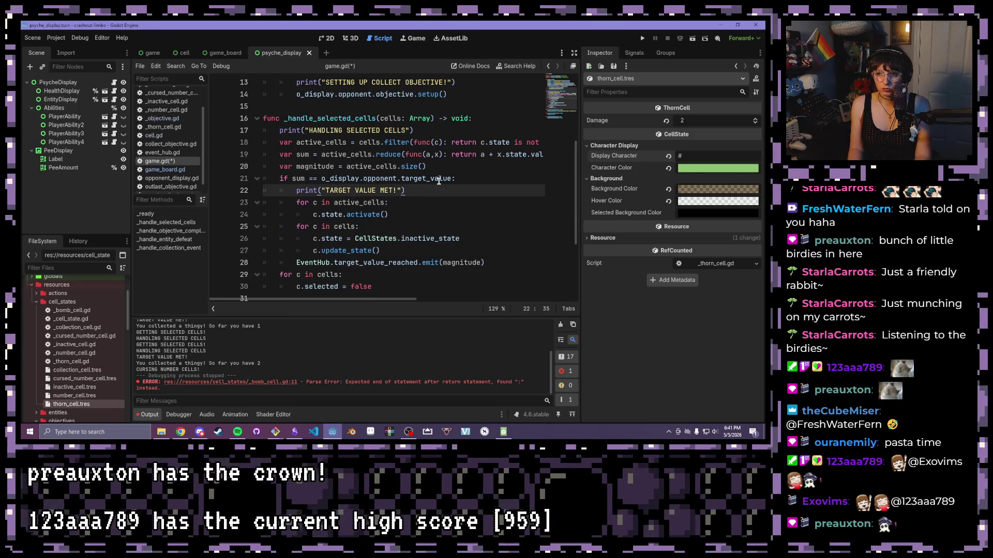
{"action": "key", "text": "Down"}
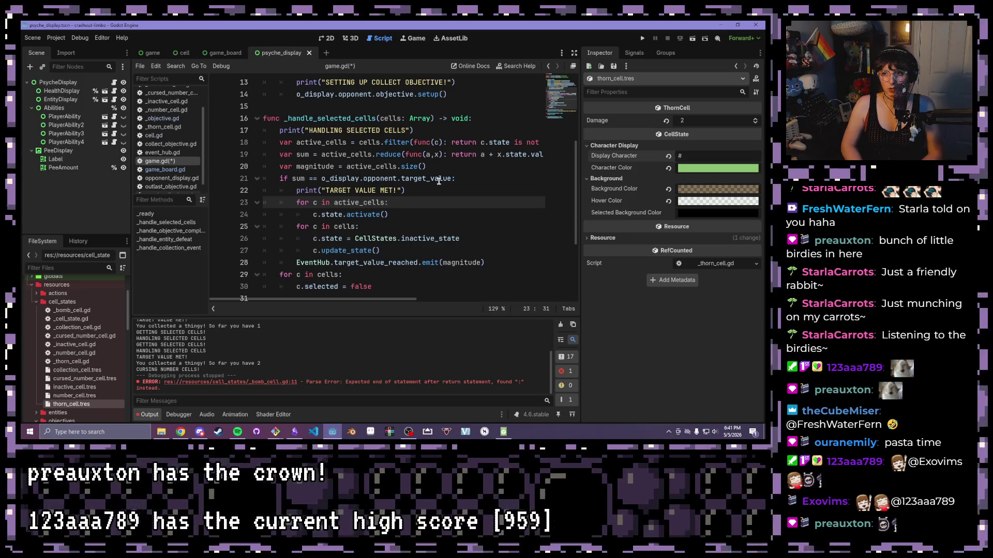
{"action": "mouse_move", "coordinate": [439, 180]}
{"action": "left_mouse_down"}
{"action": "mouse_move", "coordinate": [194, 63]}
{"action": "mouse_move", "coordinate": [298, 264]}
{"action": "left_mouse_up"}
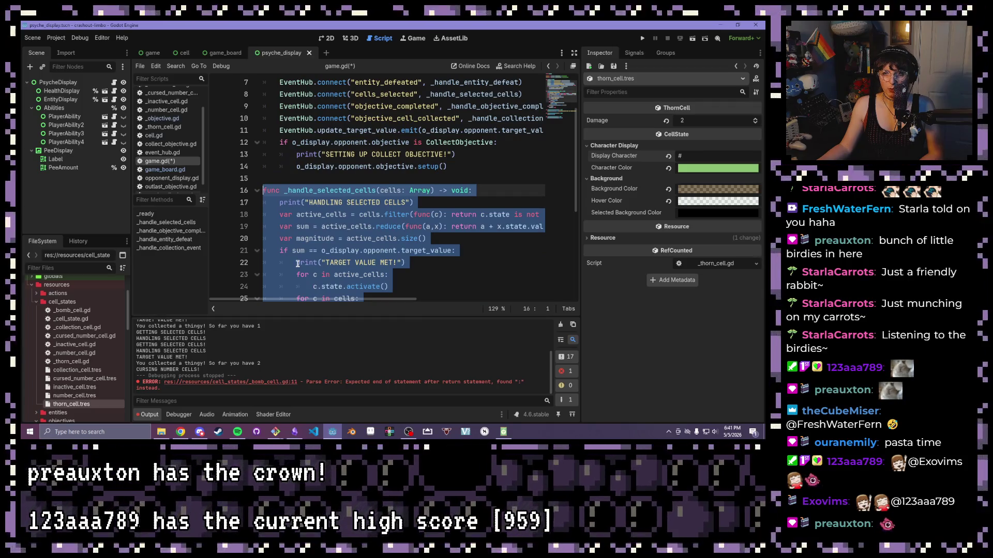
{"action": "key", "text": "ctrl+s"}
{"action": "left_click", "coordinate": [172, 170]}
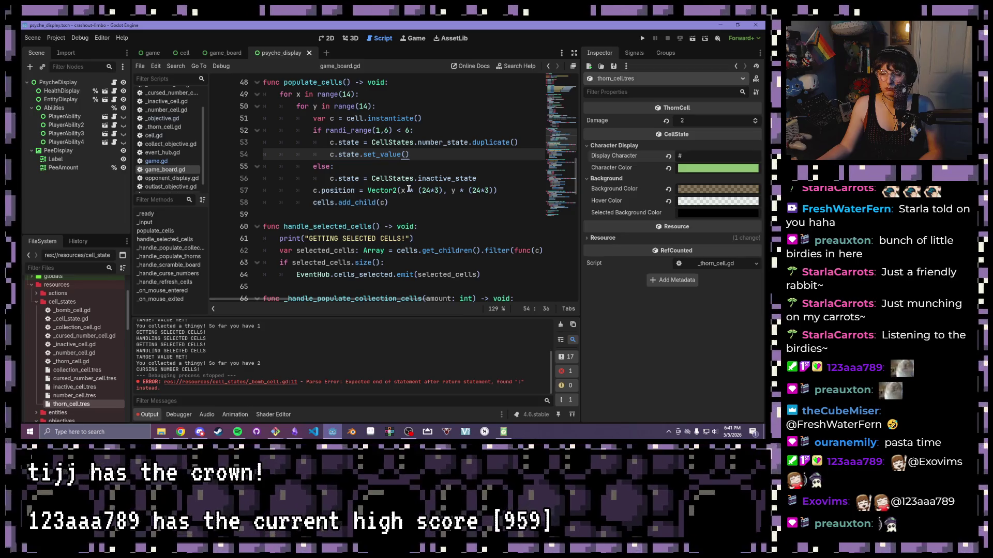
Draft a bomb_cells line filtering cells.get_children() by state == BombCell after the print.
{"action": "left_click", "coordinate": [433, 239]}
{"action": "scroll", "coordinate": [379, 252], "scroll_direction": "down", "scroll_amount": 1}
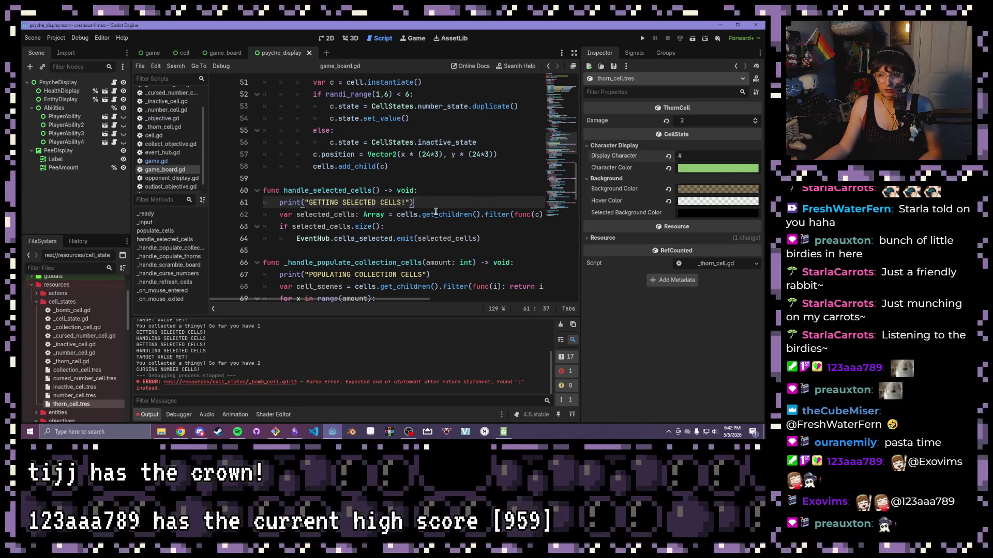
{"action": "left_click", "coordinate": [421, 190]}
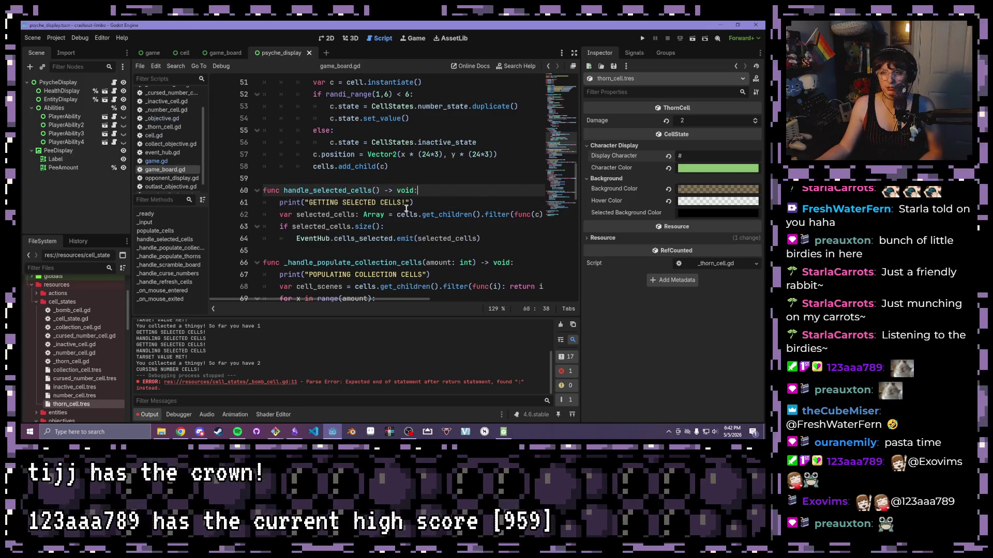
{"action": "left_click", "coordinate": [420, 202]}
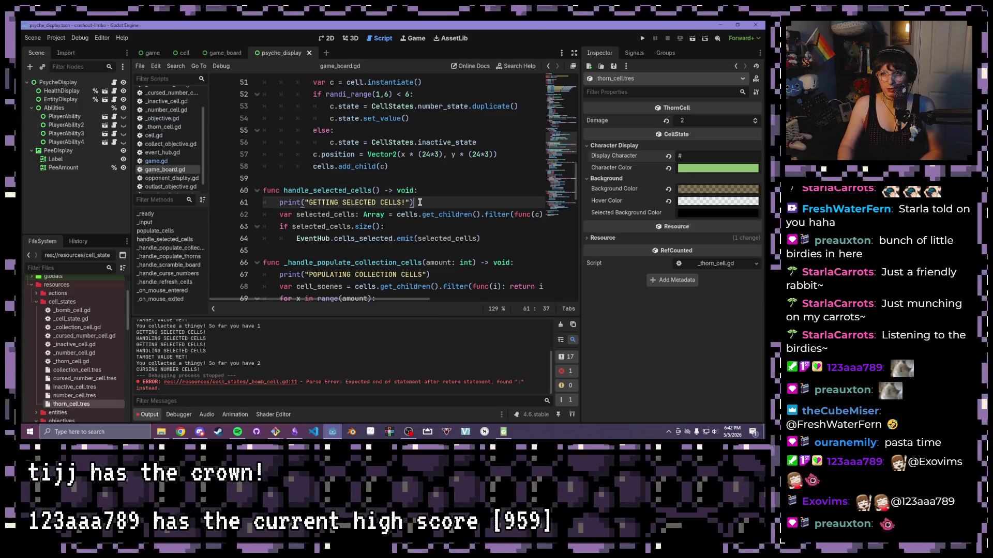
{"action": "key", "text": "Return"}
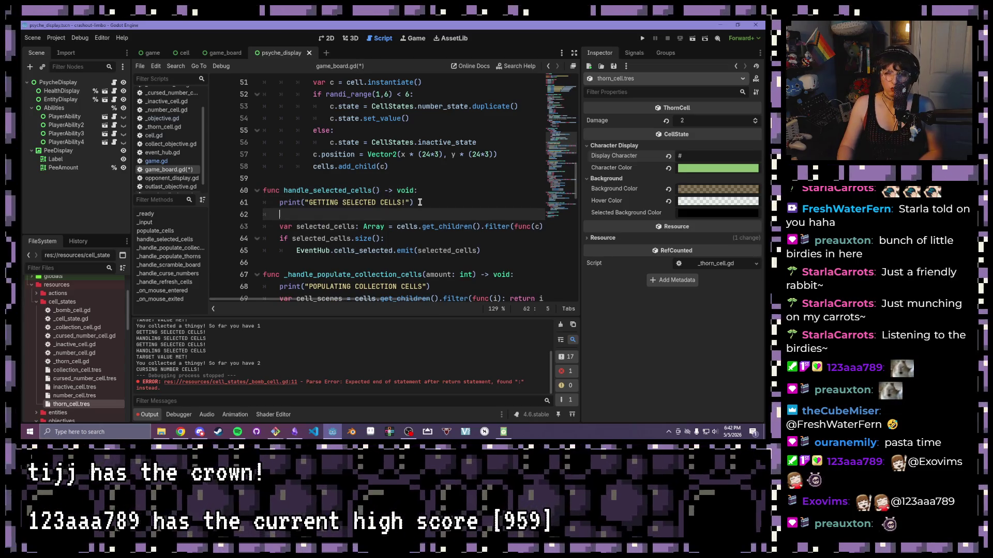
{"action": "type", "text": "va"}
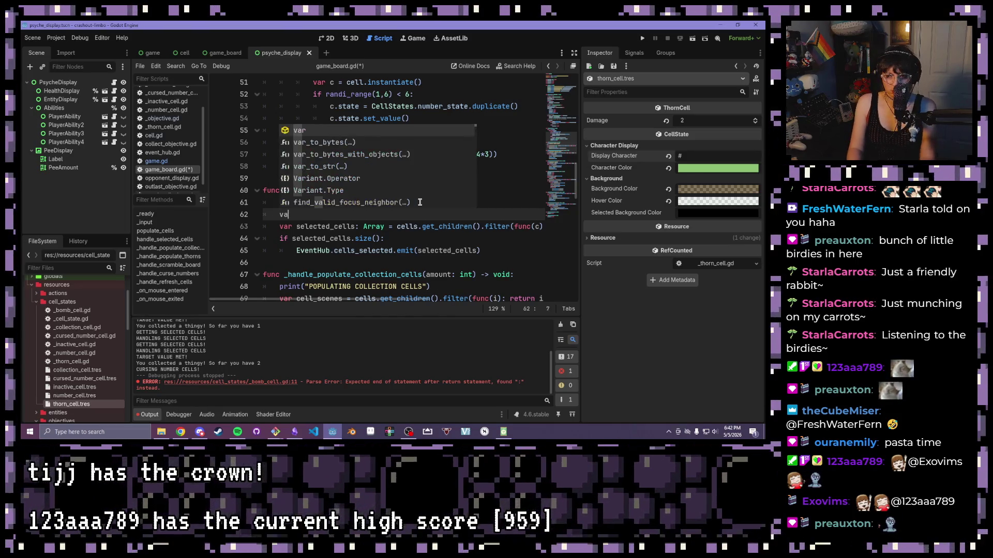
{"action": "type", "text": "r bomb_"}
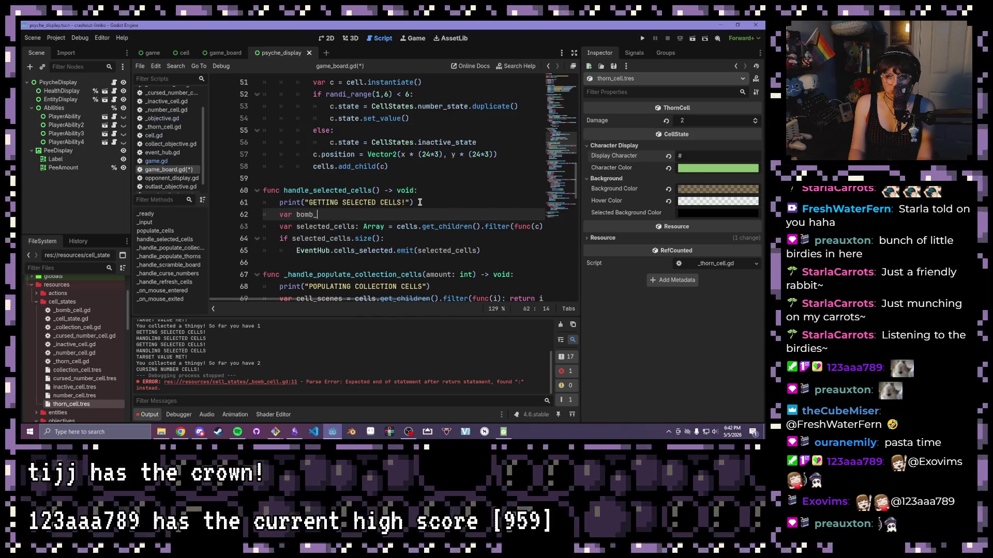
{"action": "type", "text": "cells: Arra"}
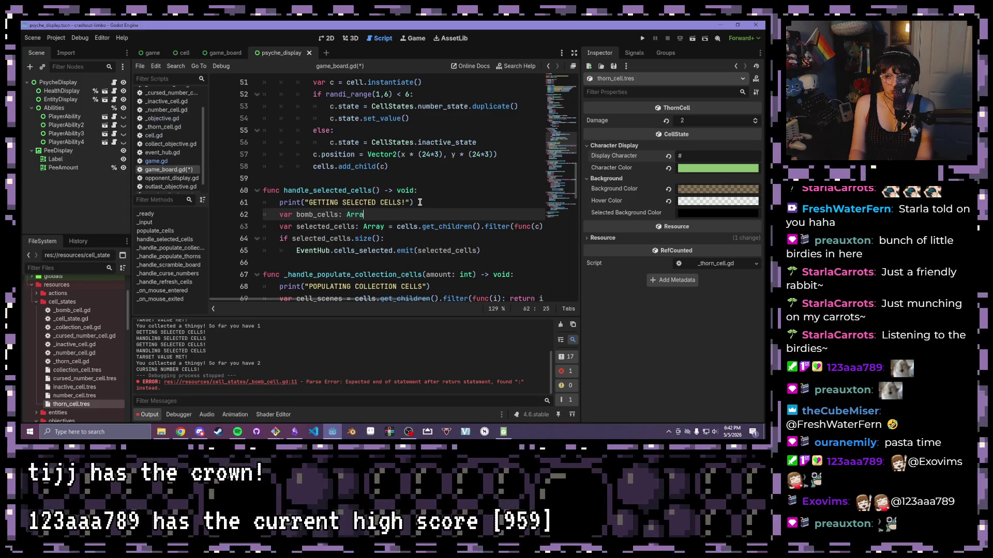
{"action": "type", "text": "y"}
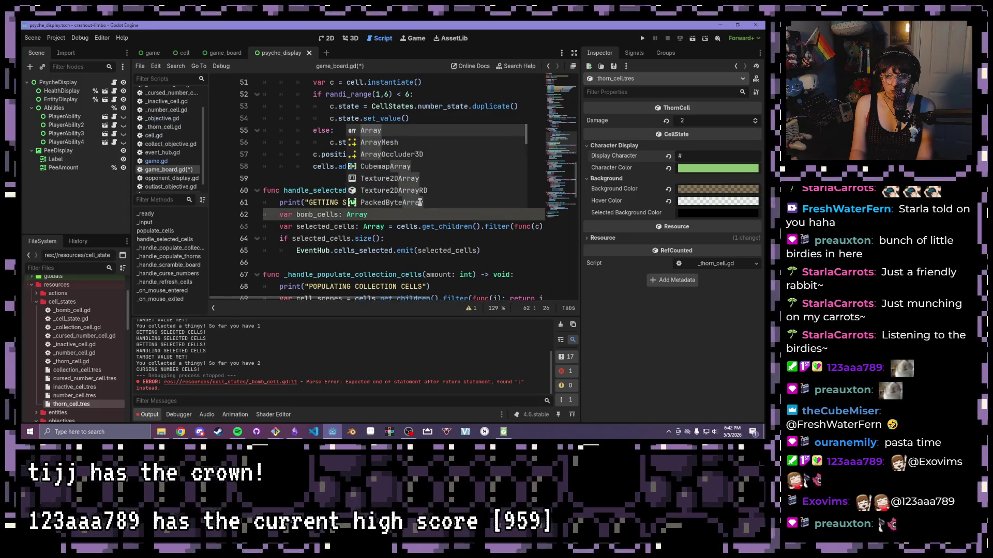
{"action": "type", "text": " = cells."}
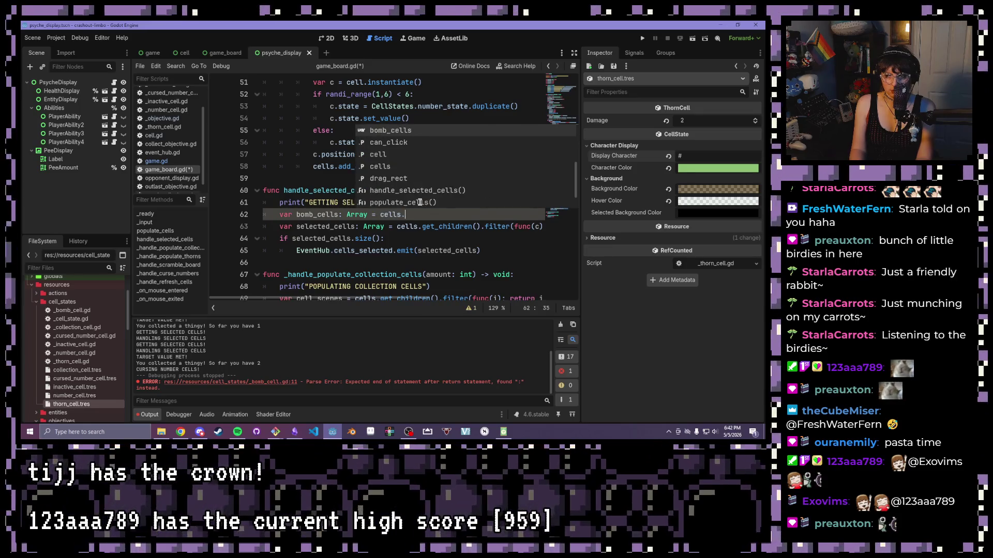
{"action": "type", "text": "get_children()"}
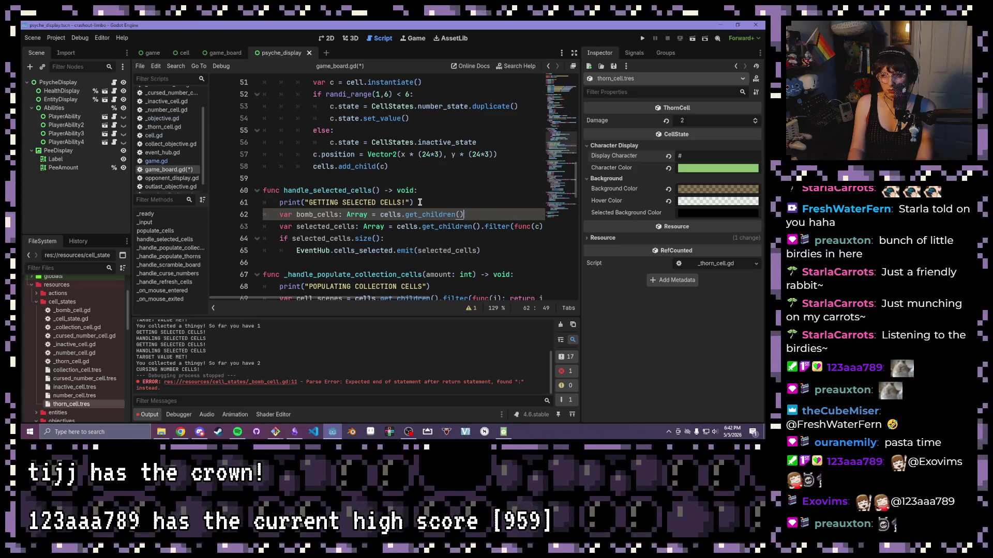
{"action": "type", "text": ".filter("}
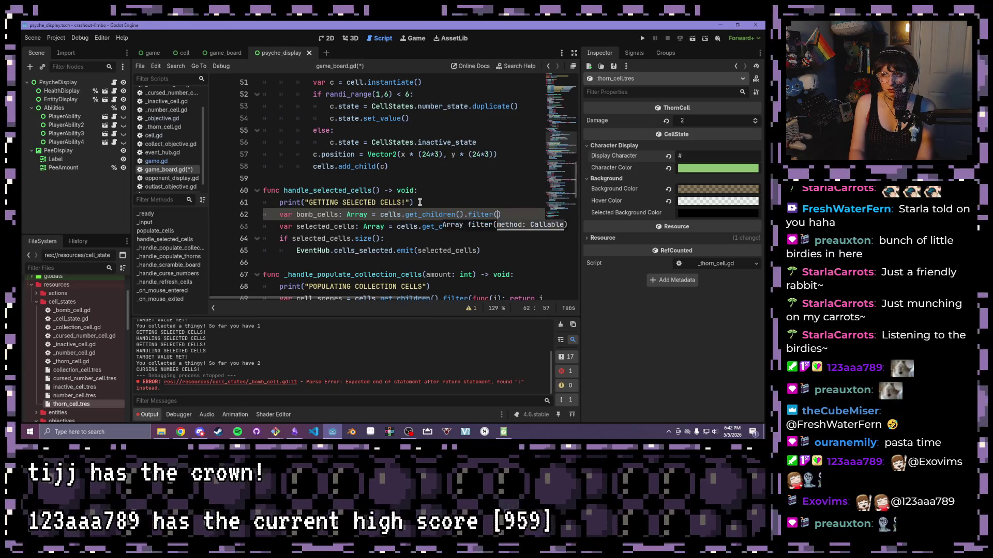
{"action": "type", "text": "func(c)"}
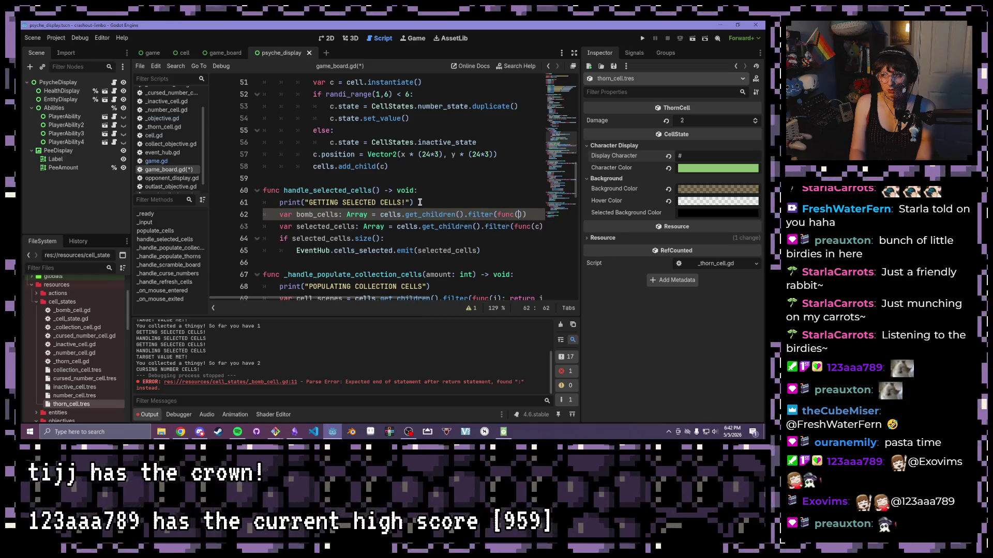
{"action": "type", "text": ": retur"}
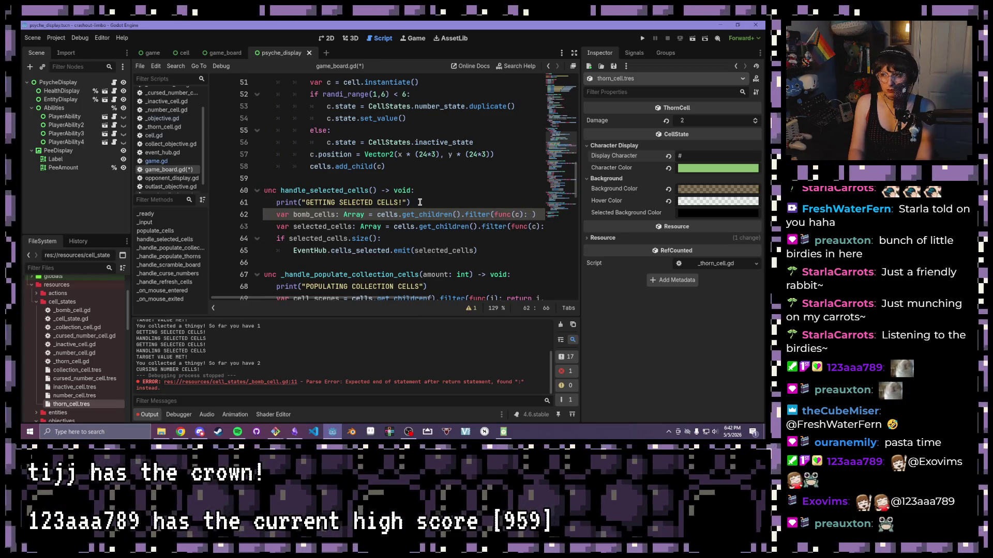
{"action": "type", "text": "n c.bomb"}
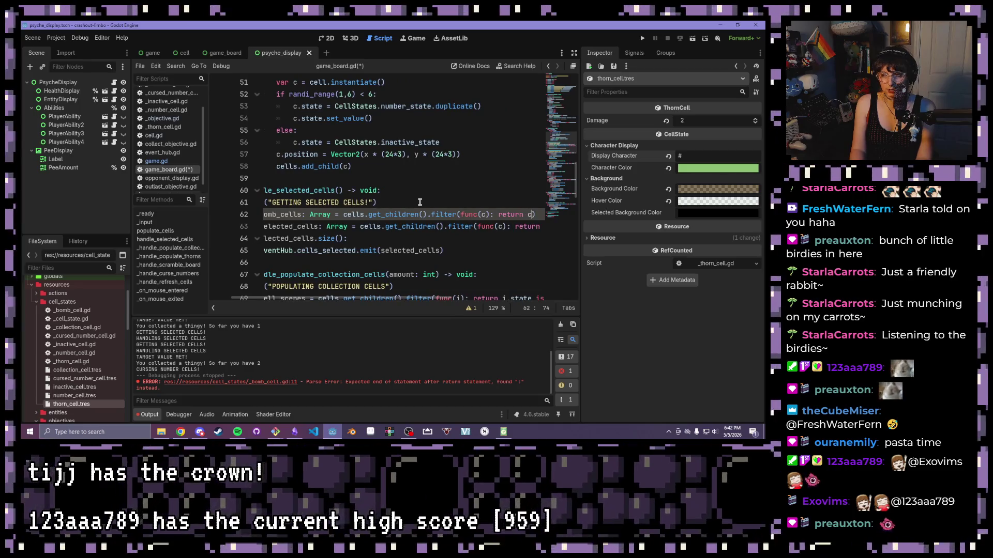
{"action": "type", "text": "_cells"}
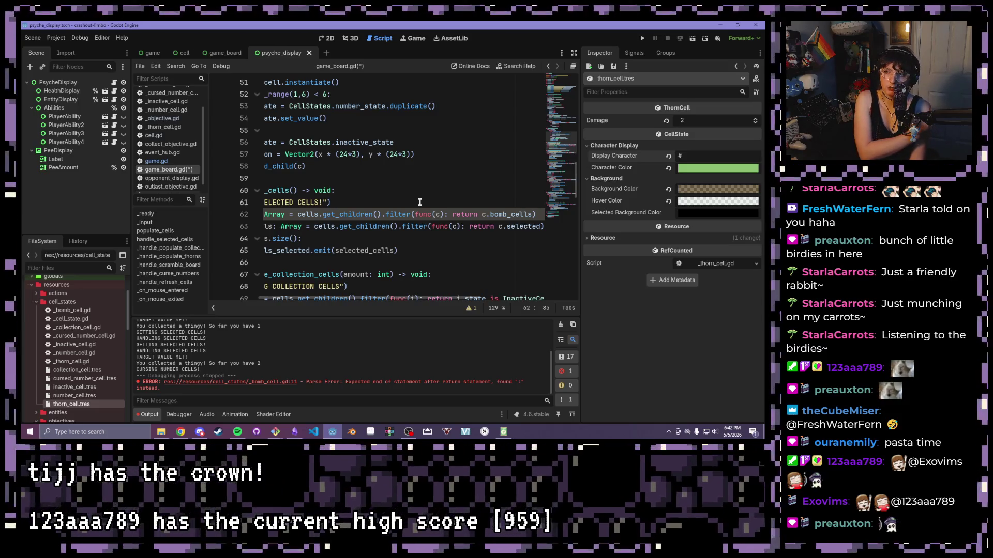
{"action": "key", "text": "BackSpace"}
{"action": "key", "text": "BackSpace"}
{"action": "key", "text": "BackSpace"}
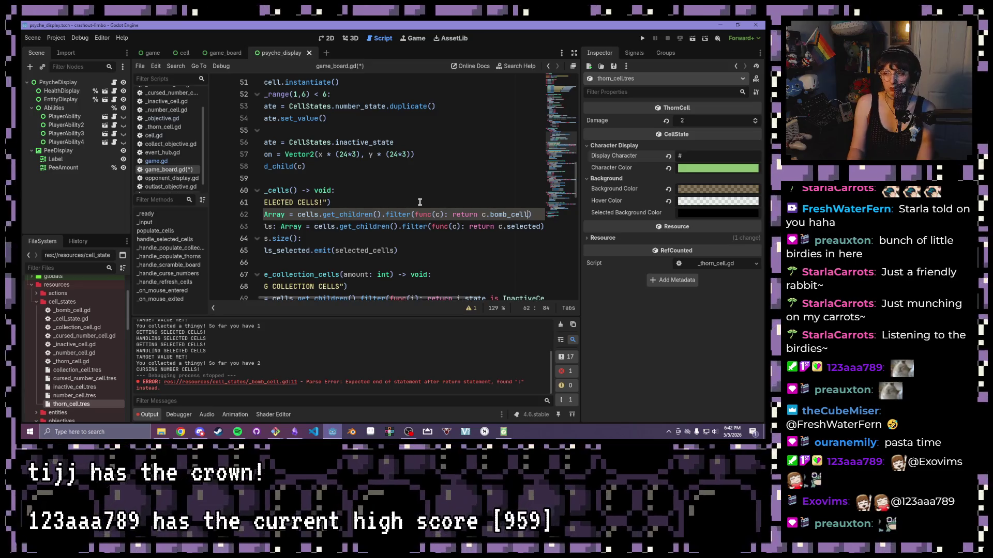
{"action": "type", "text": "state == "}
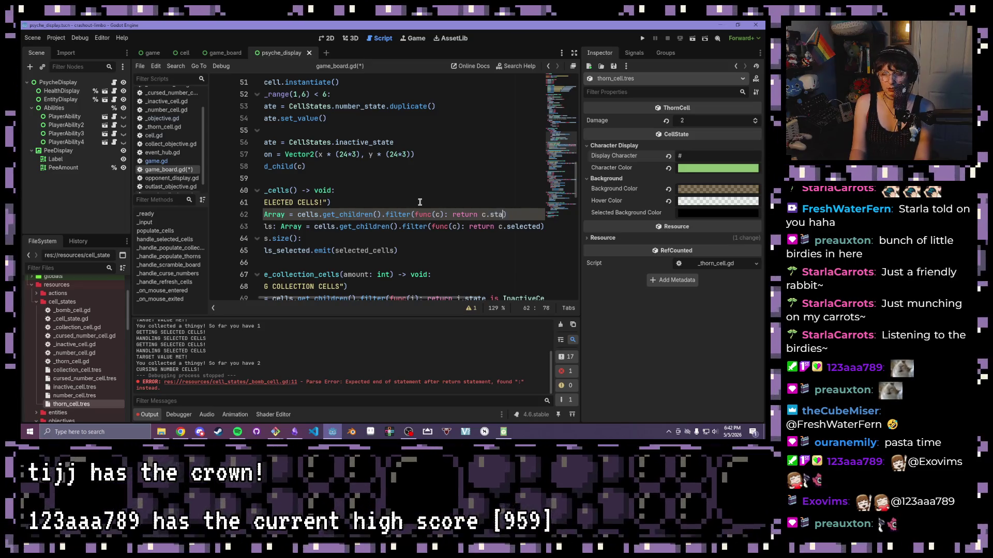
{"action": "type", "text": "Bom"}
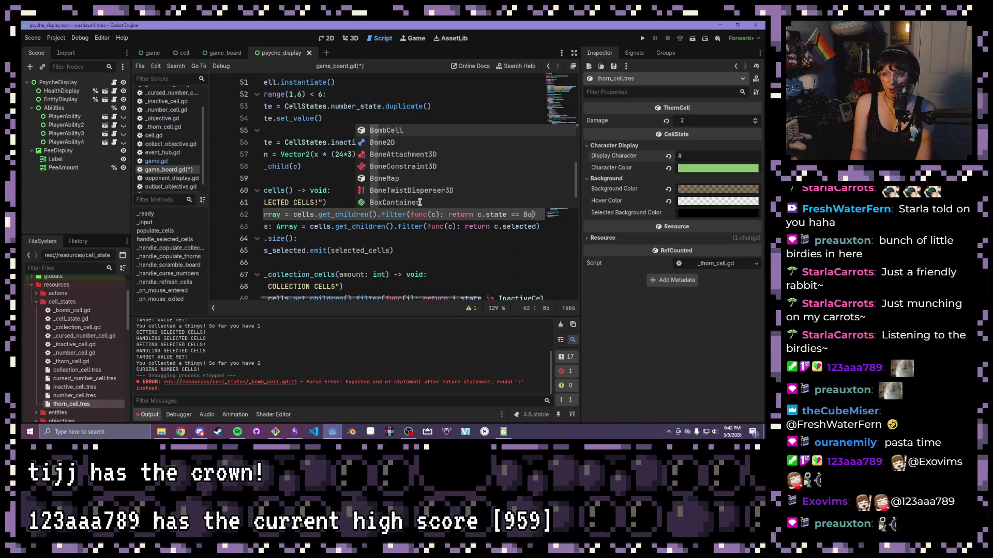
{"action": "key", "text": "Return"}
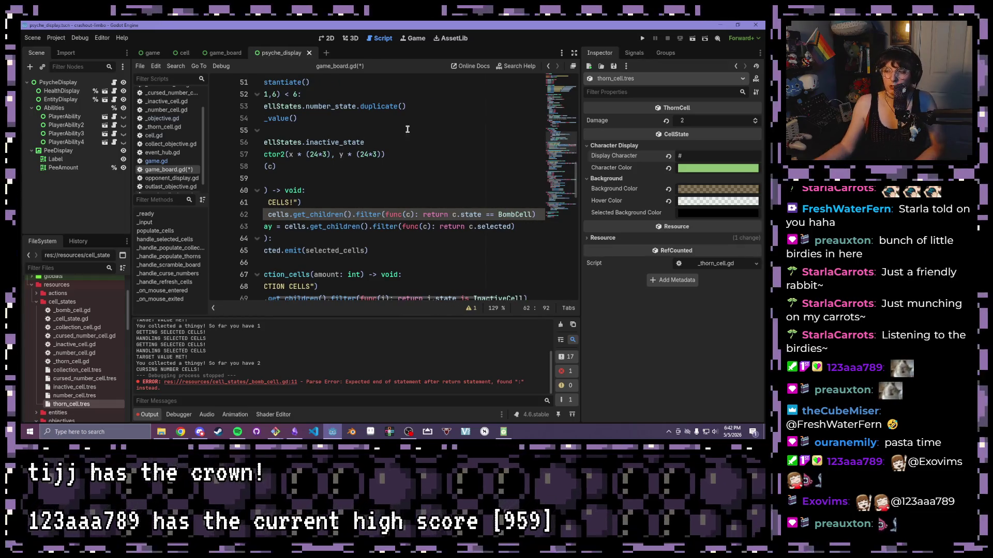
Inspect the bomb_cells filter line, then undo it away with Ctrl+Z.
{"action": "left_click", "coordinate": [499, 226]}
{"action": "left_click", "coordinate": [456, 214]}
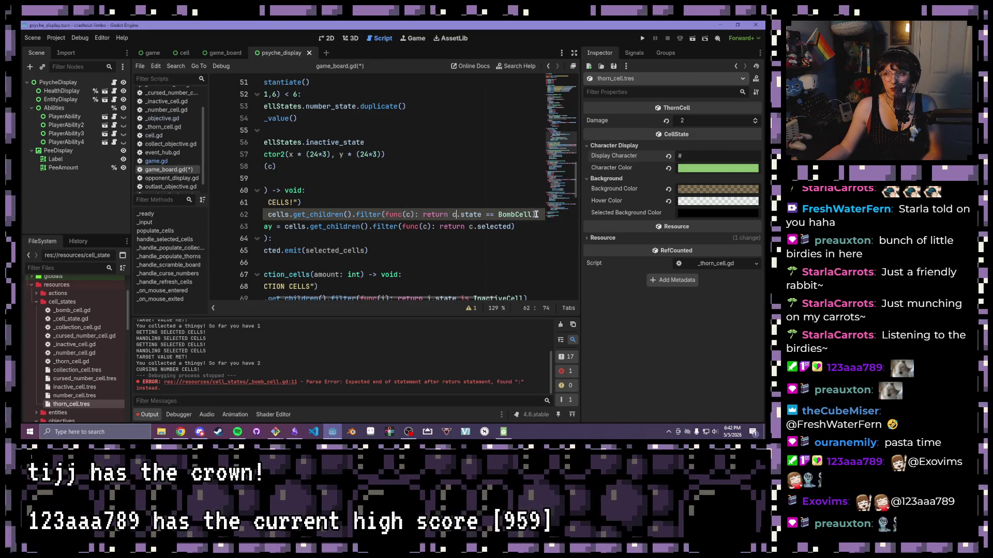
{"action": "mouse_move", "coordinate": [536, 214]}
{"action": "left_mouse_down"}
{"action": "mouse_move", "coordinate": [265, 214]}
{"action": "mouse_move", "coordinate": [281, 213]}
{"action": "left_mouse_up"}
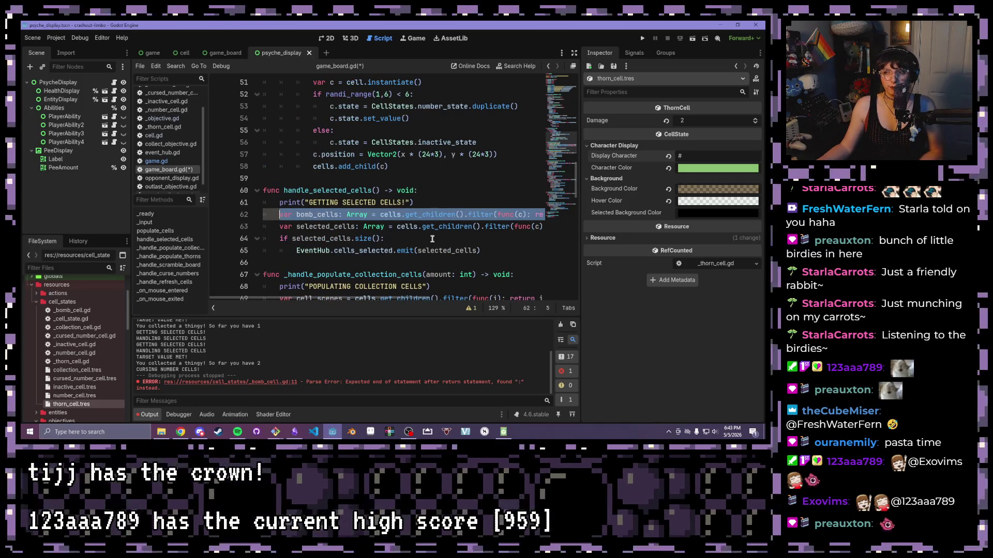
{"action": "left_click", "coordinate": [457, 236]}
{"action": "left_click_drag", "start_coordinate": [400, 299], "coordinate": [455, 299]}
{"action": "mouse_move", "coordinate": [455, 226]}
{"action": "left_mouse_down"}
{"action": "mouse_move", "coordinate": [224, 226]}
{"action": "mouse_move", "coordinate": [275, 226]}
{"action": "left_mouse_up"}
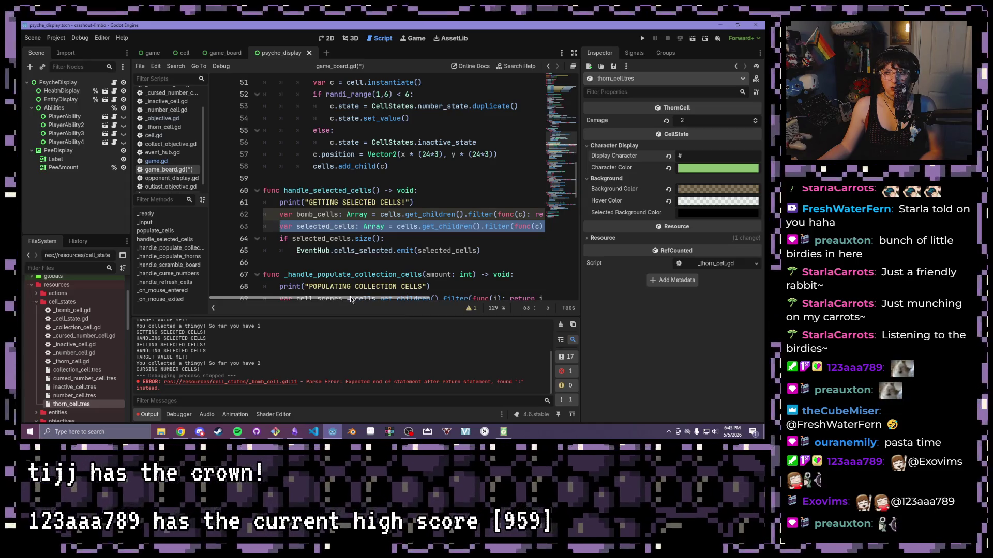
{"action": "left_click", "coordinate": [371, 215]}
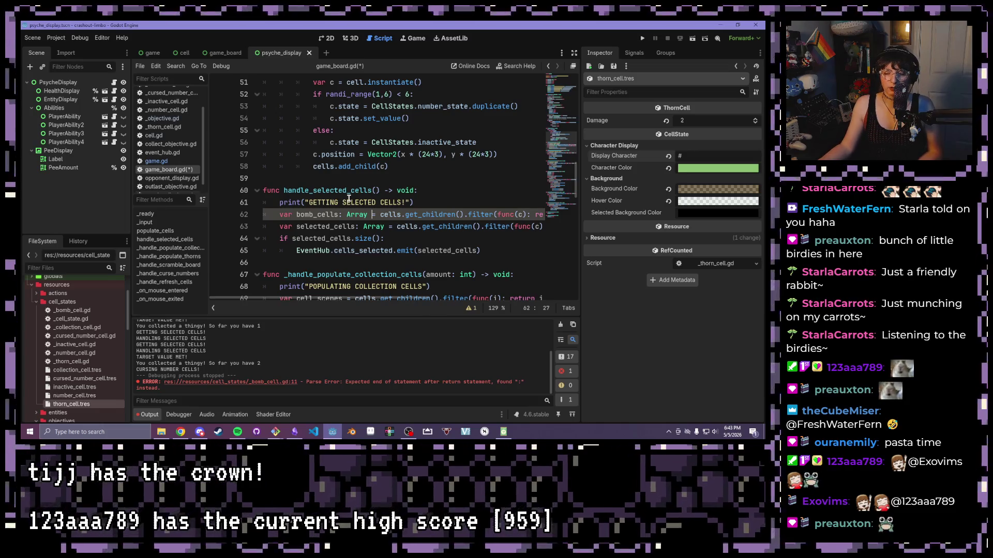
{"action": "left_click", "coordinate": [278, 216]}
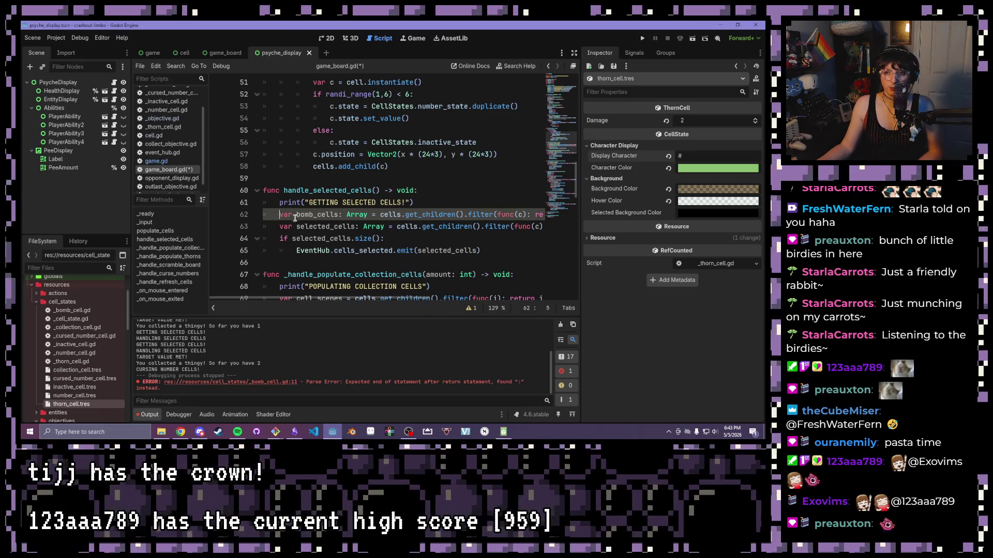
{"action": "left_click", "coordinate": [385, 217], "text": "shift"}
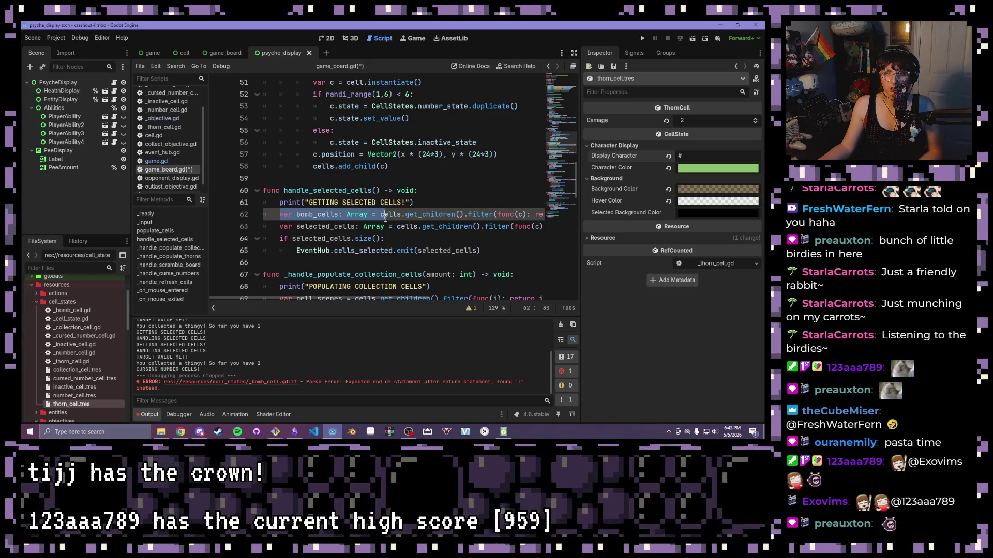
{"action": "left_click_drag", "start_coordinate": [385, 217], "coordinate": [569, 215]}
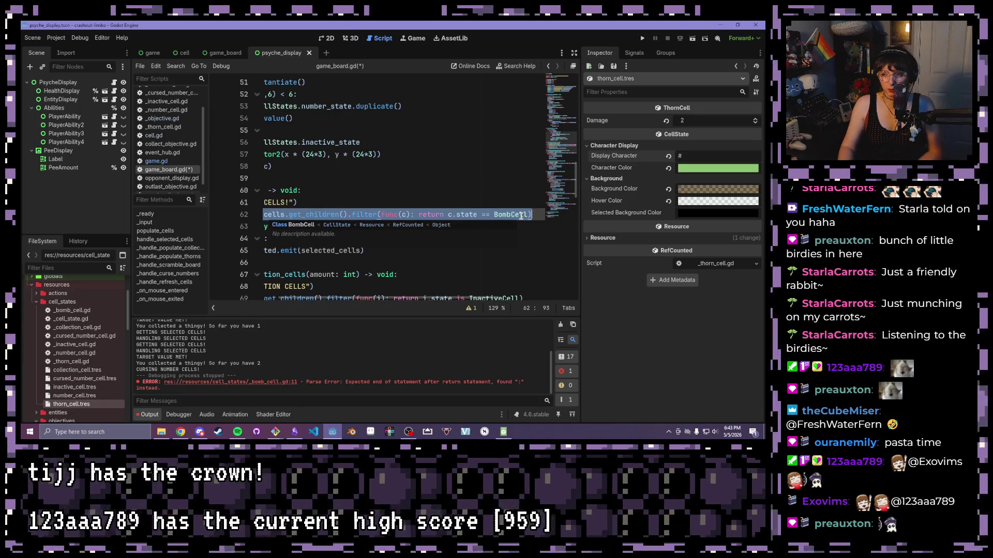
{"action": "key", "text": "ctrl+z"}
{"action": "key", "text": "ctrl+z"}
{"action": "key", "text": "ctrl+z"}
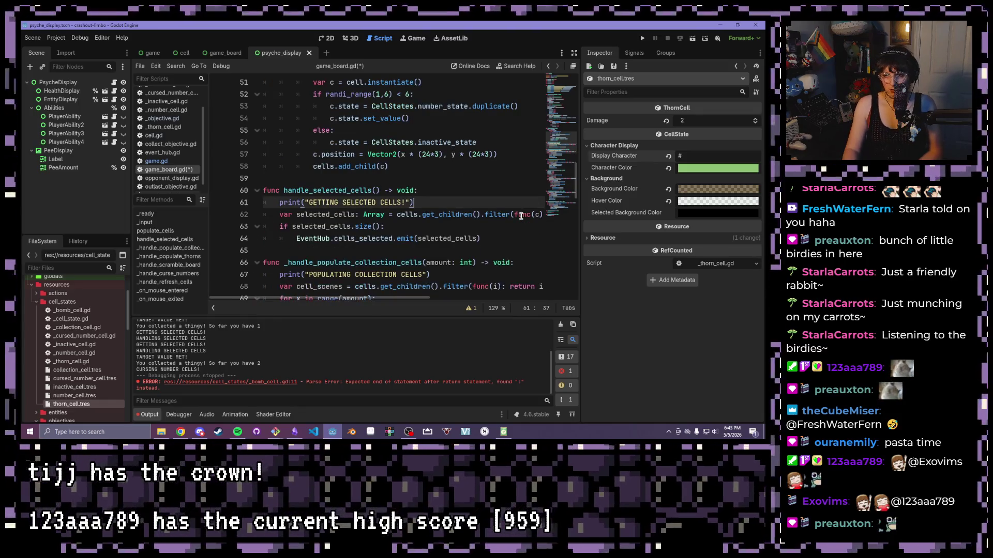
{"action": "key", "text": "ctrl+z"}
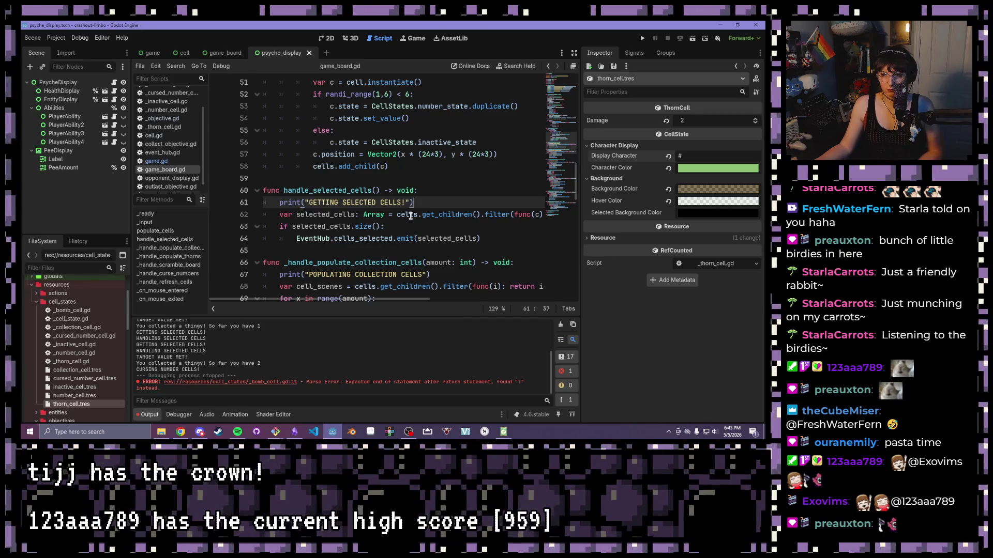
Review the size check and cells_selected emit, then add blank lines below handle_selected_cells().
{"action": "left_click", "coordinate": [410, 216]}
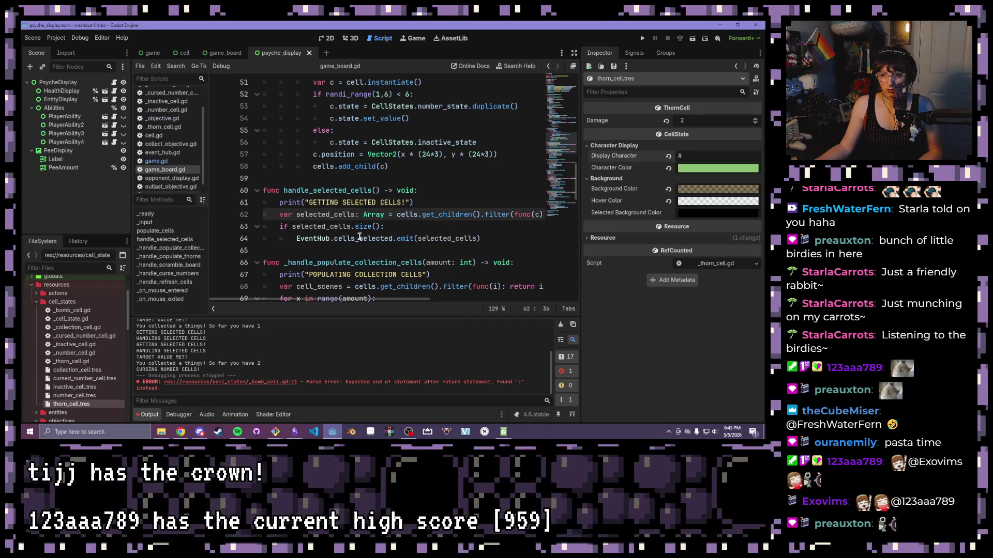
{"action": "left_click_drag", "start_coordinate": [480, 238], "coordinate": [365, 220]}
{"action": "left_click", "coordinate": [314, 207]}
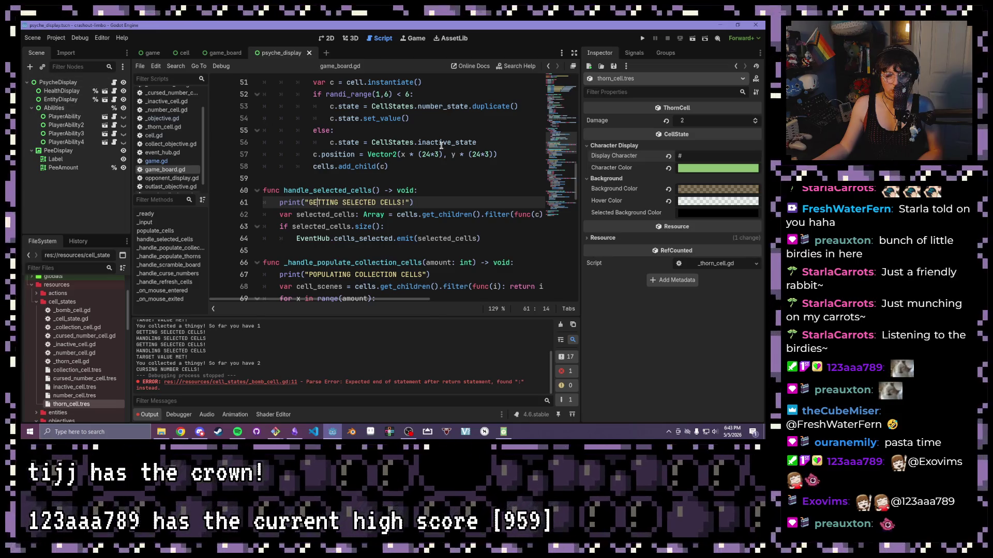
{"action": "scroll", "coordinate": [410, 138], "scroll_direction": "down", "scroll_amount": 3}
{"action": "scroll", "coordinate": [385, 160], "scroll_direction": "up", "scroll_amount": 4}
{"action": "scroll", "coordinate": [382, 164], "scroll_direction": "up", "scroll_amount": 11}
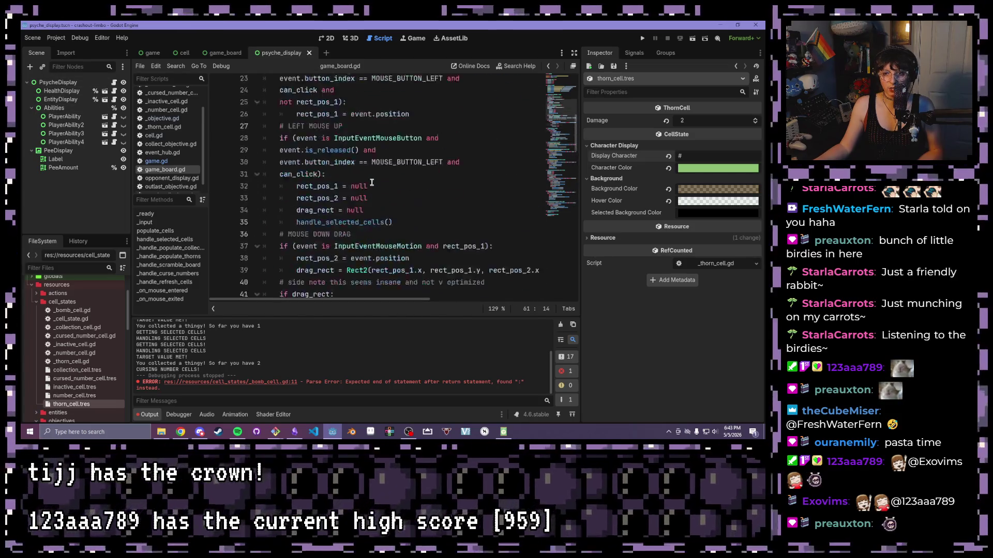
{"action": "scroll", "coordinate": [383, 183], "scroll_direction": "down", "scroll_amount": 12}
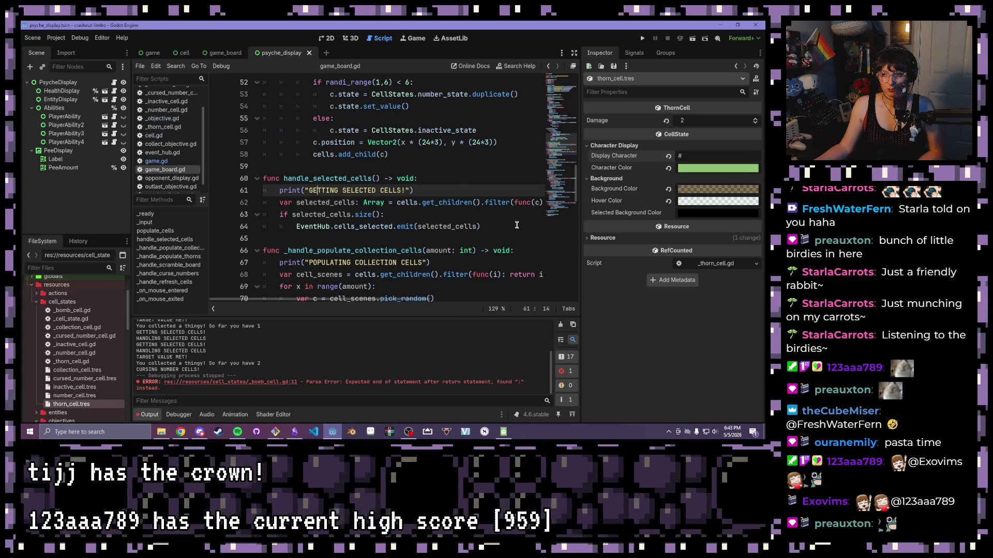
{"action": "left_click", "coordinate": [517, 226]}
{"action": "key", "text": "Return"}
{"action": "key", "text": "BackSpace"}
Declare a new unindented function 'func handle_bomb_cells() -> void:' in game_board.gd.
{"action": "key", "text": "Return"}
{"action": "key", "text": "BackSpace"}
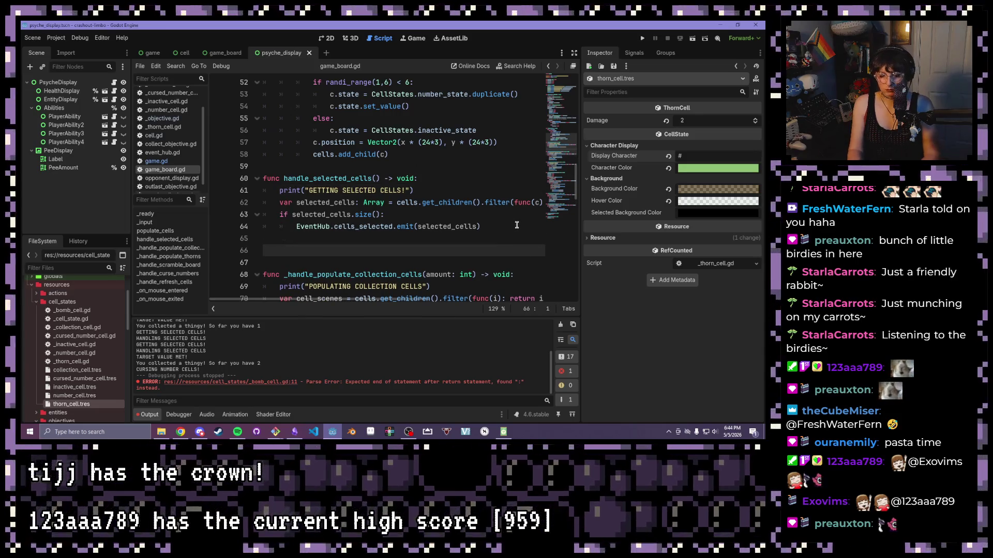
{"action": "type", "text": "func "}
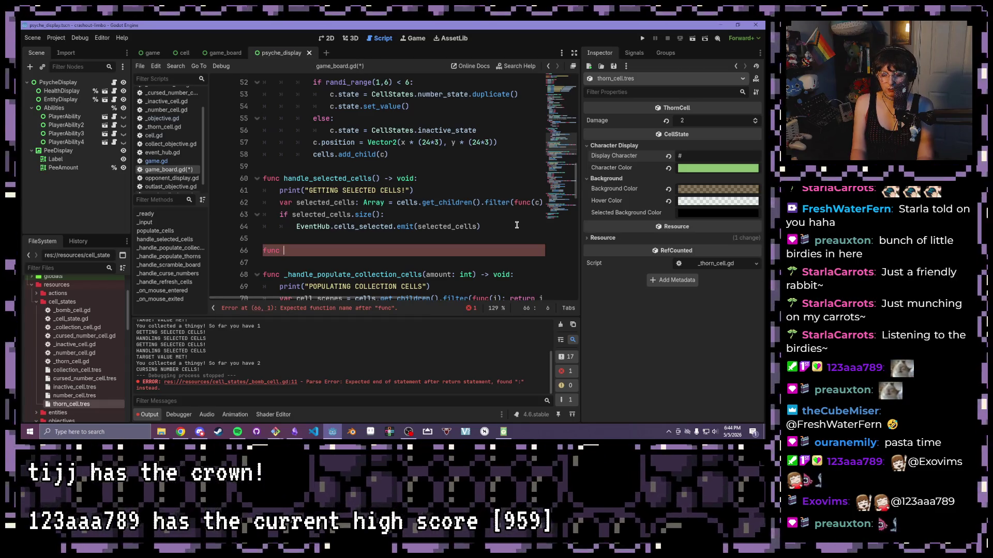
{"action": "type", "text": "handle_bomb_cells() -> void:"}
{"action": "key", "text": "Return"}
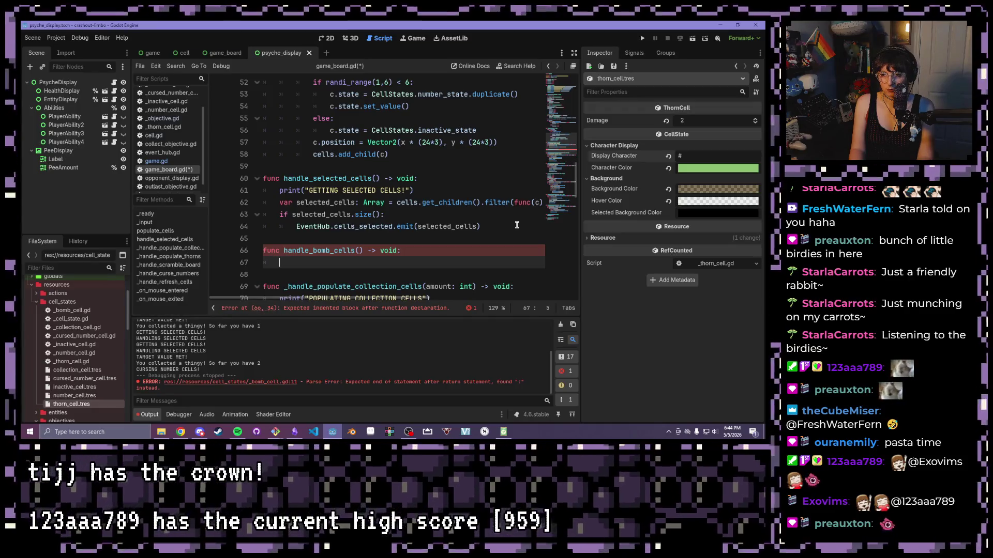
Set bomb_cells to cells.get_children() filtered by 'return c.state == BombCell'.
{"action": "type", "text": "var "}
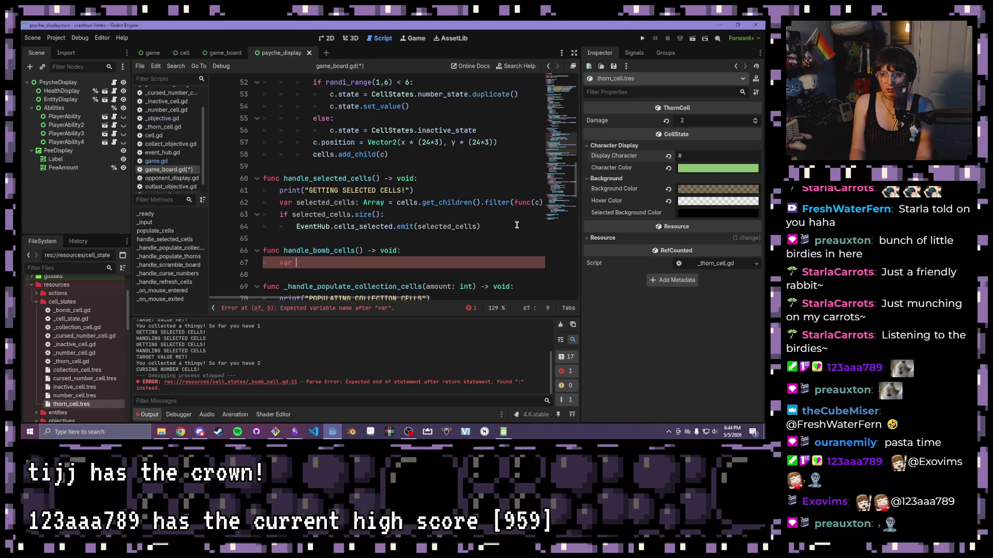
{"action": "type", "text": "bomb_cells "}
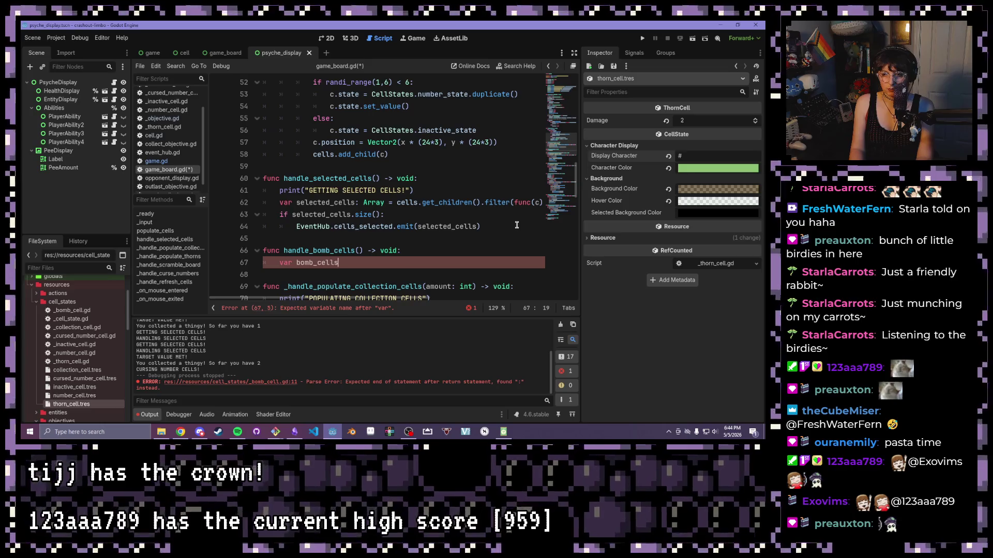
{"action": "type", "text": "= "}
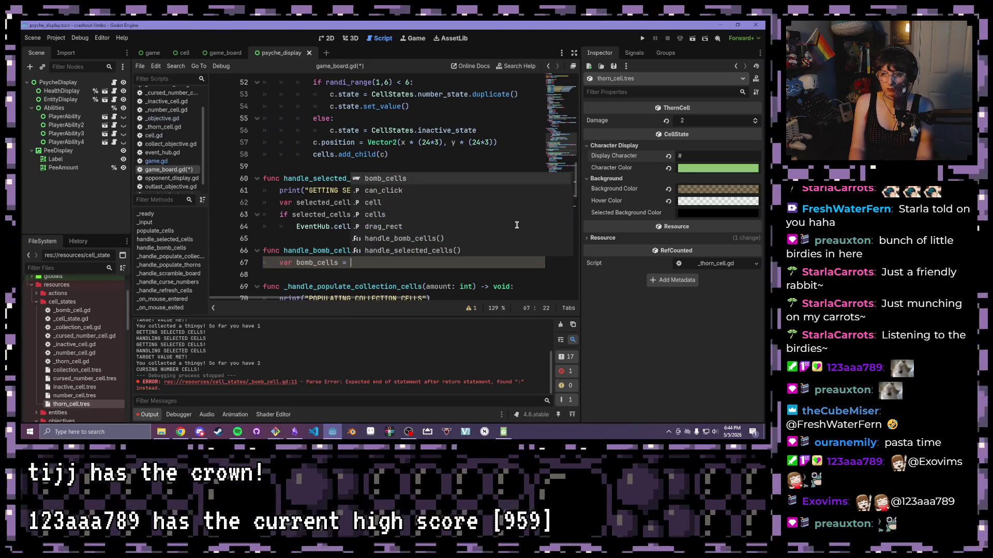
{"action": "type", "text": "cells.get_c"}
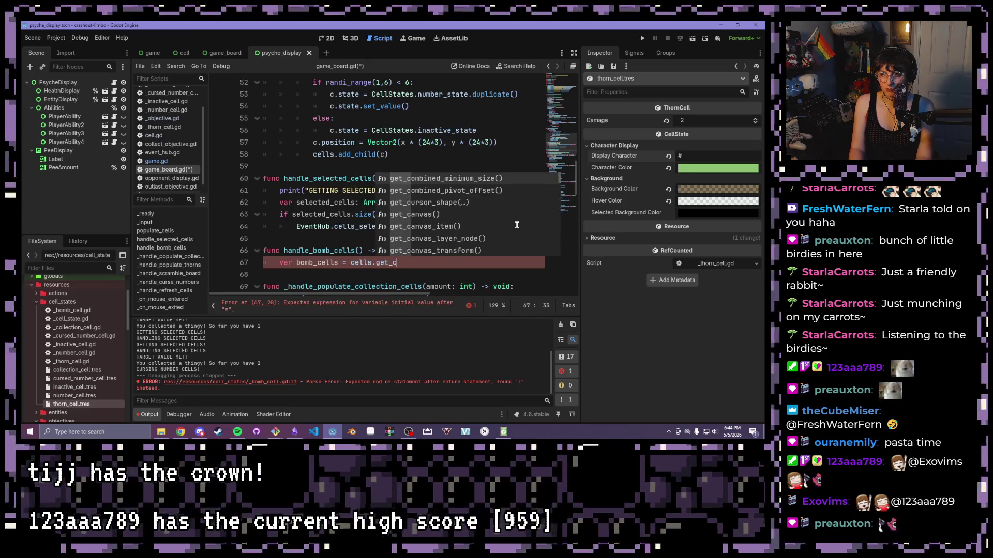
{"action": "type", "text": "hildren"}
{"action": "type", "text": "()."}
{"action": "type", "text": "ter(func("}
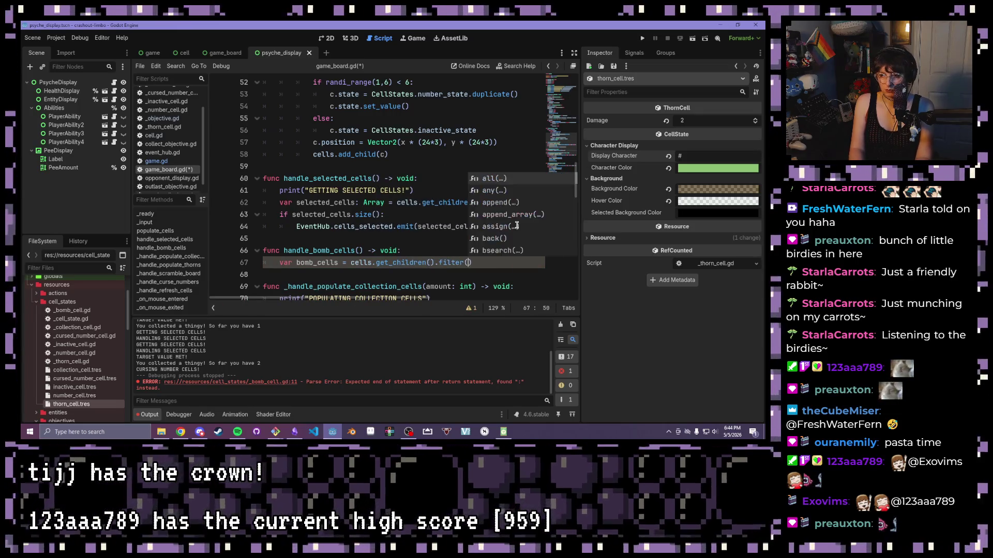
{"action": "type", "text": "c)"}
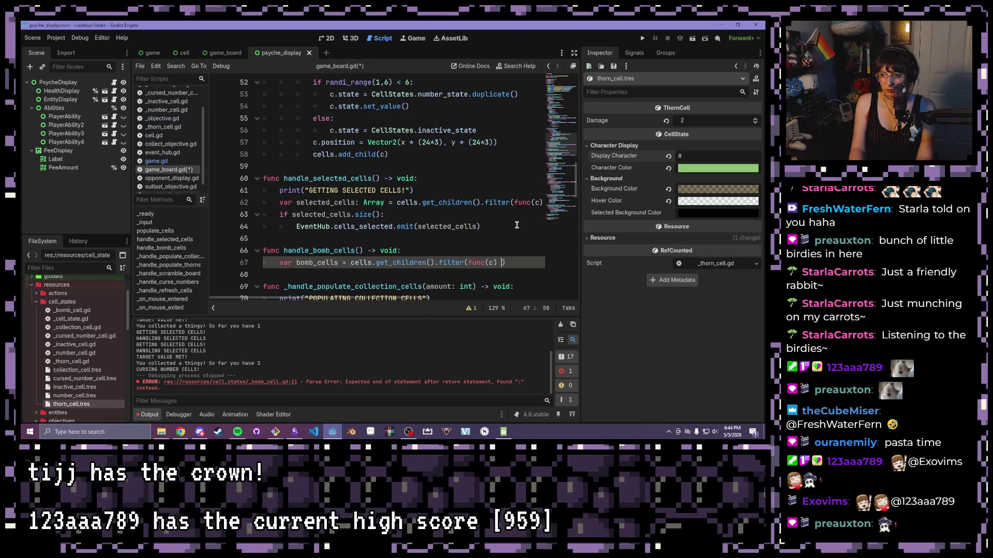
{"action": "key", "text": "BackSpace"}
{"action": "key", "text": "BackSpace"}
{"action": "key", "text": "BackSpace"}
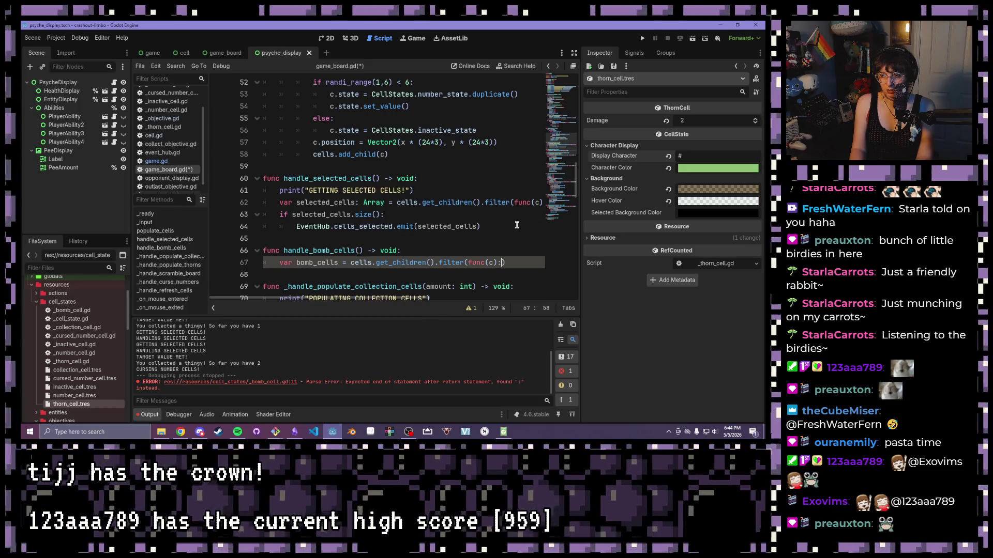
{"action": "key", "text": "BackSpace"}
{"action": "key", "text": "BackSpace"}
{"action": "key", "text": "BackSpace"}
{"action": "type", "text": "retn"}
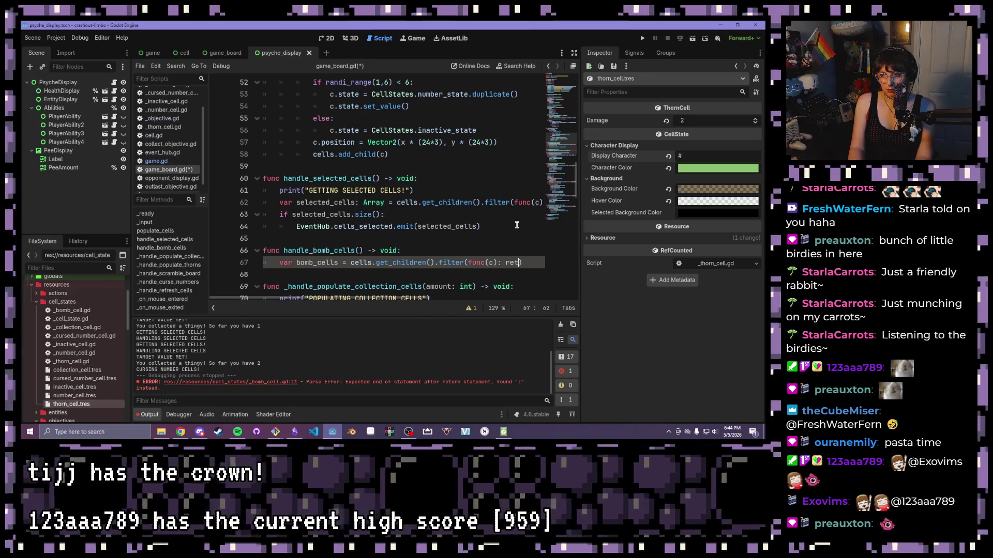
{"action": "key", "text": "BackSpace"}
{"action": "type", "text": "urn "}
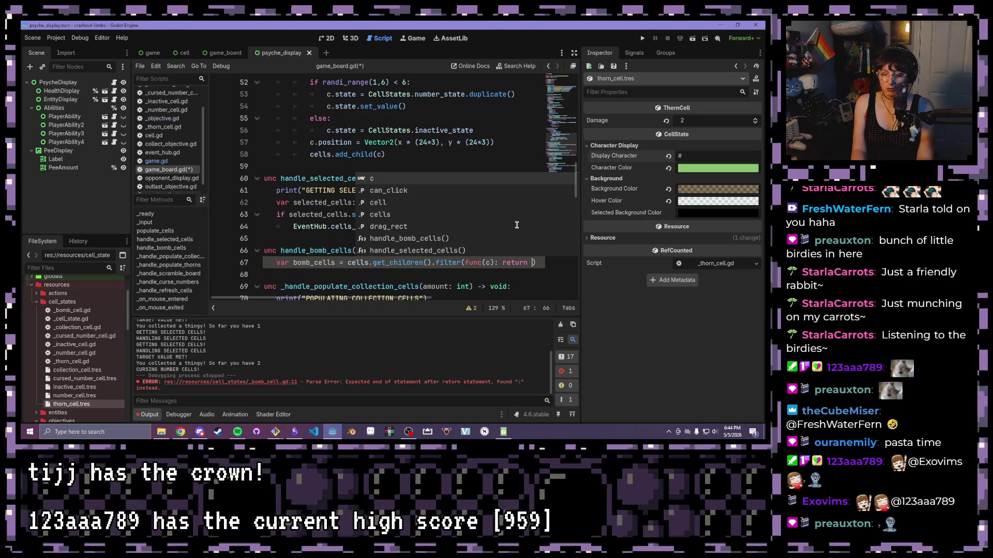
{"action": "type", "text": "c.state "}
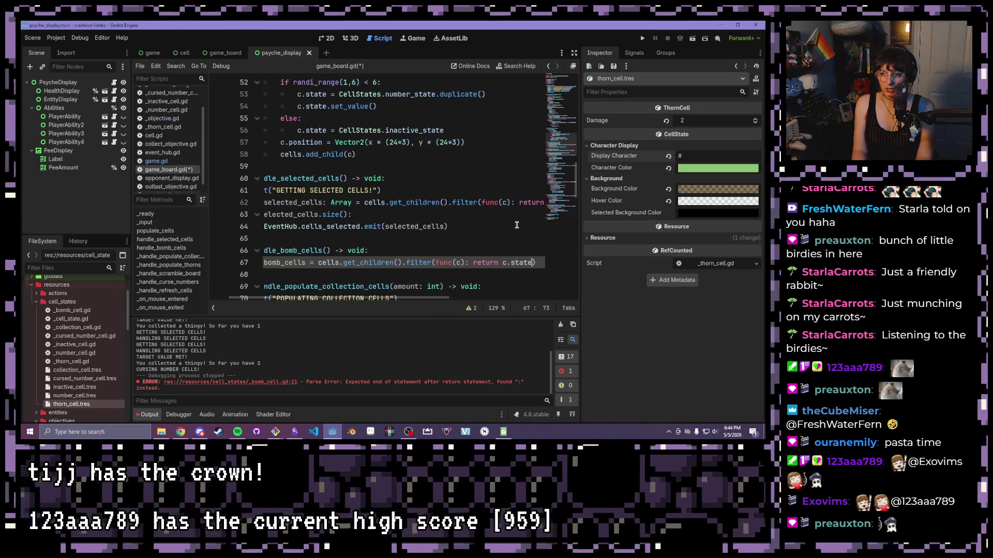
{"action": "type", "text": "== "}
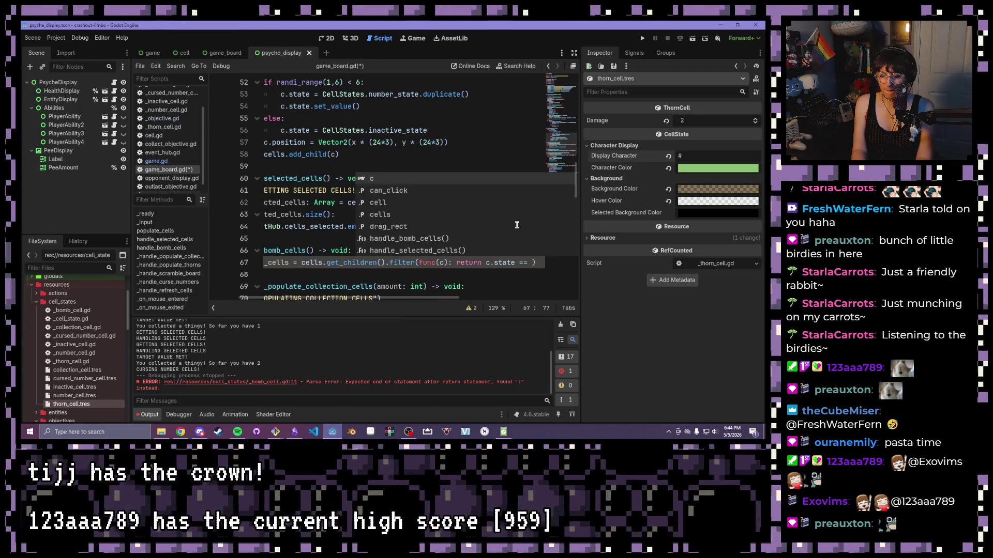
{"action": "type", "text": "BombCell)"}
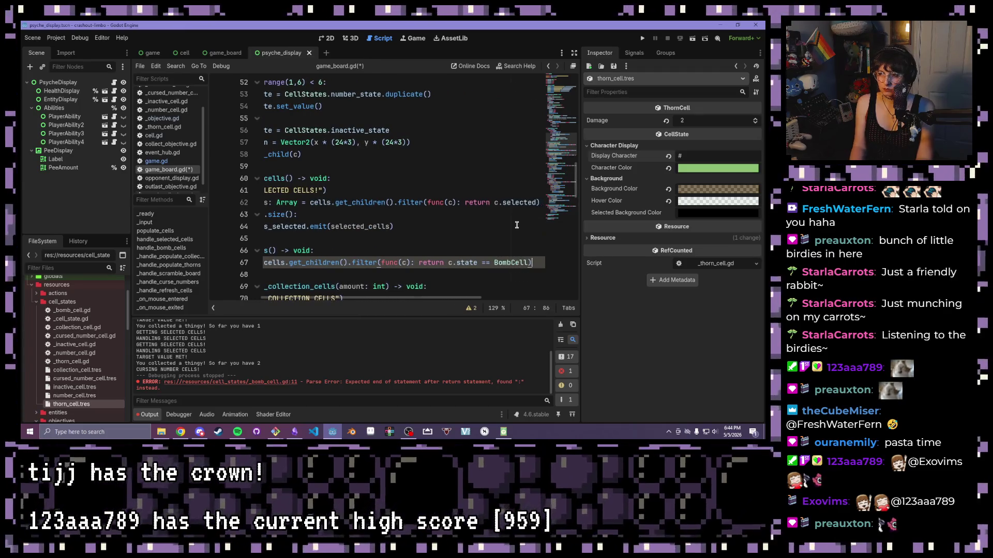
{"action": "key", "text": "Return"}
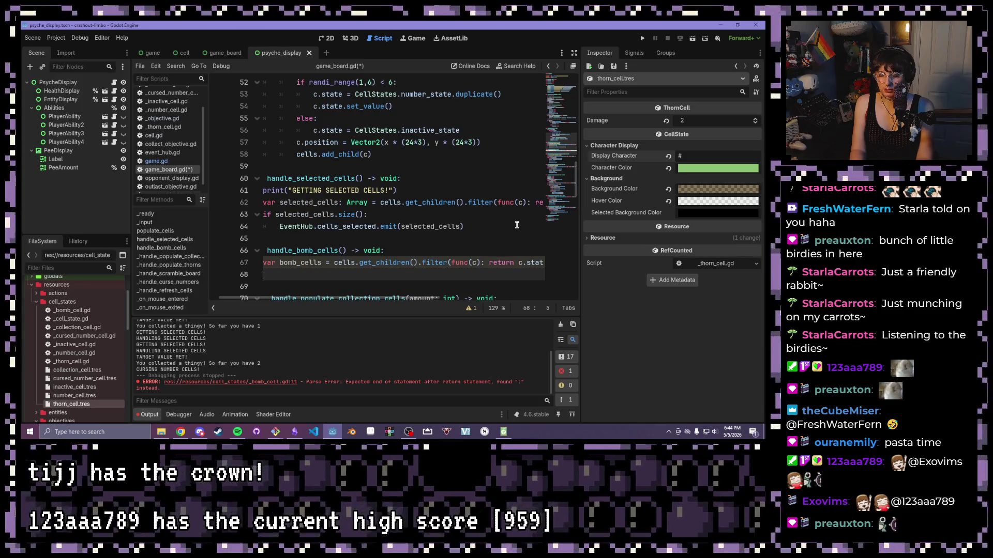
Add a 'for b in bomb_cells:' loop containing 'if b.is_primed():'.
{"action": "type", "text": "for "}
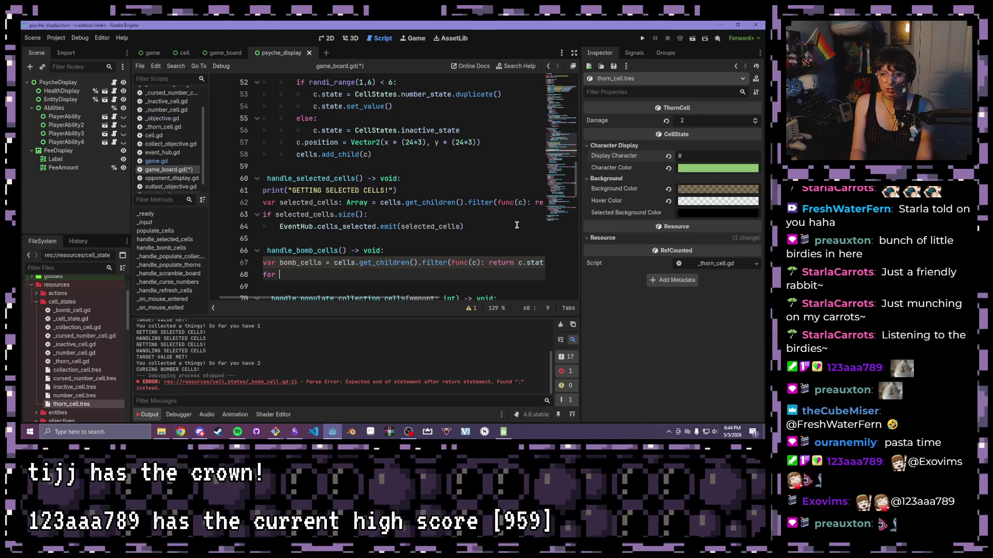
{"action": "type", "text": "b in"}
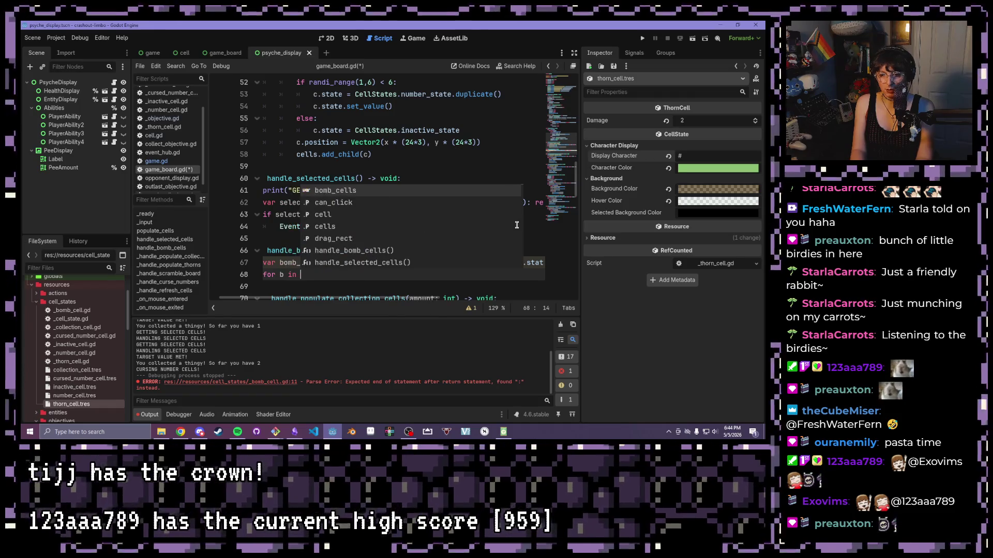
{"action": "key", "text": "Return"}
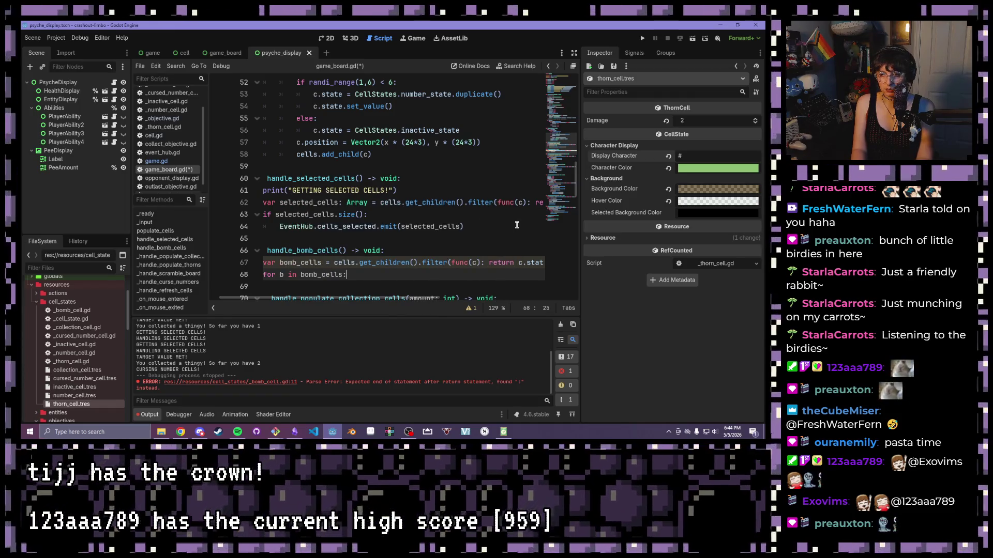
{"action": "key", "text": "Return"}
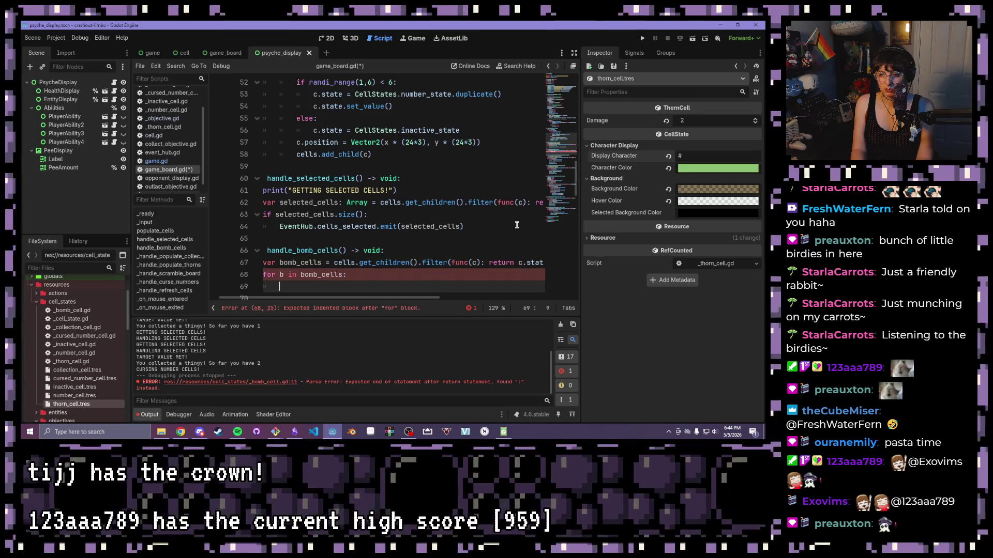
{"action": "type", "text": "if "}
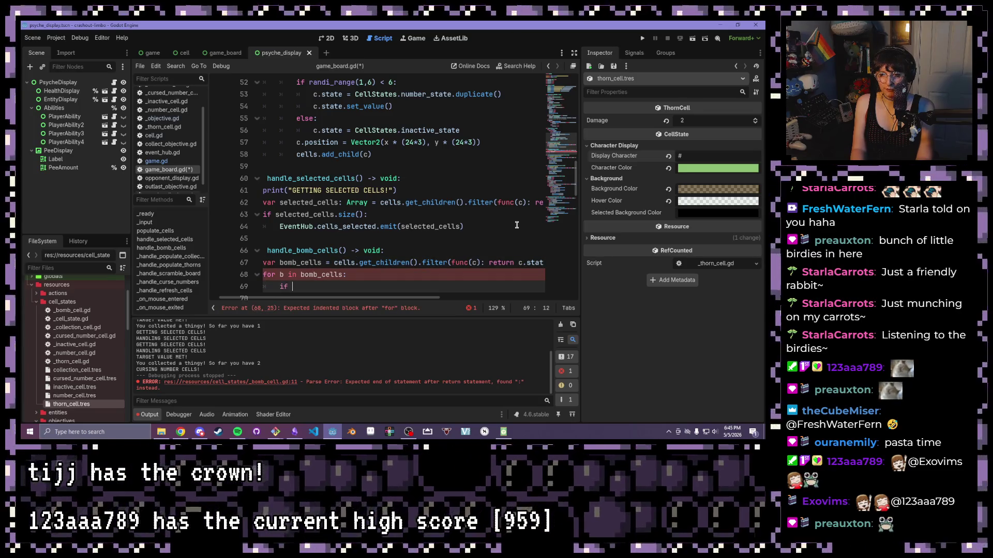
{"action": "type", "text": "b.is_"}
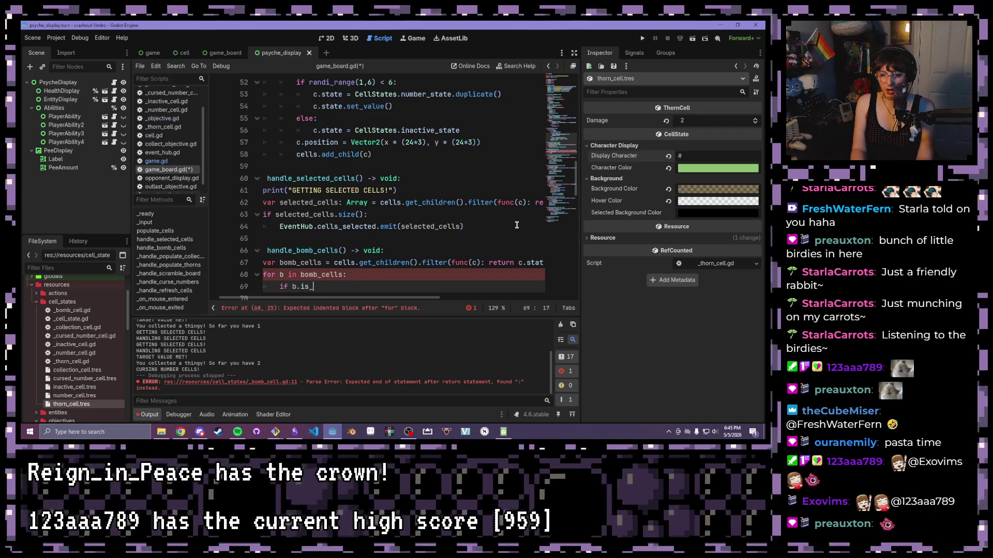
{"action": "type", "text": "primed():"}
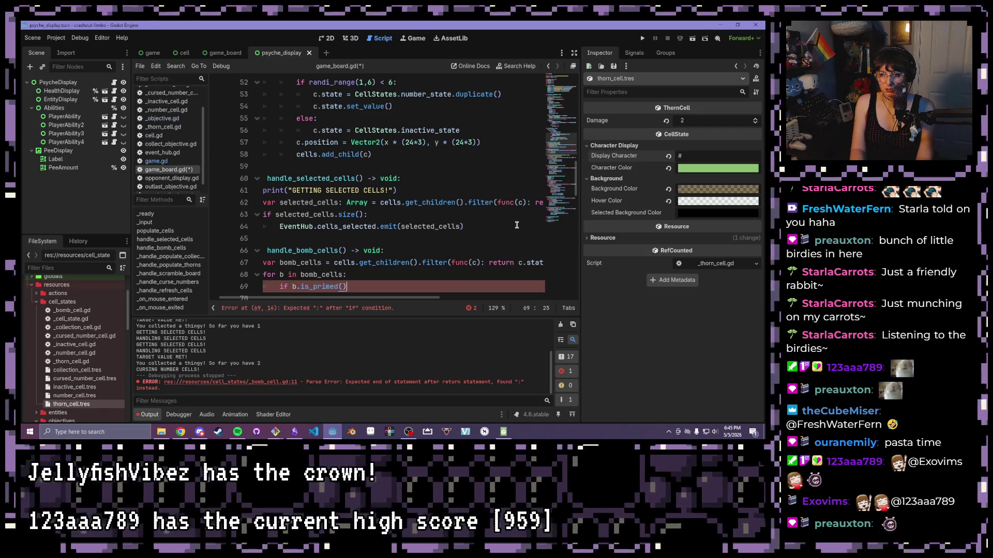
{"action": "key", "text": "Return"}
Change the condition to b.state.is_primed() and begin the loop body with 'b.state.'.
{"action": "type", "text": "."}
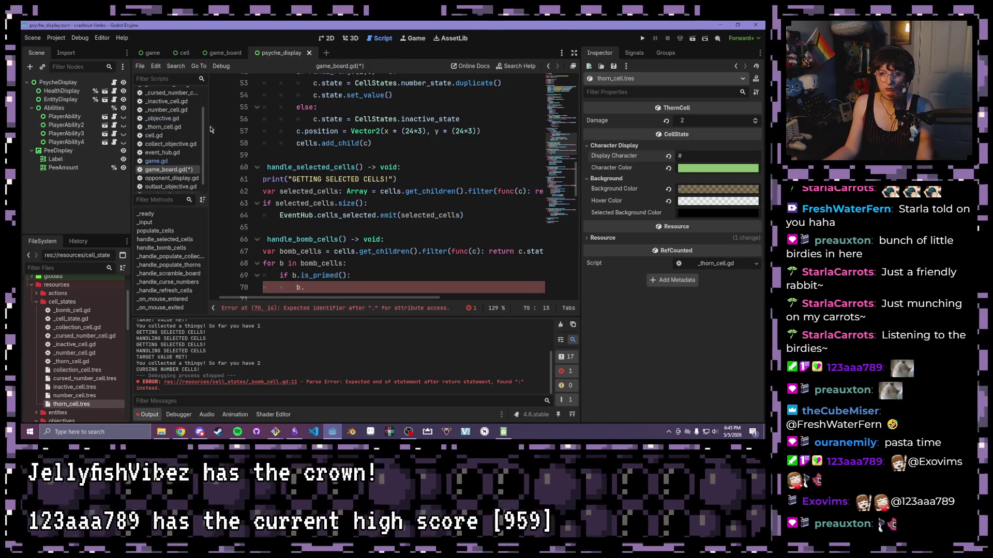
{"action": "scroll", "coordinate": [171, 129], "scroll_direction": "up", "scroll_amount": 2}
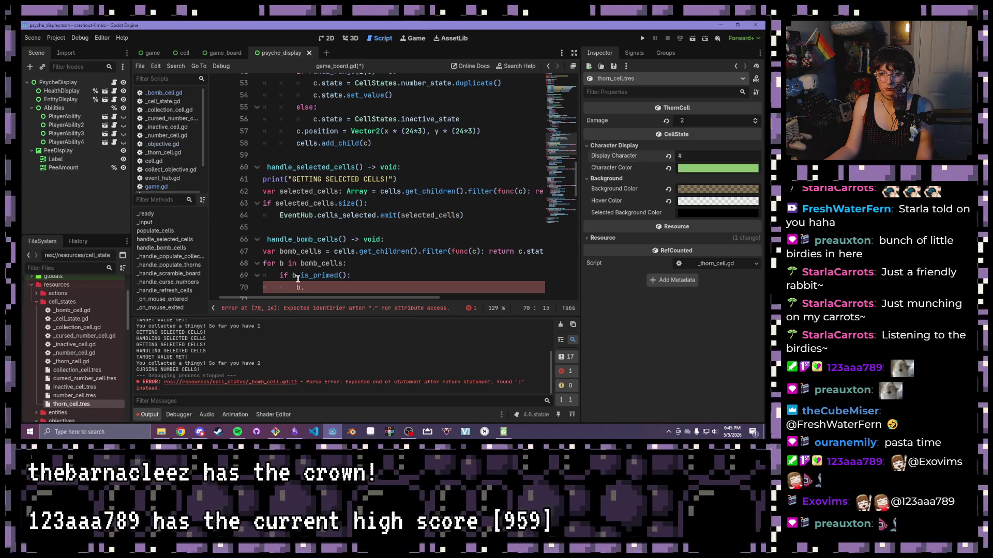
{"action": "left_click", "coordinate": [297, 277]}
{"action": "type", "text": "state."}
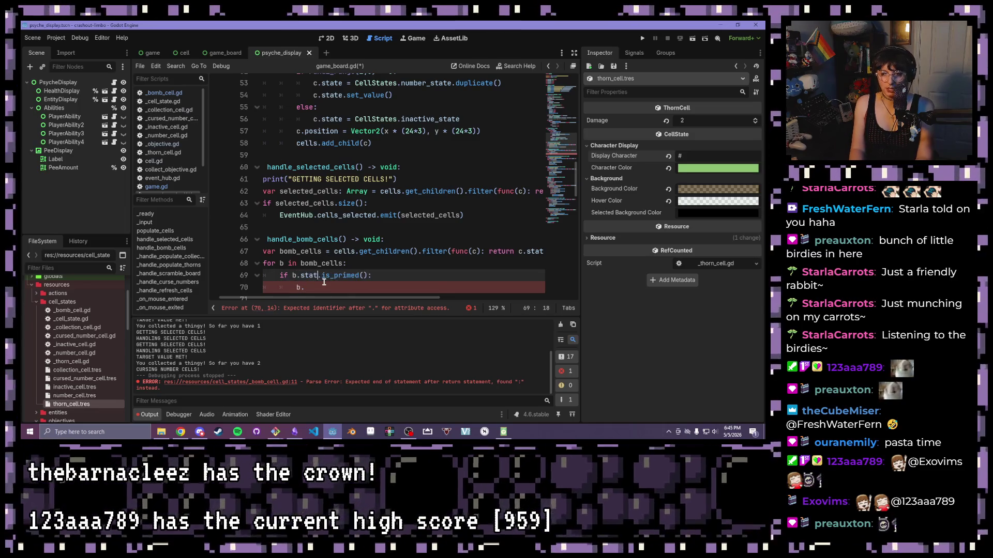
{"action": "left_click", "coordinate": [328, 285]}
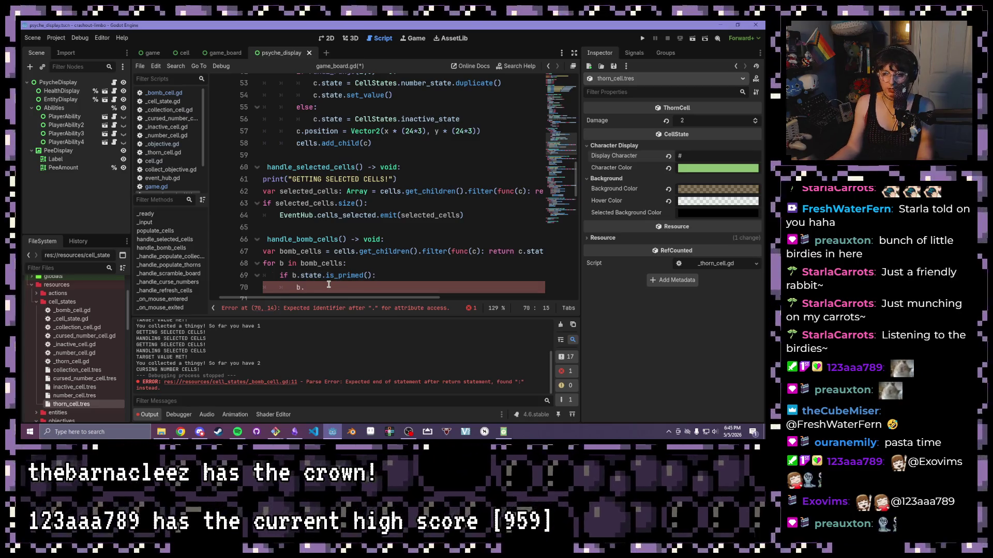
{"action": "type", "text": "state."}
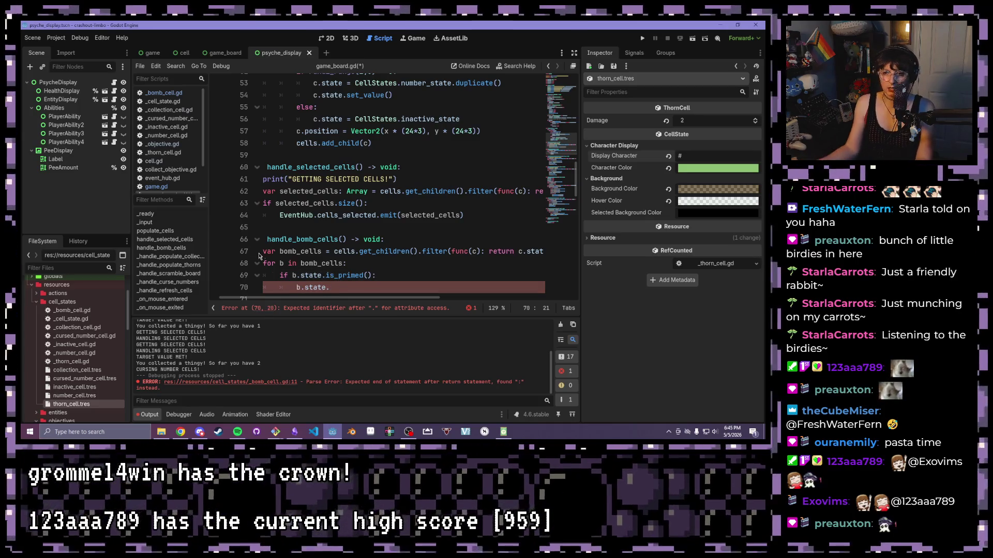
Open _bomb_cell.gd and highlight its detonate() and is_primed() functions for review.
{"action": "left_click", "coordinate": [160, 92]}
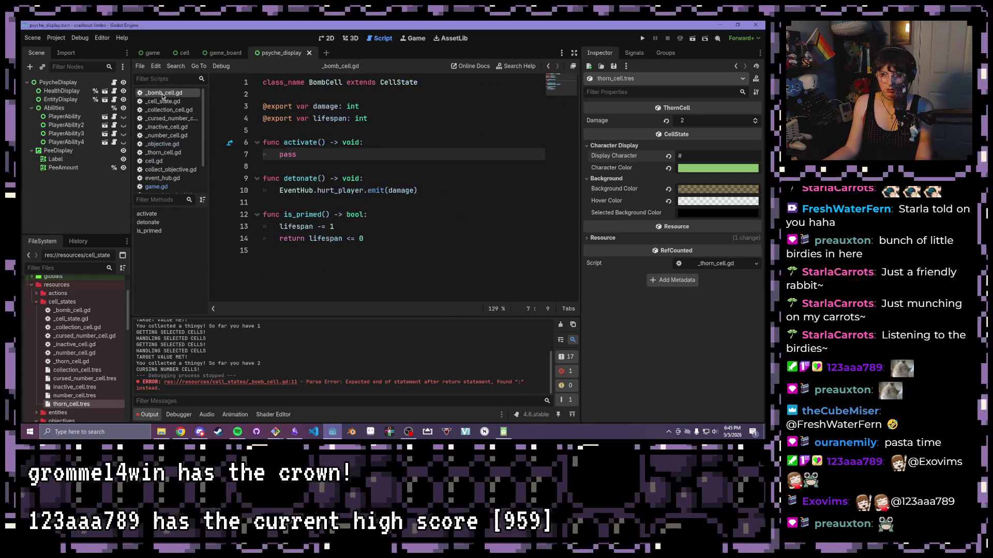
{"action": "mouse_move", "coordinate": [413, 191]}
{"action": "left_mouse_down"}
{"action": "mouse_move", "coordinate": [279, 191]}
{"action": "mouse_move", "coordinate": [264, 166]}
{"action": "left_mouse_up"}
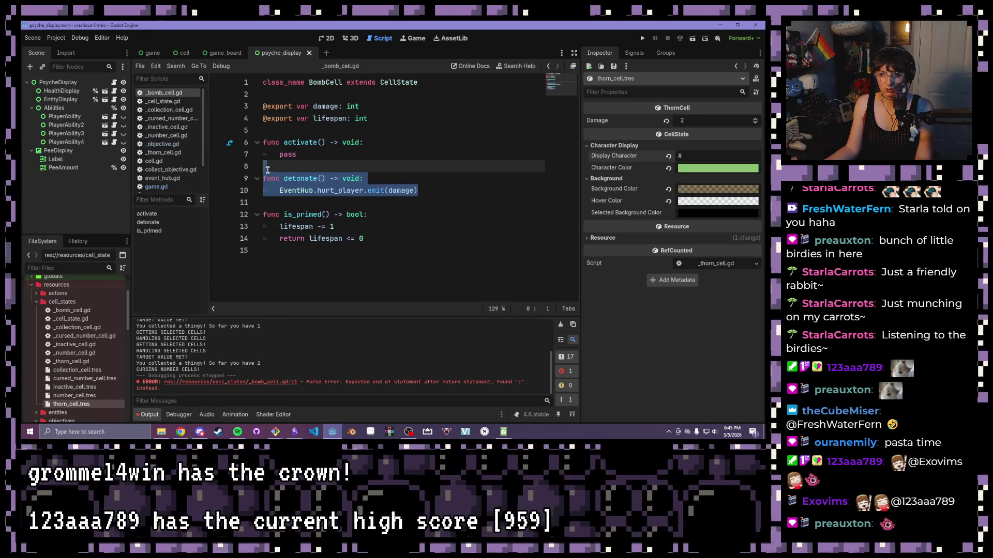
{"action": "left_click_drag", "start_coordinate": [392, 244], "coordinate": [205, 217]}
{"action": "left_click", "coordinate": [371, 227]}
{"action": "left_click_drag", "start_coordinate": [429, 238], "coordinate": [263, 228]}
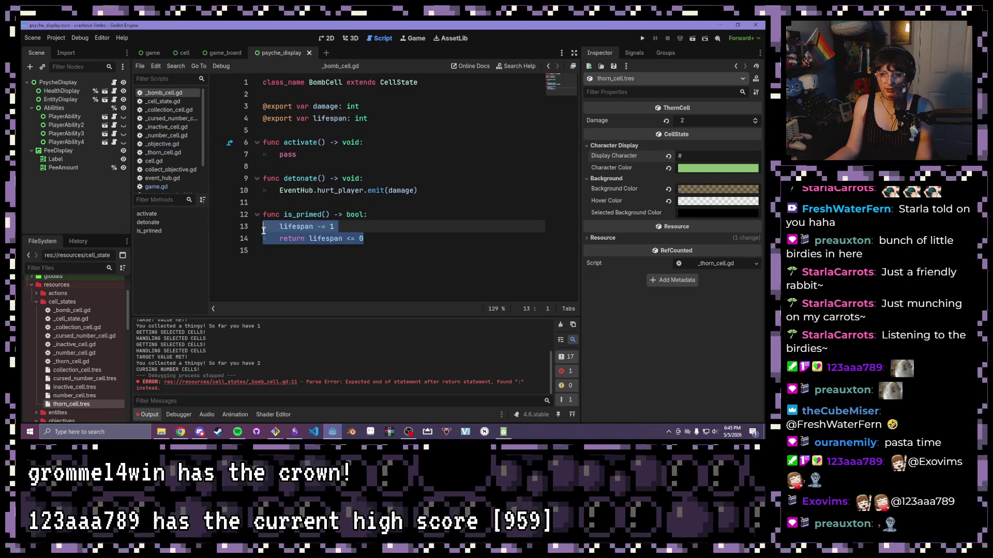
{"action": "left_click_drag", "start_coordinate": [418, 190], "coordinate": [188, 183]}
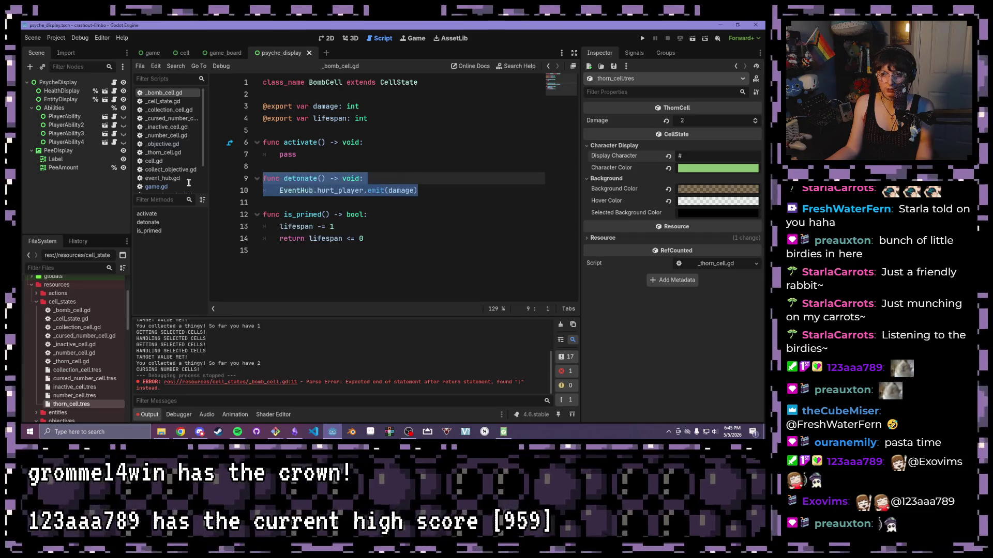
{"action": "left_click", "coordinate": [337, 214]}
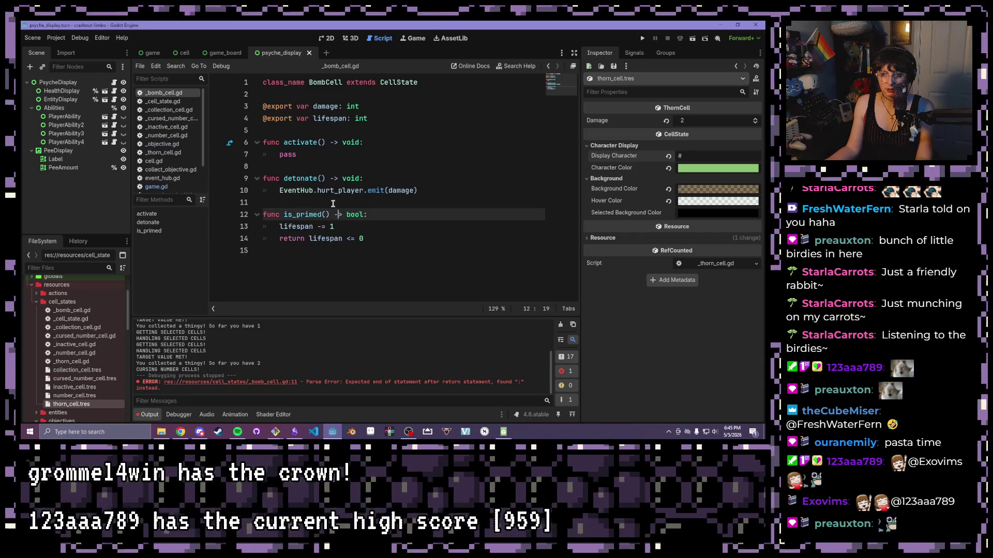
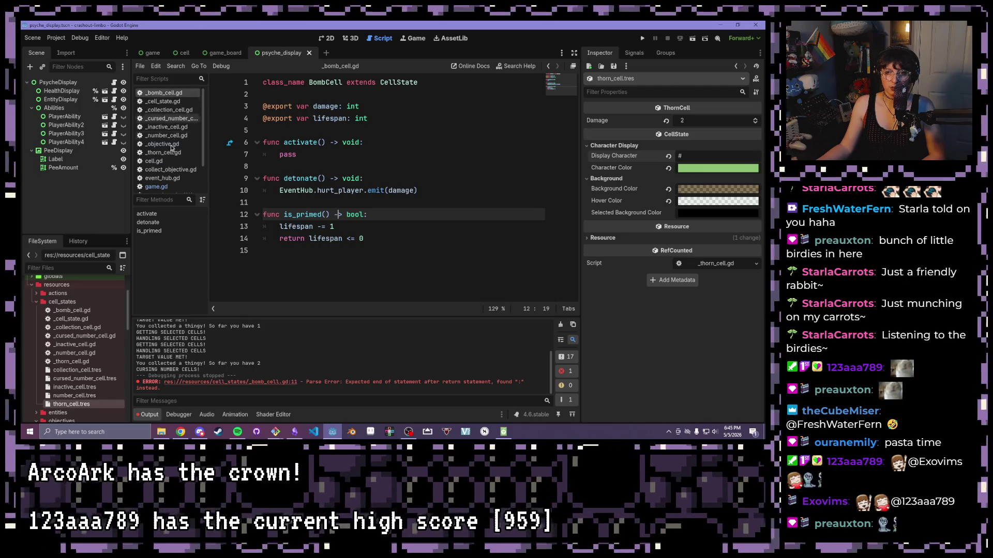
Open game.gd, then game_board.gd from the Scripts list.
{"action": "left_click", "coordinate": [157, 187]}
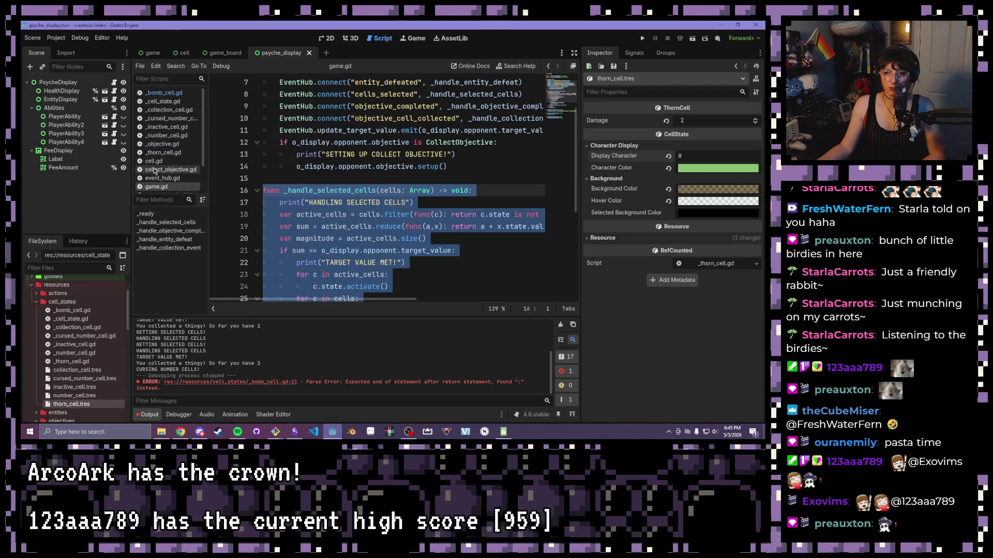
{"action": "scroll", "coordinate": [163, 155], "scroll_direction": "down", "scroll_amount": 3}
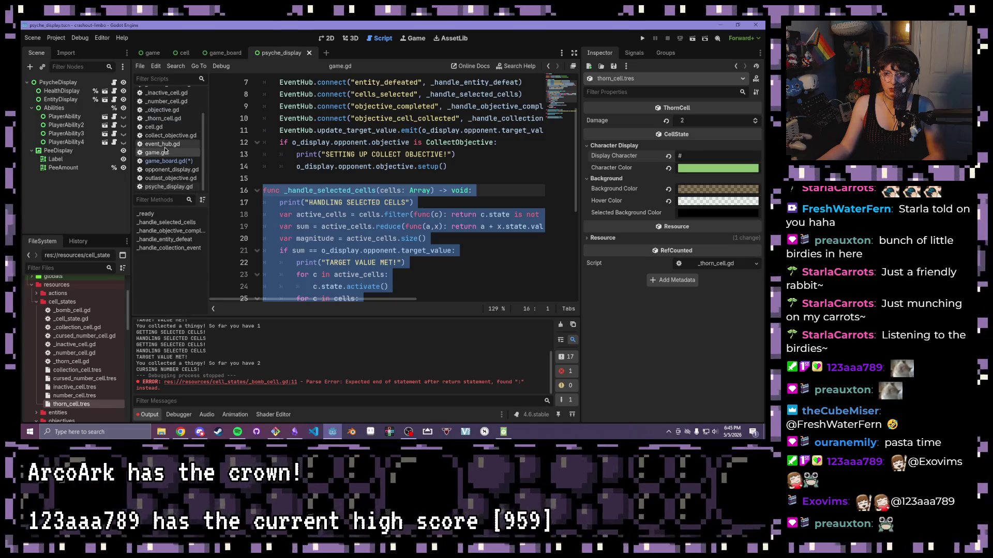
{"action": "left_click", "coordinate": [169, 161]}
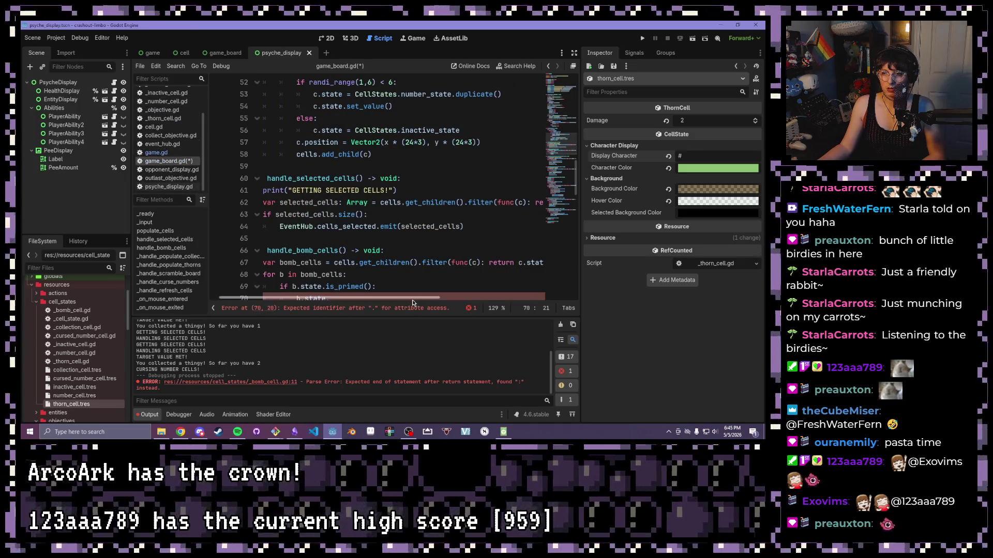
{"action": "scroll", "coordinate": [311, 289], "scroll_direction": "down", "scroll_amount": 2}
Select lines 65–70 of handle_bomb_cells and scroll right to read the BombCell filter line.
{"action": "left_click_drag", "start_coordinate": [375, 228], "coordinate": [239, 171]}
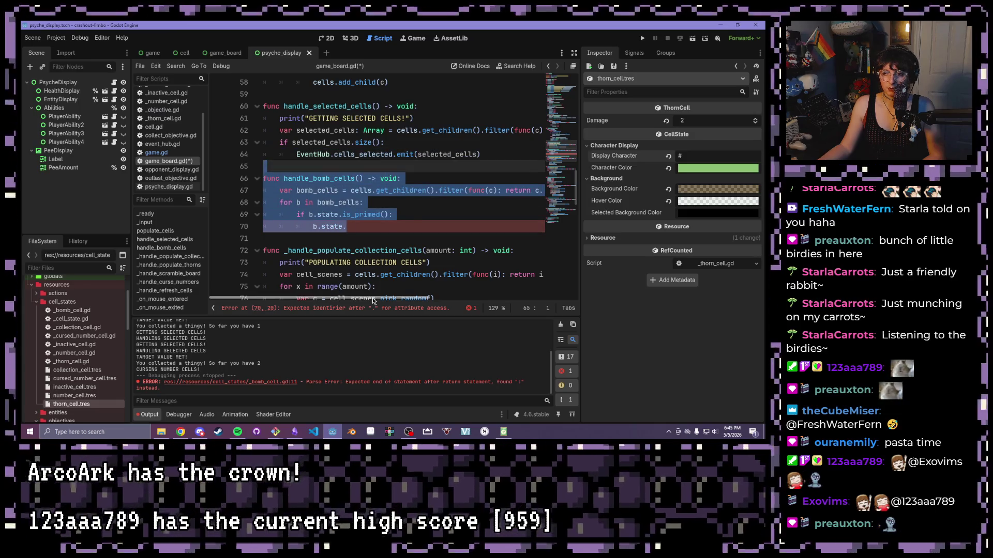
{"action": "left_click_drag", "start_coordinate": [373, 299], "coordinate": [415, 302]}
{"action": "scroll", "coordinate": [415, 301], "scroll_direction": "right", "scroll_amount": 1}
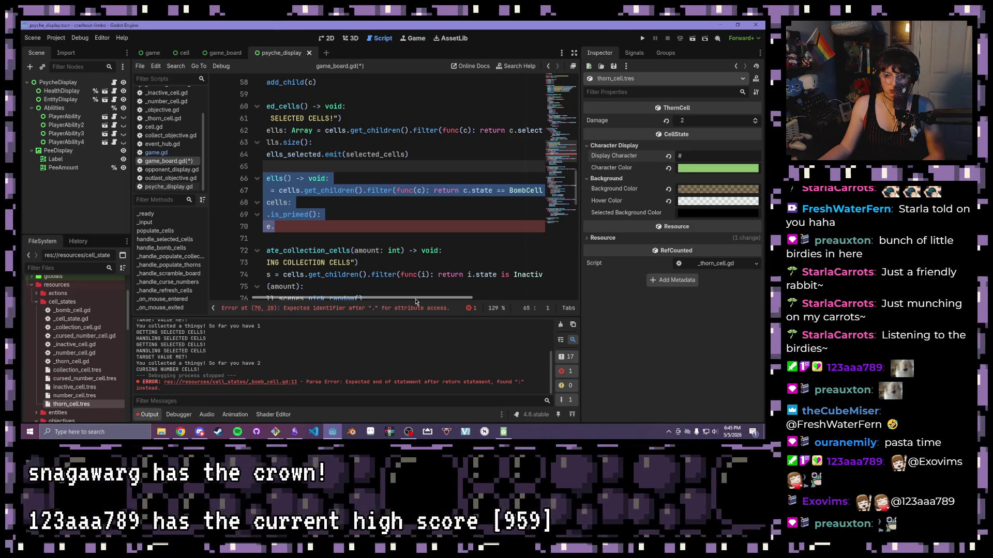
{"action": "scroll", "coordinate": [415, 301], "scroll_direction": "right", "scroll_amount": 3}
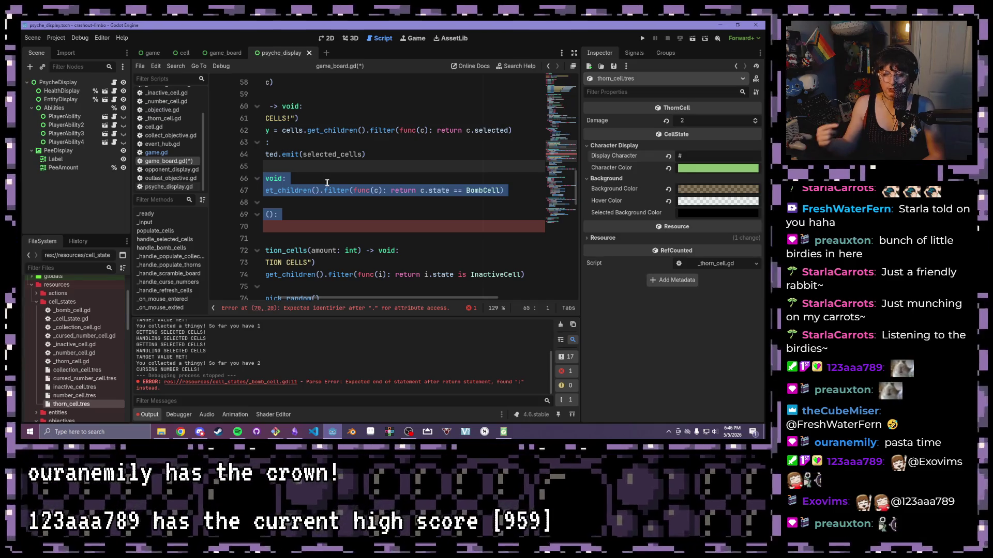
{"action": "left_click", "coordinate": [323, 192]}
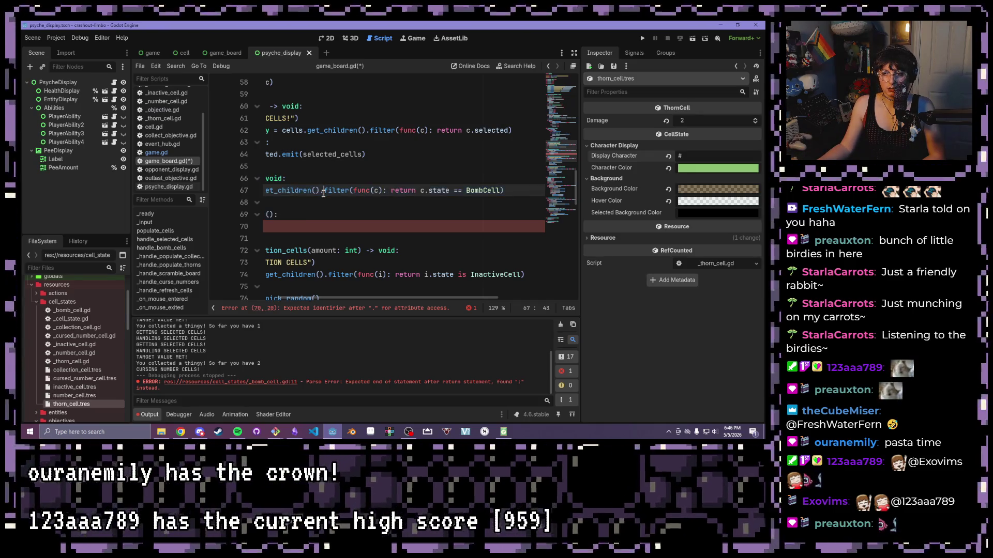
Complete line 70 as b.state.detonate() and save game_board.gd.
{"action": "mouse_move", "coordinate": [323, 192]}
{"action": "left_click_drag", "start_coordinate": [287, 299], "coordinate": [203, 296]}
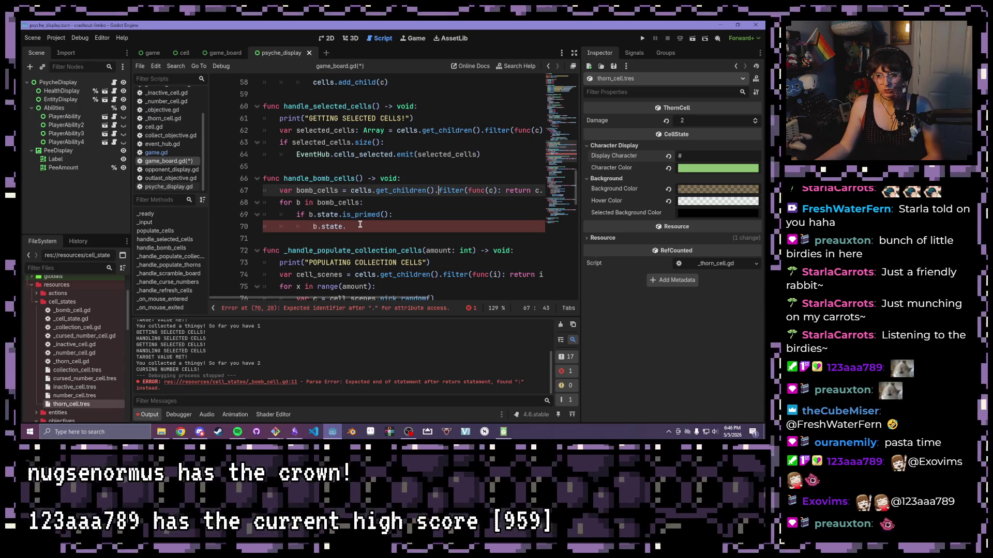
{"action": "left_click", "coordinate": [359, 226]}
{"action": "type", "text": "detonate()"}
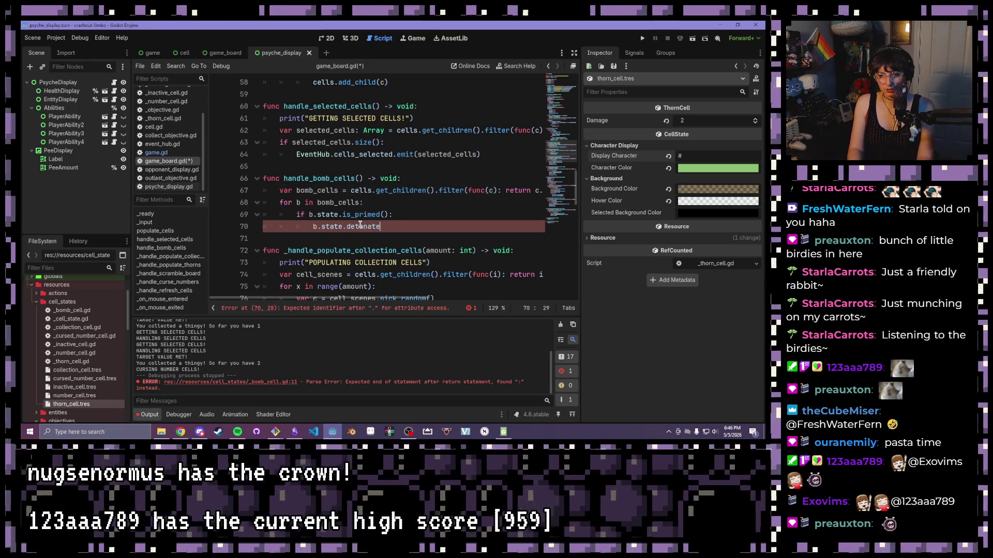
{"action": "key", "text": "ctrl+s"}
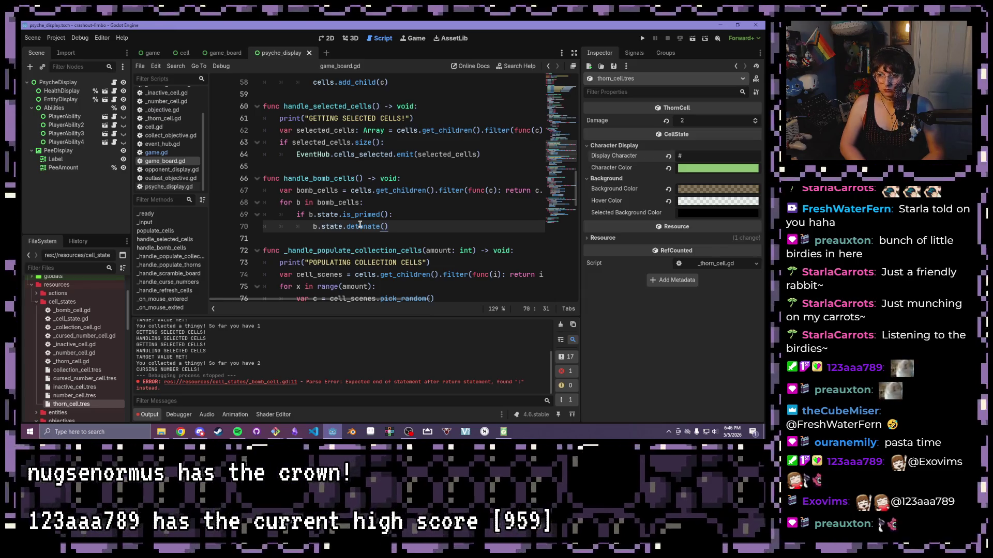
Add the line b.state = CellStates.inactive_state below the detonate call.
{"action": "key", "text": "Return"}
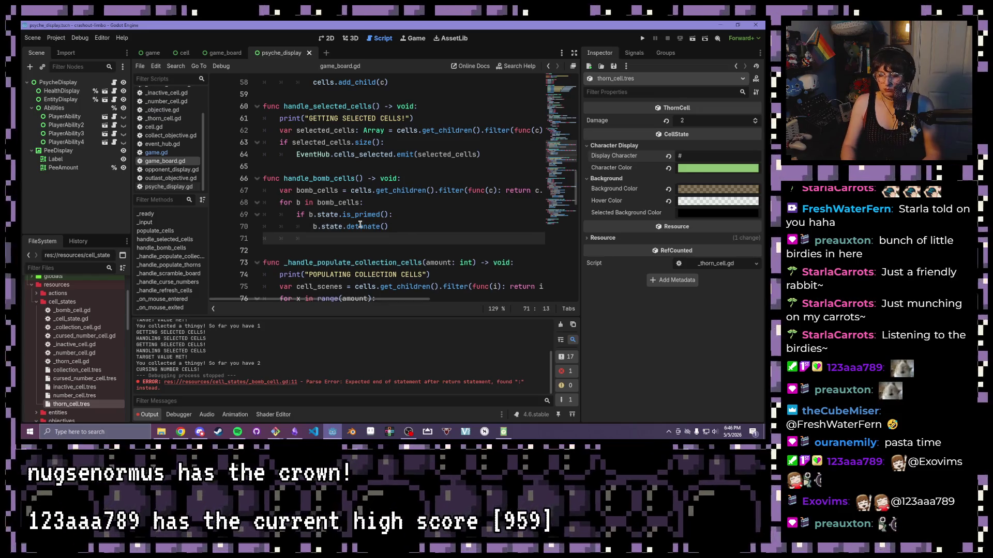
{"action": "type", "text": "b.s"}
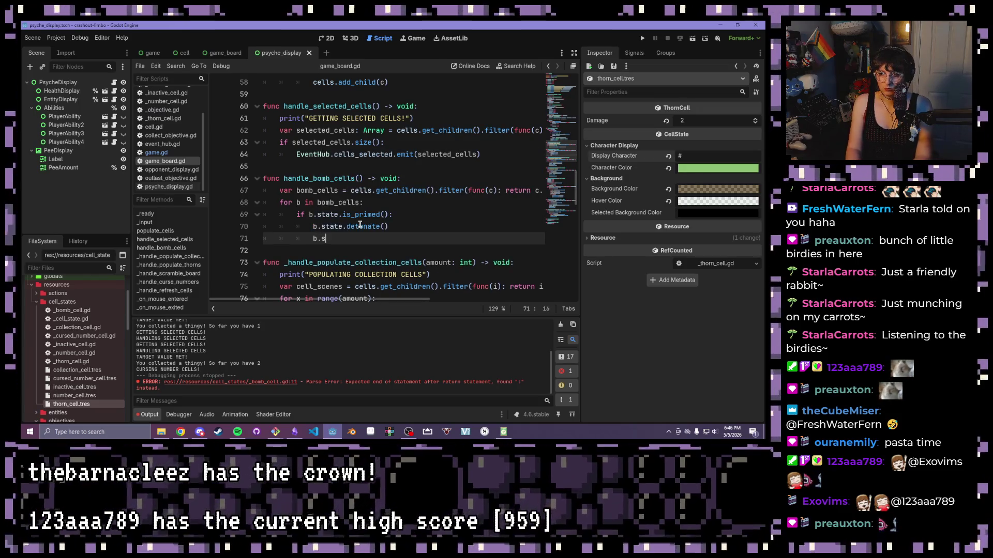
{"action": "type", "text": "tate"}
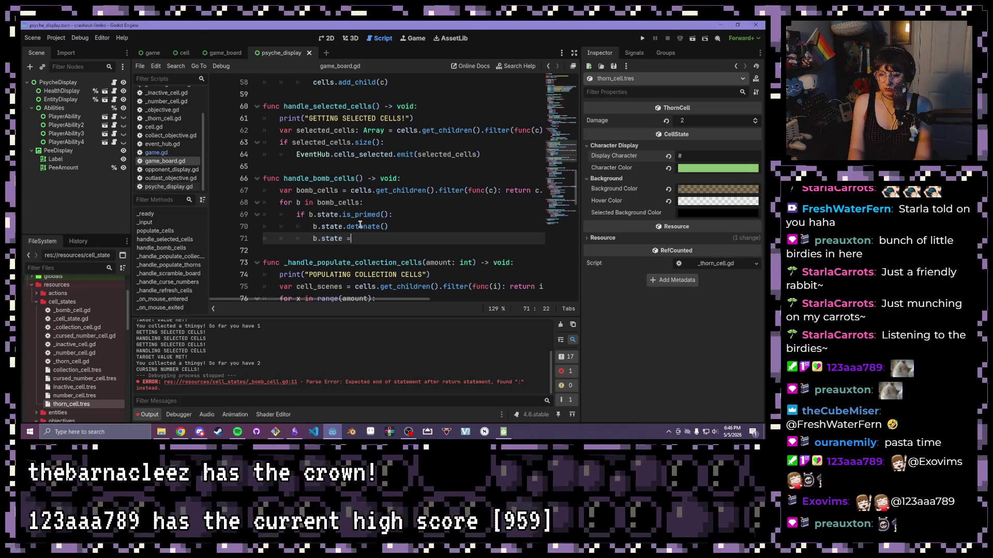
{"action": "type", "text": " = "}
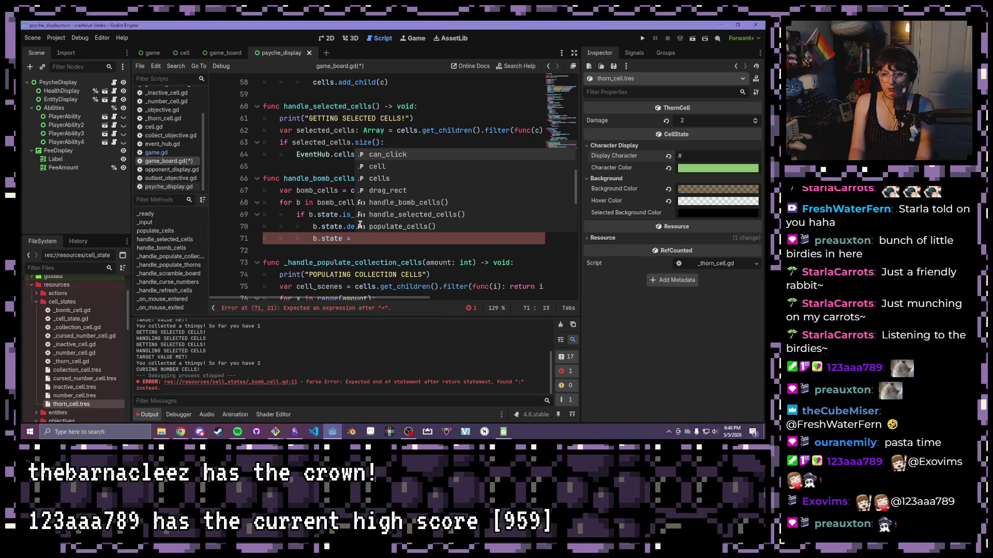
{"action": "type", "text": "Cell"}
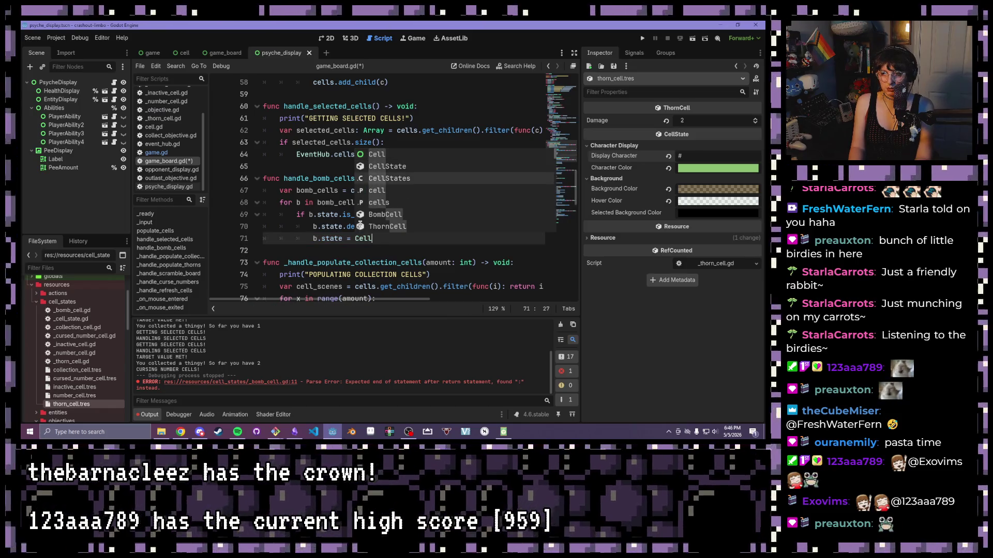
{"action": "key", "text": "Return"}
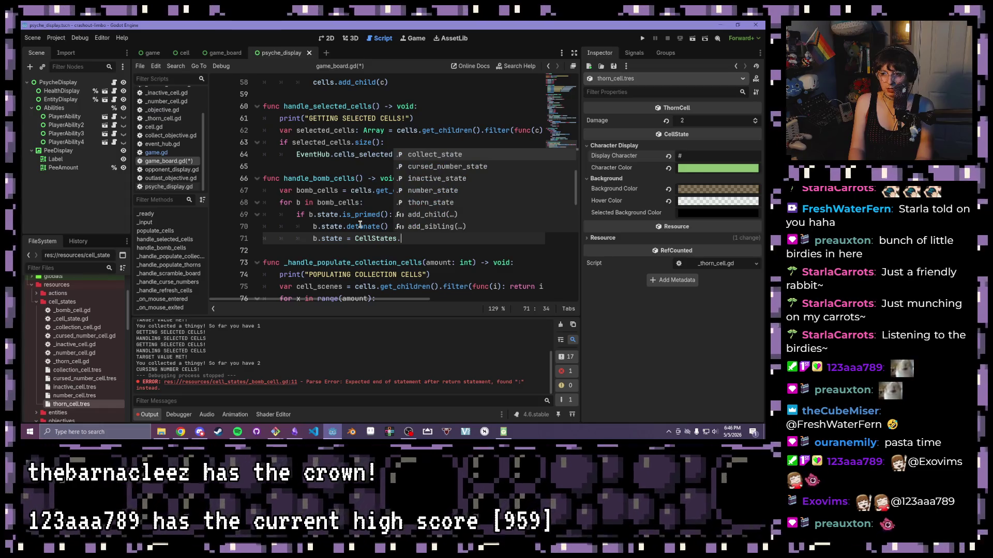
{"action": "key", "text": "Down"}
{"action": "key", "text": "Down"}
{"action": "key", "text": "Return"}
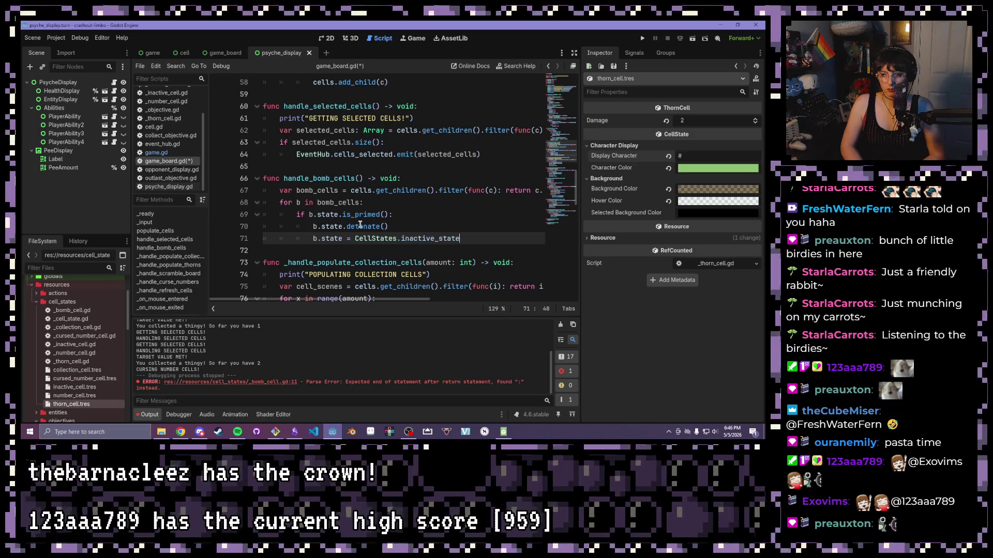
Add an update_state() call on the next line and save game_board.gd.
{"action": "key", "text": "Return"}
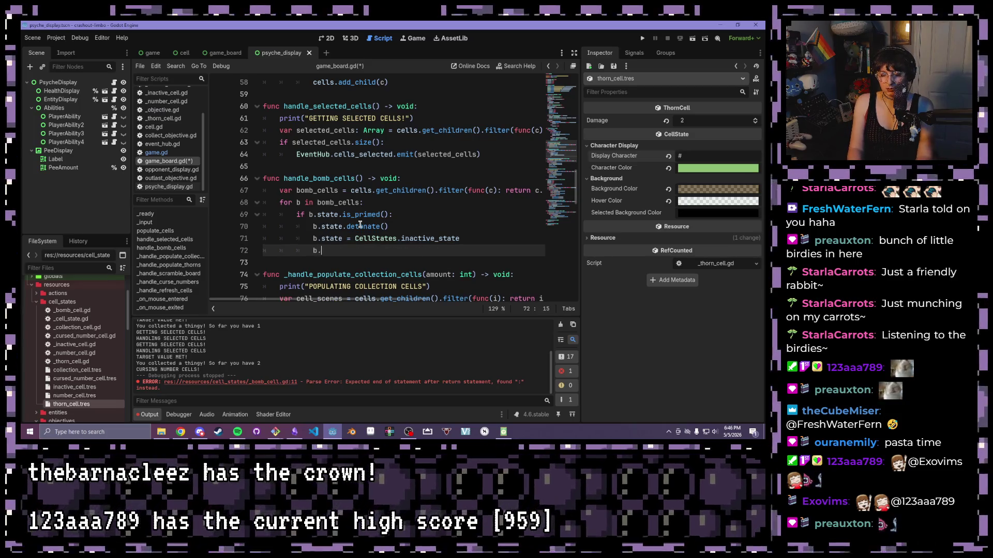
{"action": "type", "text": "update_state()"}
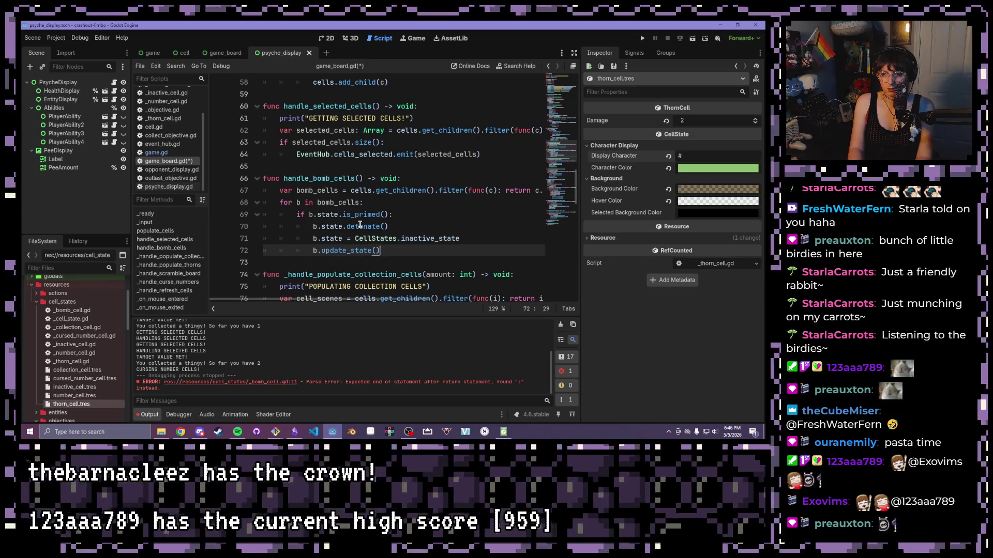
{"action": "key", "text": "ctrl+s"}
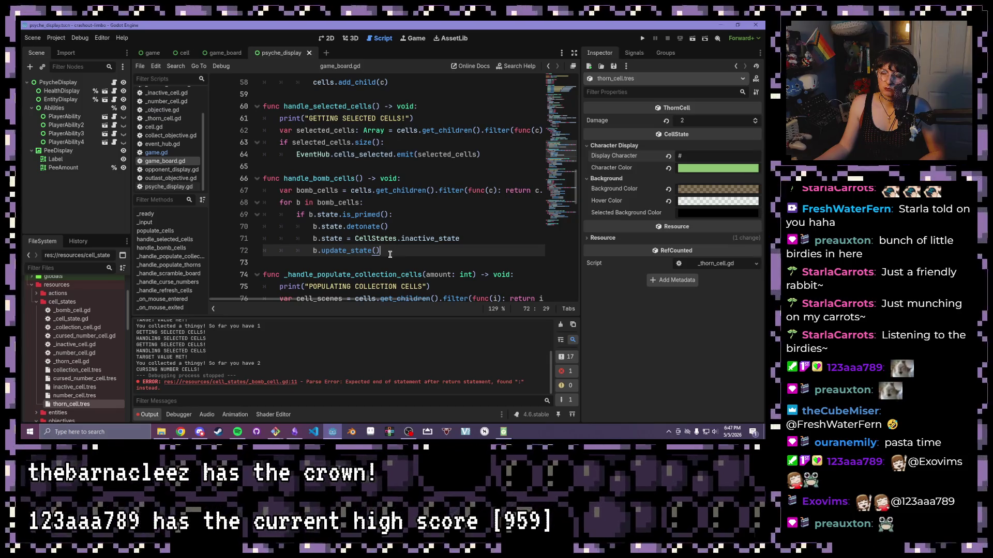
{"action": "left_click_drag", "start_coordinate": [474, 241], "coordinate": [314, 238]}
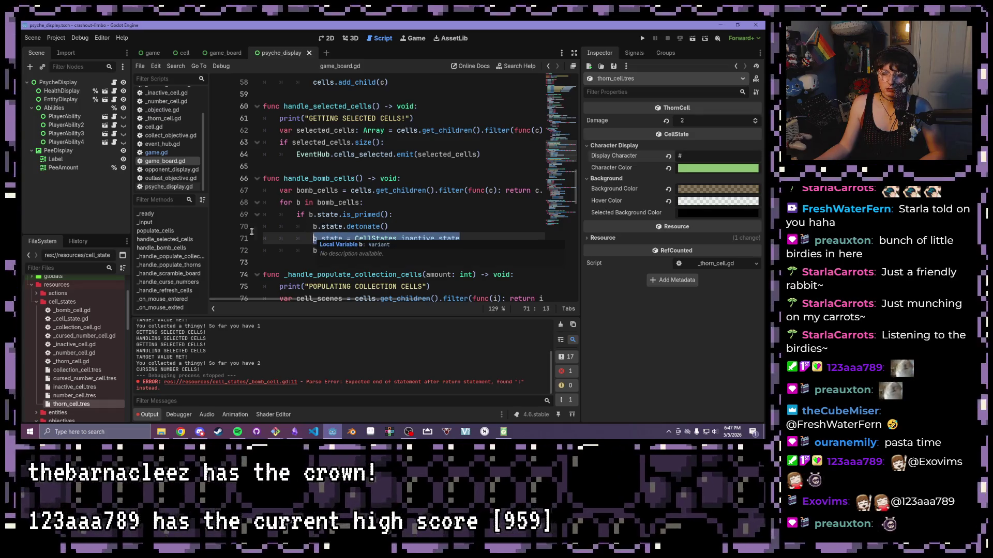
{"action": "left_click_drag", "start_coordinate": [411, 254], "coordinate": [306, 251]}
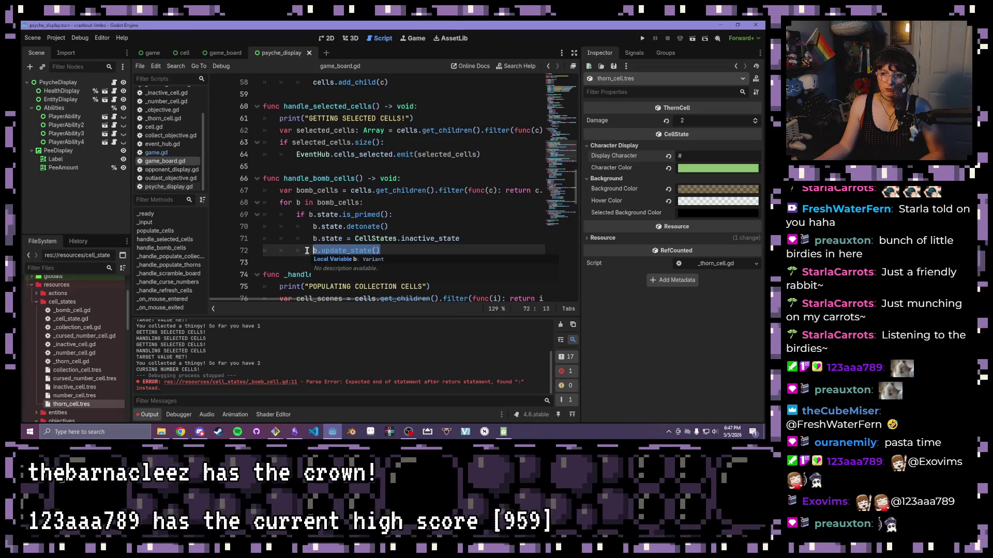
{"action": "left_click", "coordinate": [342, 238]}
{"action": "left_click_drag", "start_coordinate": [342, 238], "coordinate": [320, 239]}
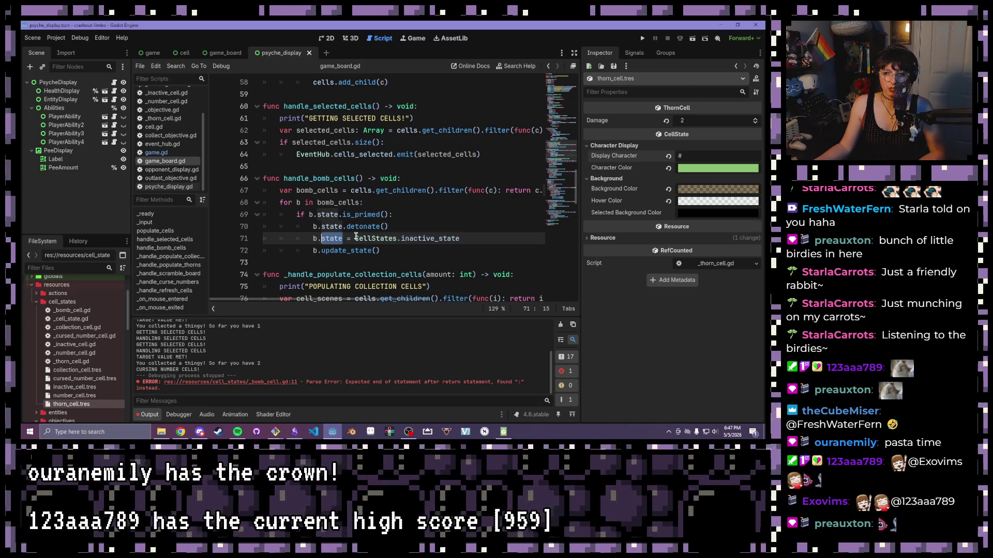
{"action": "left_click", "coordinate": [389, 249]}
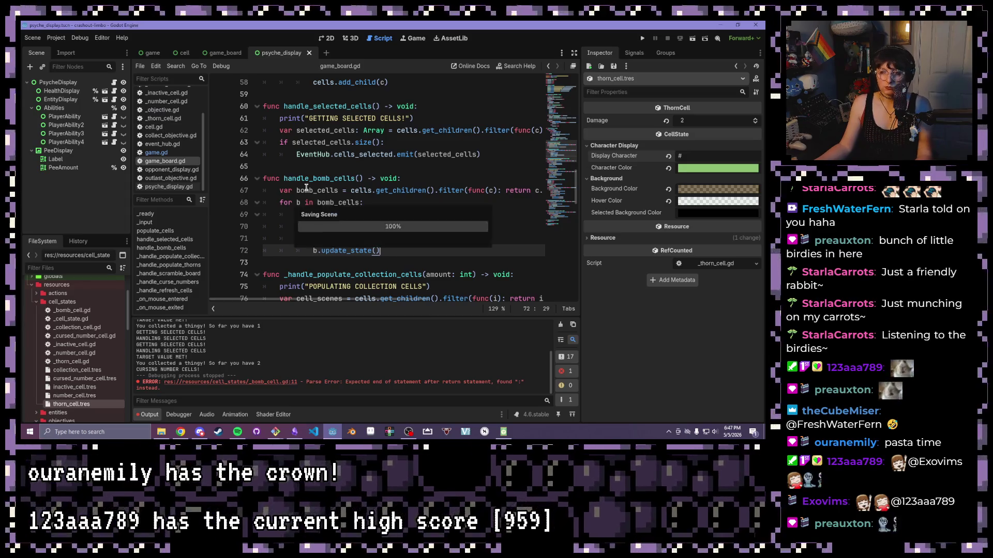
{"action": "key", "text": "Left"}
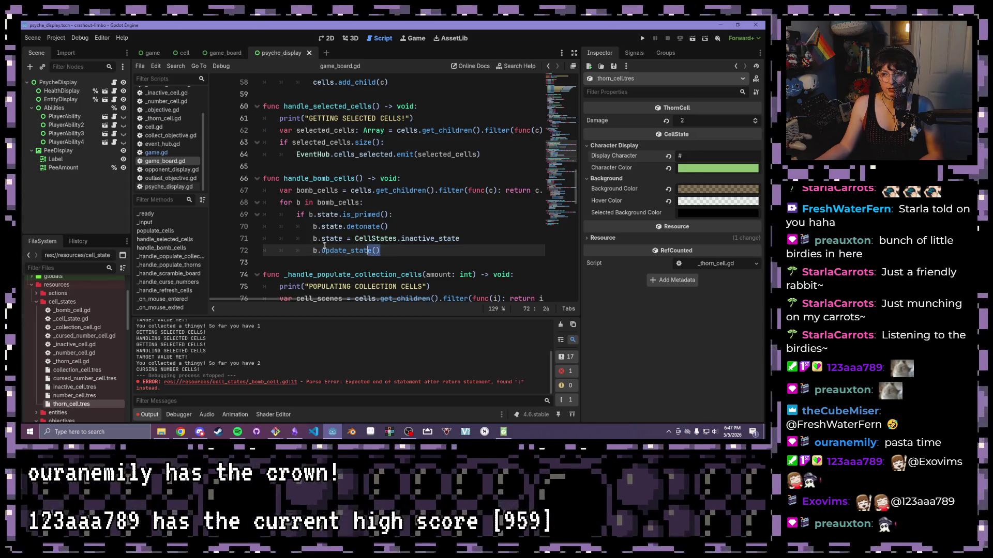
{"action": "left_click_drag", "start_coordinate": [381, 250], "coordinate": [308, 240]}
{"action": "left_click", "coordinate": [426, 251]}
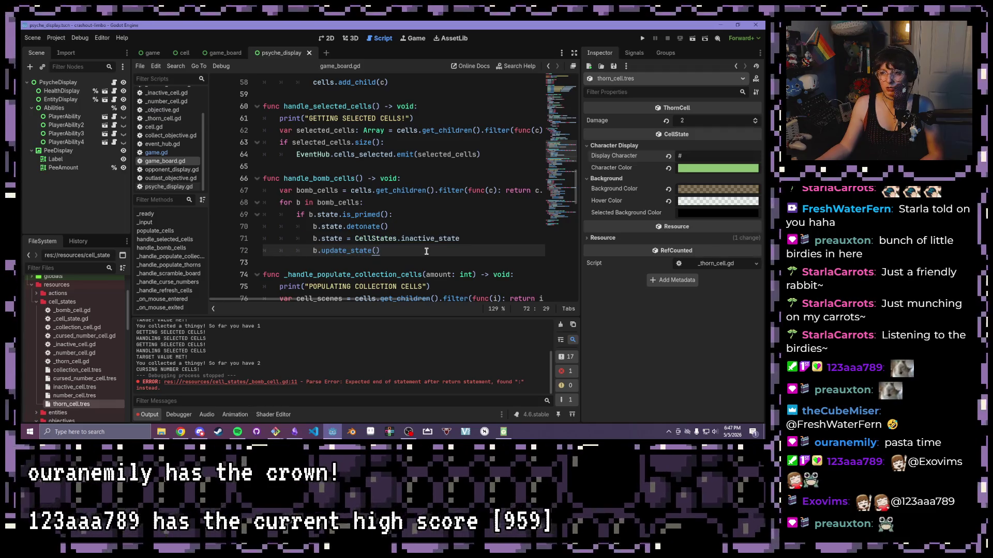
{"action": "mouse_move", "coordinate": [369, 252]}
{"action": "left_mouse_down"}
{"action": "mouse_move", "coordinate": [331, 253]}
{"action": "mouse_move", "coordinate": [325, 238]}
{"action": "mouse_move", "coordinate": [459, 239]}
{"action": "left_mouse_up"}
{"action": "left_click", "coordinate": [460, 240]}
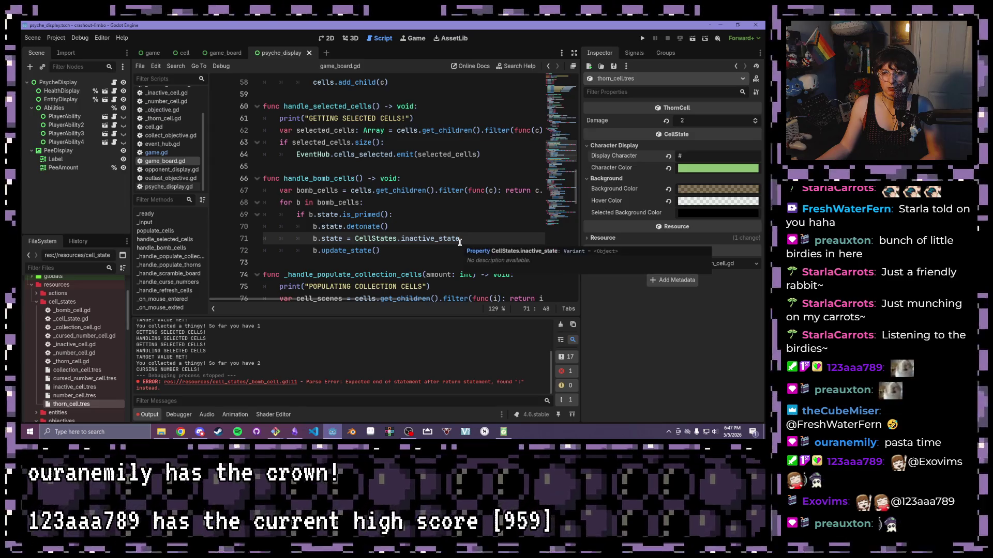
{"action": "key", "text": "Down"}
{"action": "scroll", "coordinate": [182, 148], "scroll_direction": "up", "scroll_amount": 2}
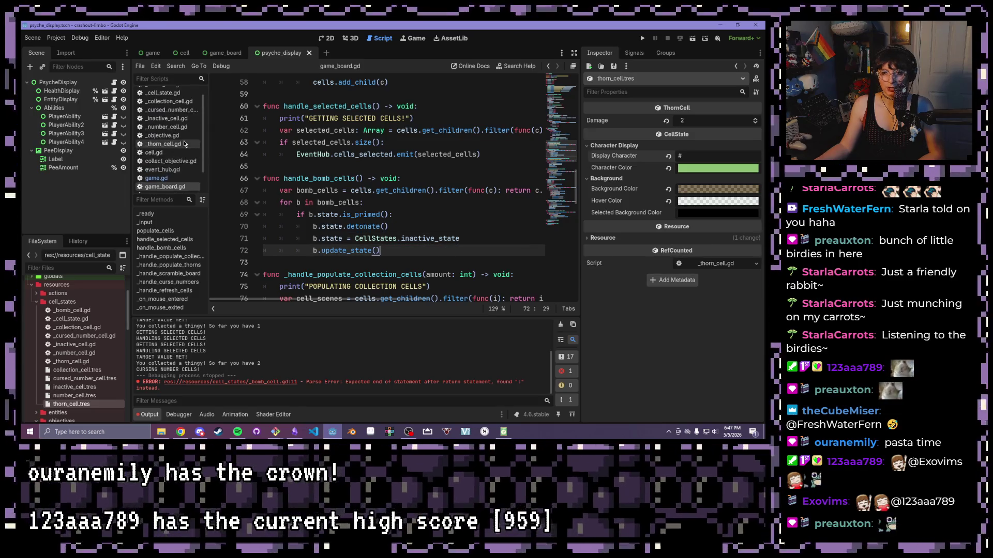
{"action": "left_click", "coordinate": [157, 161]}
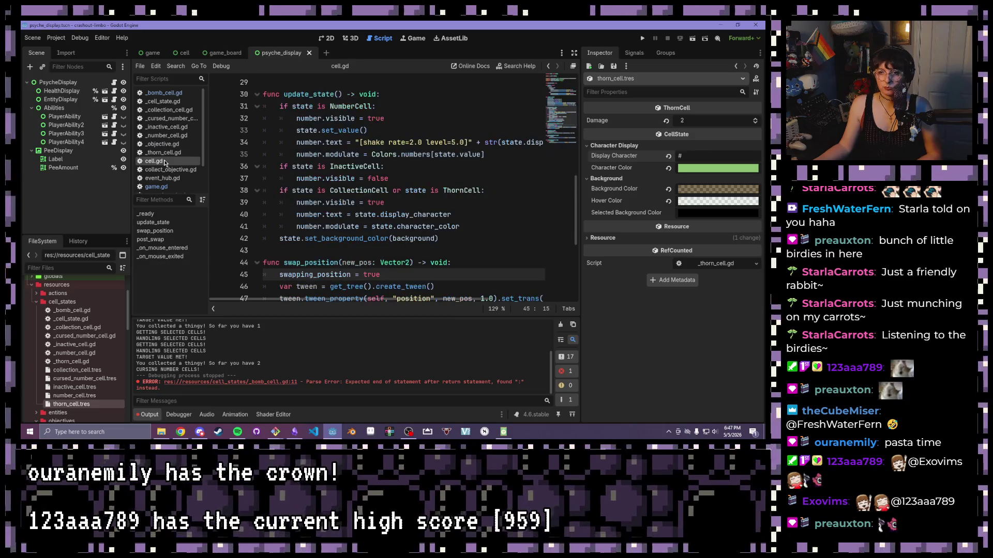
{"action": "scroll", "coordinate": [390, 195], "scroll_direction": "up", "scroll_amount": 5}
{"action": "left_click_drag", "start_coordinate": [399, 106], "coordinate": [210, 107]}
{"action": "left_click", "coordinate": [405, 107]}
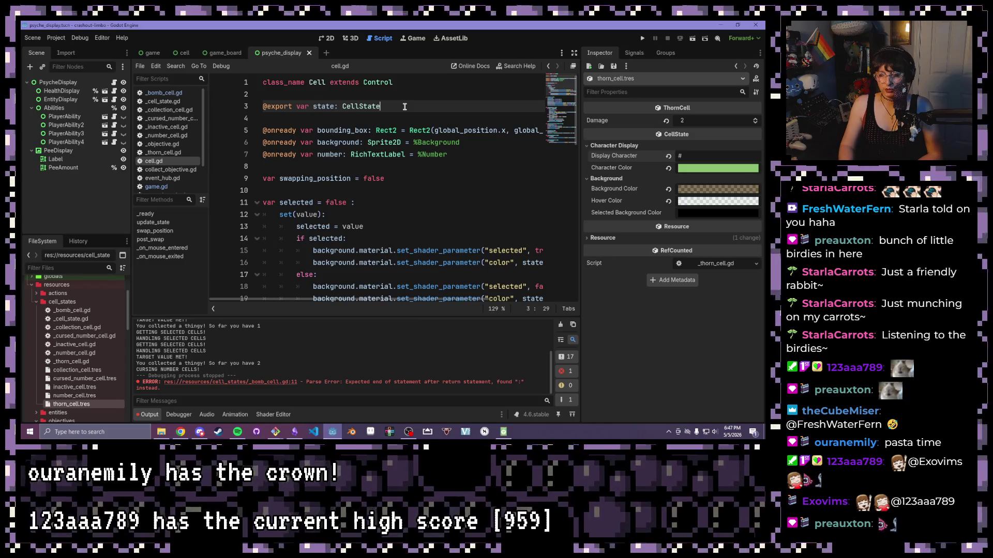
{"action": "key", "text": "Return"}
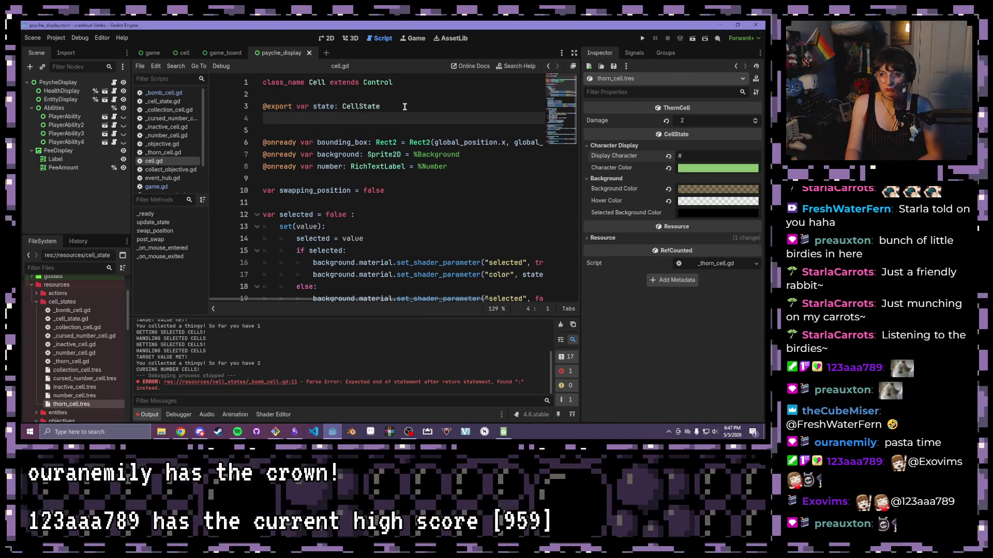
{"action": "key", "text": "BackSpace"}
{"action": "type", "text": ":"}
Add a set(val): setter beneath it whose body assigns state = val.
{"action": "key", "text": "Return"}
{"action": "type", "text": "set(val"}
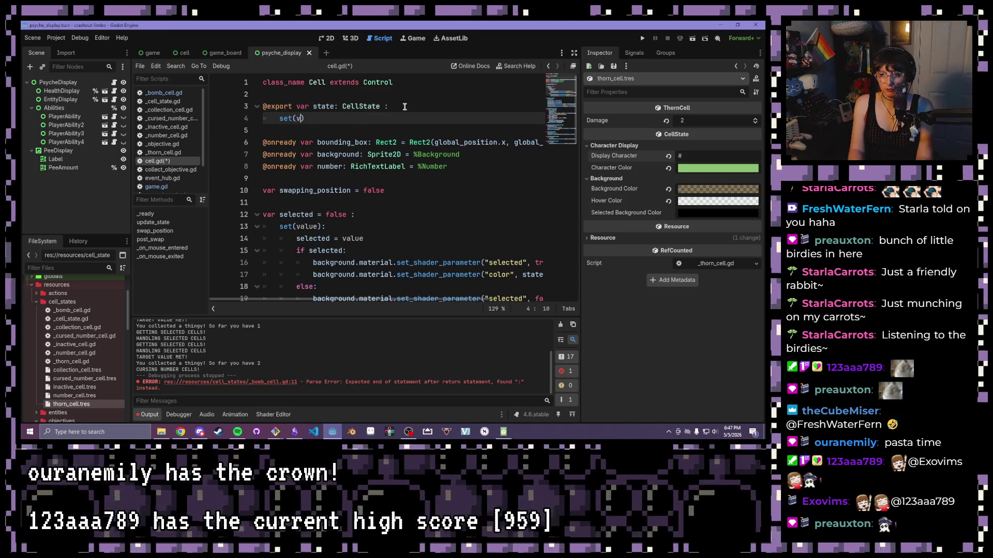
{"action": "key", "text": "BackSpace"}
{"action": "key", "text": "BackSpace"}
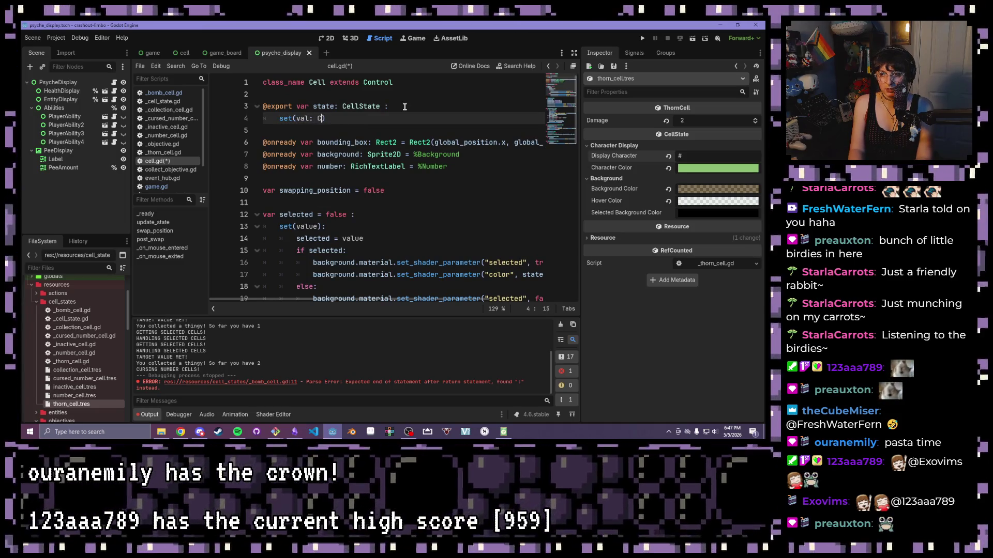
{"action": "key", "text": "Right"}
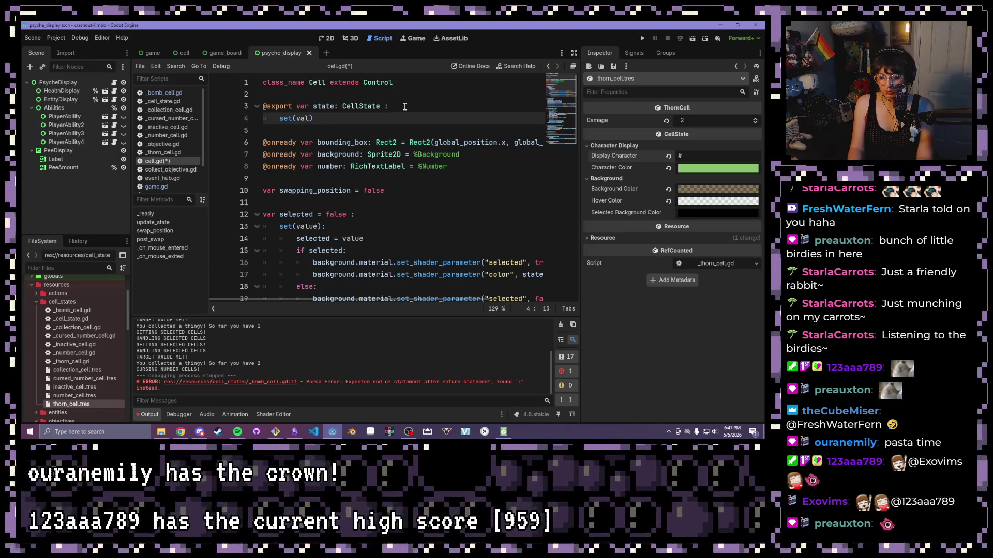
{"action": "type", "text": ":"}
{"action": "key", "text": "Return"}
{"action": "type", "text": "state = "}
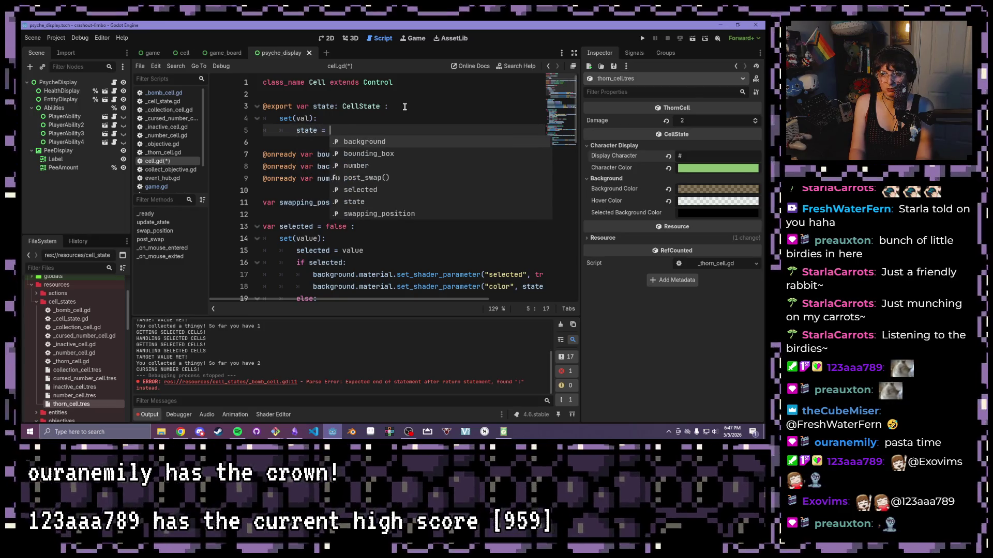
{"action": "type", "text": "C"}
{"action": "key", "text": "BackSpace"}
{"action": "type", "text": "val"}
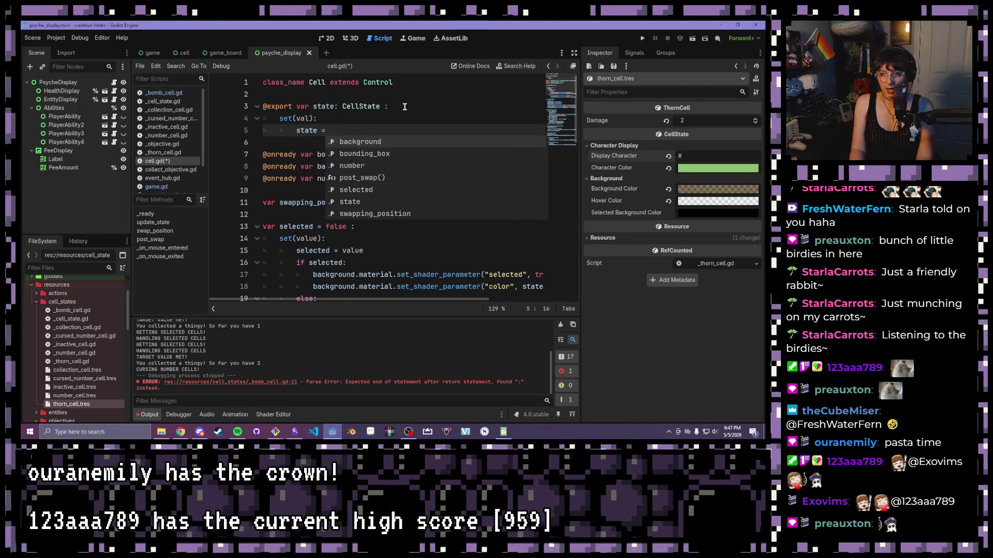
{"action": "key", "text": "Return"}
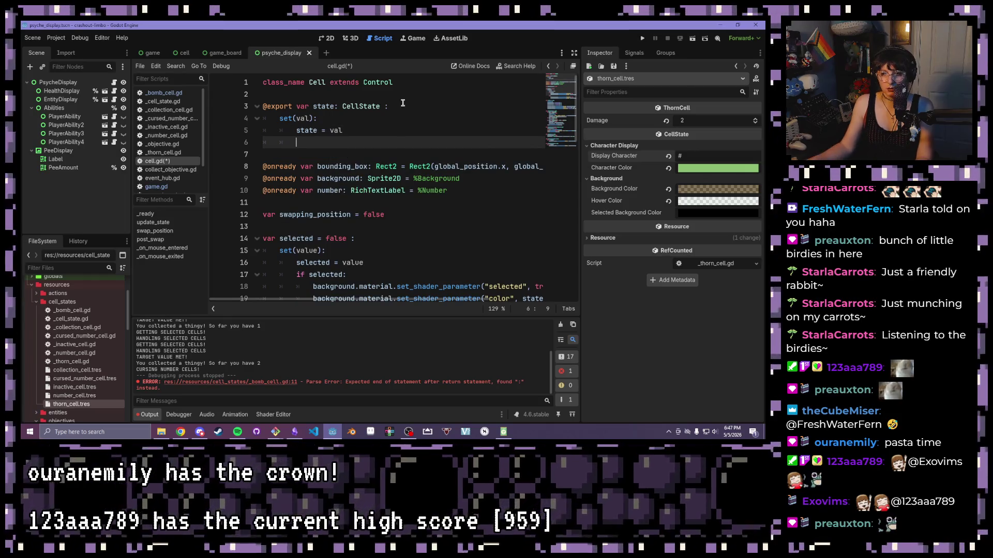
{"action": "scroll", "coordinate": [400, 114], "scroll_direction": "down", "scroll_amount": 6}
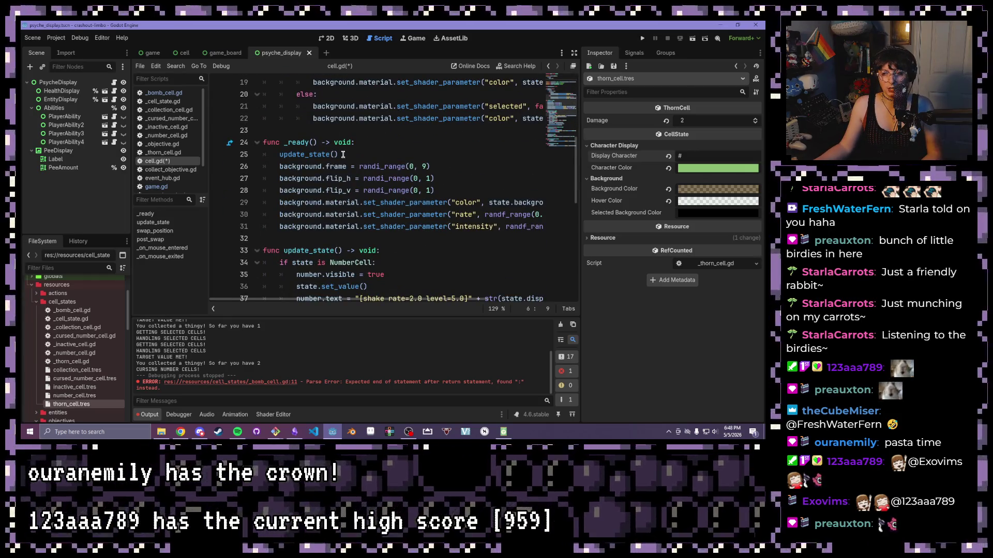
Select and copy update_state()'s body, from 'if state is NumberCell' to 'state.set_background_color(background)'.
{"action": "scroll", "coordinate": [343, 155], "scroll_direction": "down", "scroll_amount": 2}
{"action": "scroll", "coordinate": [343, 155], "scroll_direction": "up", "scroll_amount": 1}
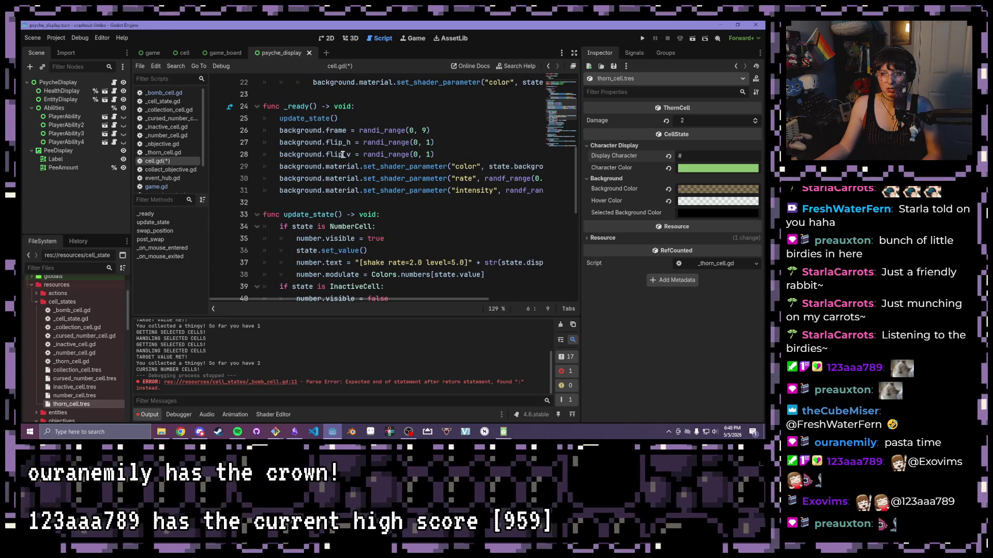
{"action": "scroll", "coordinate": [342, 154], "scroll_direction": "down", "scroll_amount": 2}
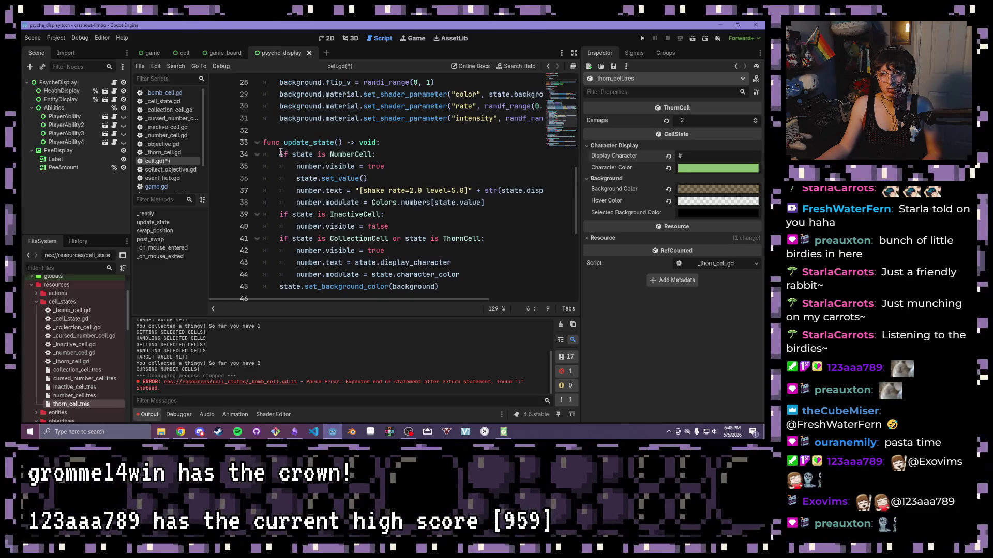
{"action": "mouse_move", "coordinate": [281, 153]}
{"action": "left_mouse_down"}
{"action": "mouse_move", "coordinate": [408, 178]}
{"action": "mouse_move", "coordinate": [448, 234]}
{"action": "mouse_move", "coordinate": [443, 250]}
{"action": "left_mouse_up"}
{"action": "scroll", "coordinate": [409, 178], "scroll_direction": "down", "scroll_amount": 1}
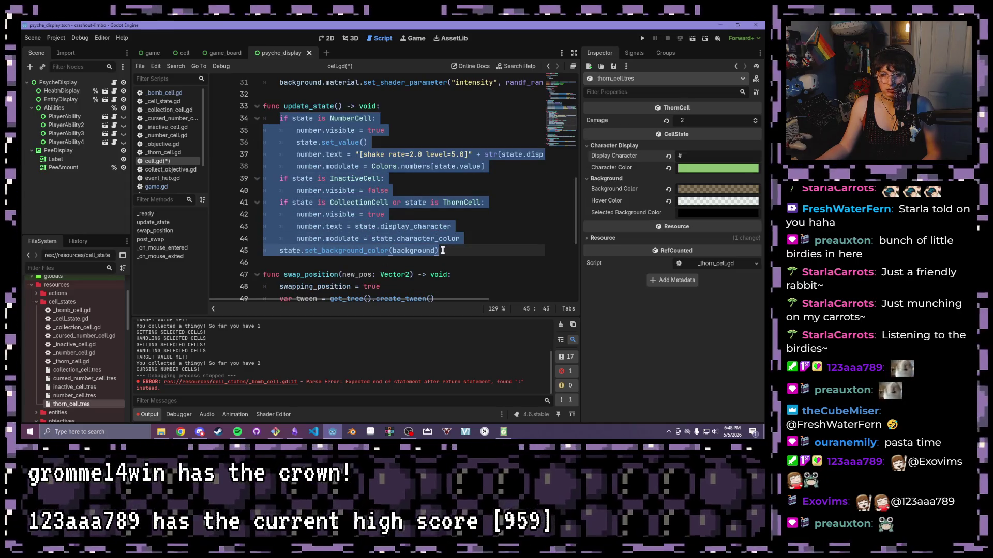
Paste the copied state-handling code onto the empty line under state = val.
{"action": "scroll", "coordinate": [422, 219], "scroll_direction": "up", "scroll_amount": 8}
{"action": "scroll", "coordinate": [388, 215], "scroll_direction": "up", "scroll_amount": 2}
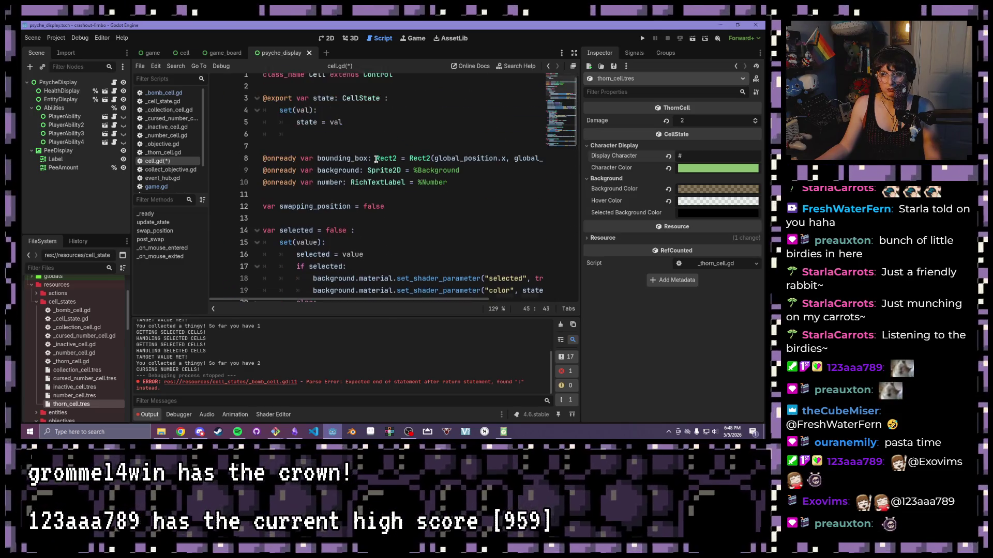
{"action": "scroll", "coordinate": [367, 214], "scroll_direction": "down", "scroll_amount": 2}
{"action": "scroll", "coordinate": [343, 207], "scroll_direction": "down", "scroll_amount": 1}
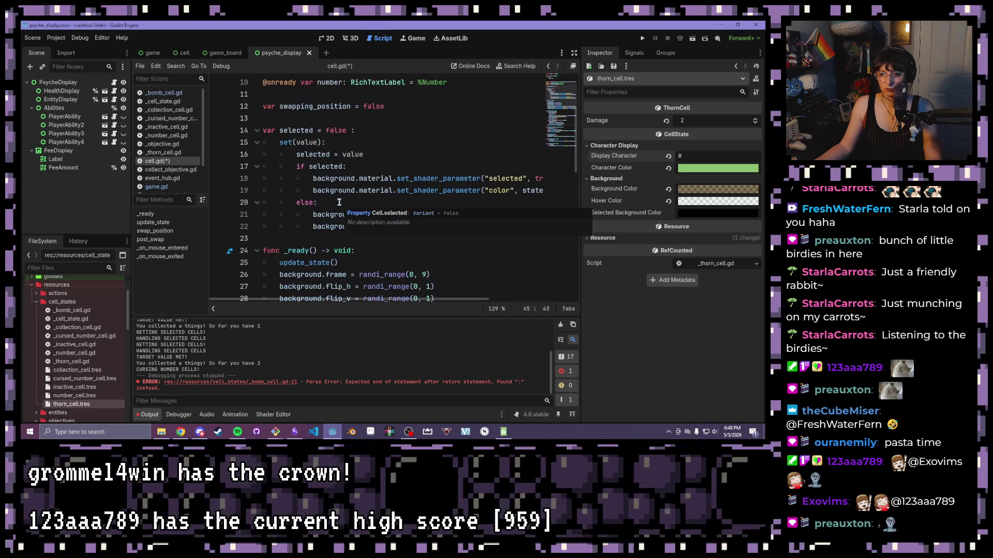
{"action": "scroll", "coordinate": [337, 199], "scroll_direction": "up", "scroll_amount": 3}
{"action": "left_click", "coordinate": [342, 138]}
{"action": "key", "text": "ctrl+v"}
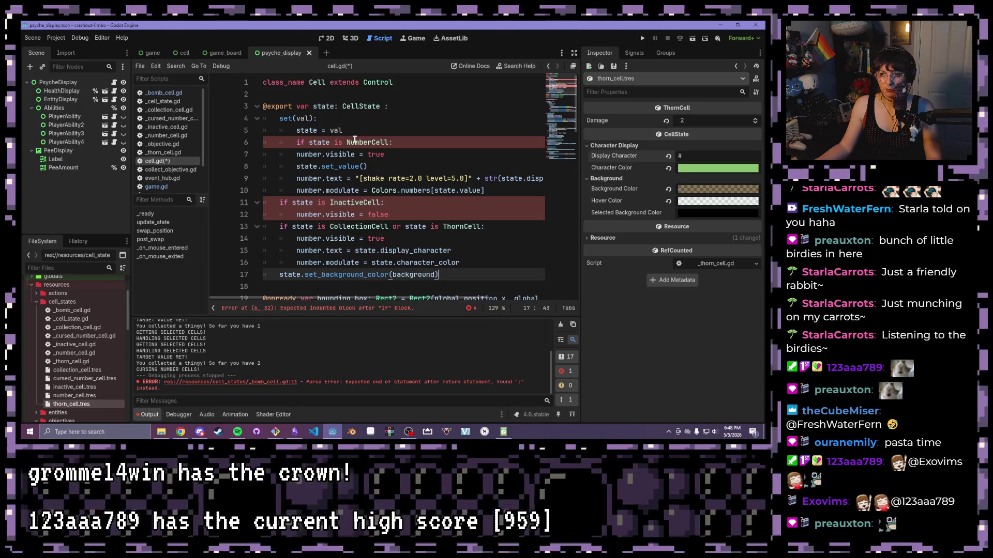
Indent the pasted NumberCell branch and remaining lines one level, then save cell.gd.
{"action": "mouse_move", "coordinate": [296, 154]}
{"action": "left_mouse_down"}
{"action": "mouse_move", "coordinate": [497, 194]}
{"action": "mouse_move", "coordinate": [487, 191]}
{"action": "left_mouse_up"}
{"action": "key", "text": "Tab"}
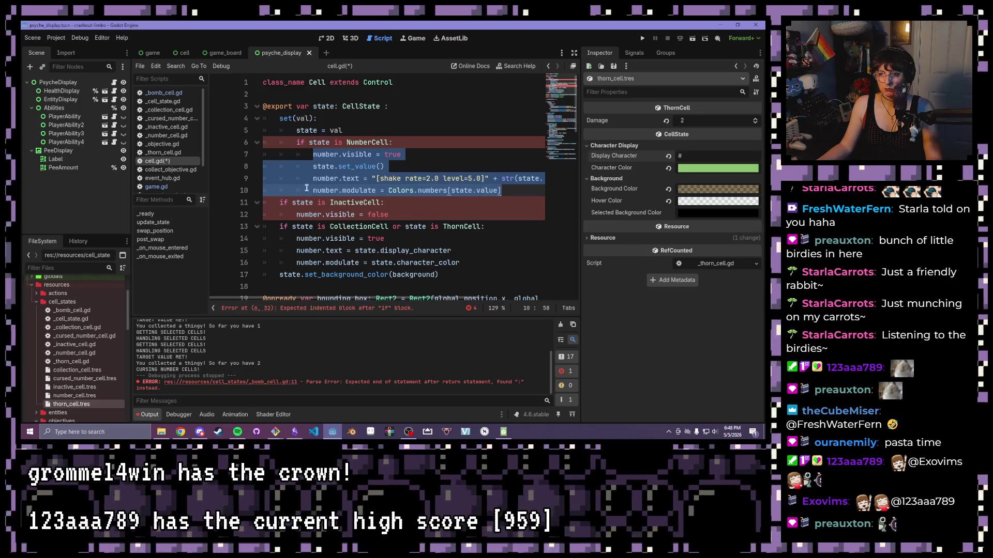
{"action": "left_click", "coordinate": [296, 189]}
{"action": "left_click_drag", "start_coordinate": [274, 202], "coordinate": [457, 275]}
{"action": "key", "text": "Tab"}
{"action": "left_click", "coordinate": [320, 136]}
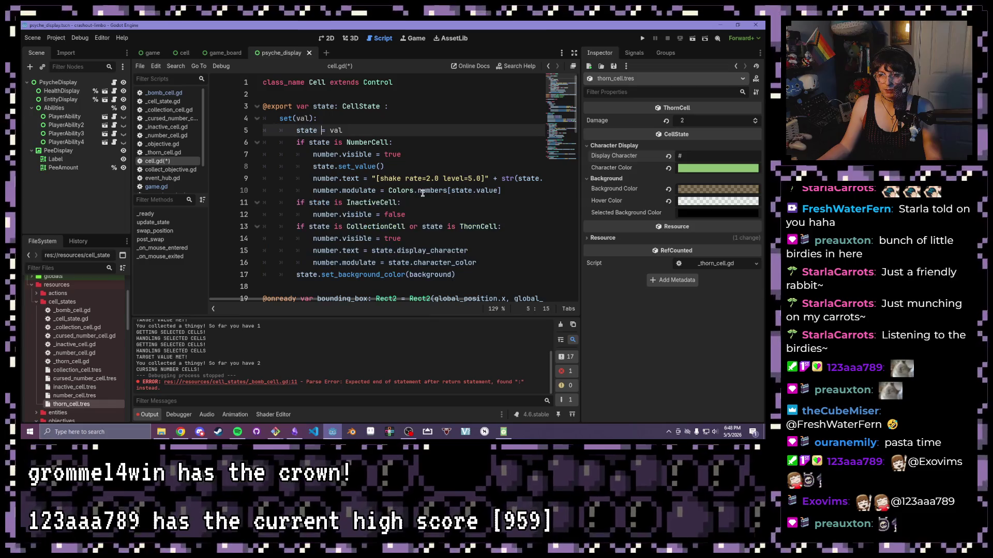
{"action": "left_click", "coordinate": [420, 190]}
{"action": "key", "text": "ctrl+s"}
{"action": "left_click", "coordinate": [364, 180]}
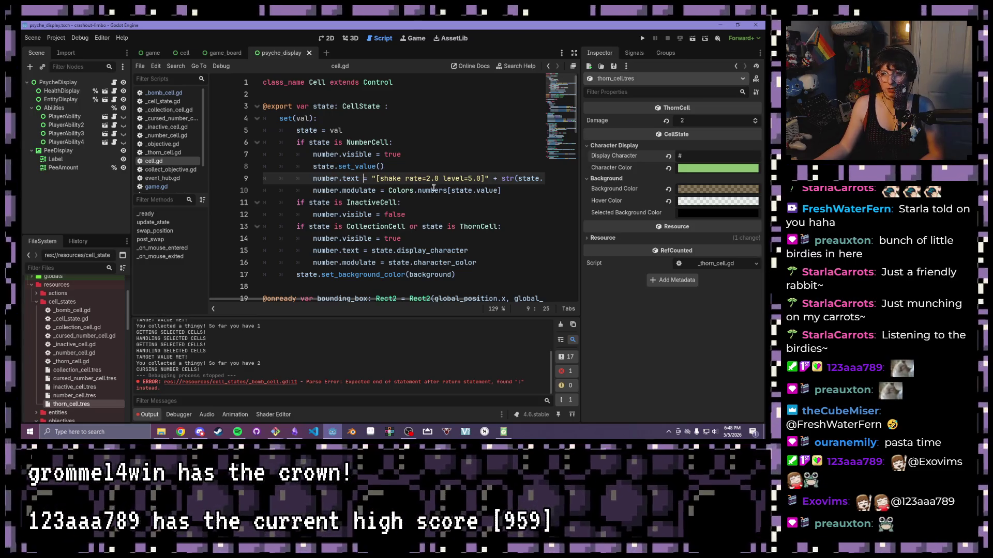
Comment out the whole old update_state function with Ctrl+K.
{"action": "scroll", "coordinate": [429, 191], "scroll_direction": "down", "scroll_amount": 10}
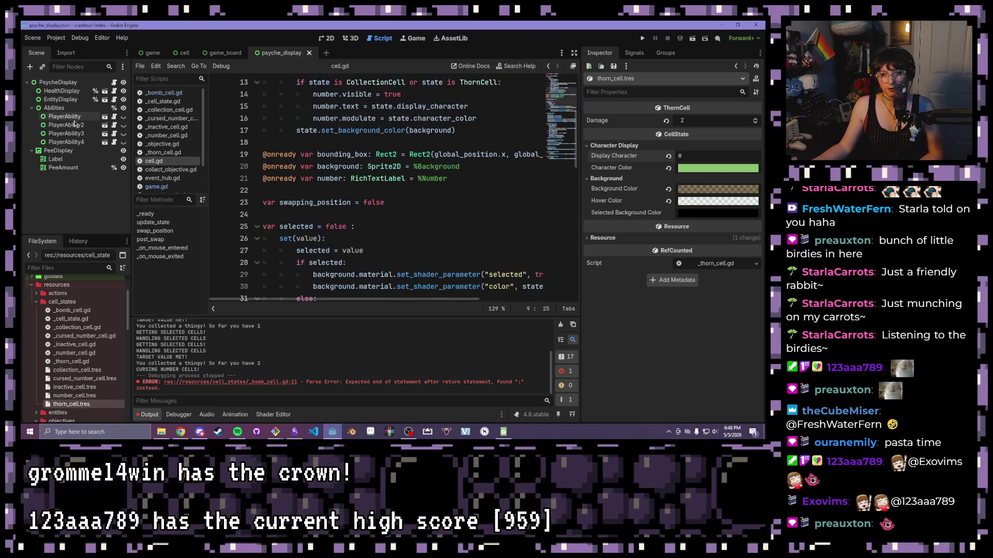
{"action": "scroll", "coordinate": [409, 165], "scroll_direction": "down", "scroll_amount": 8}
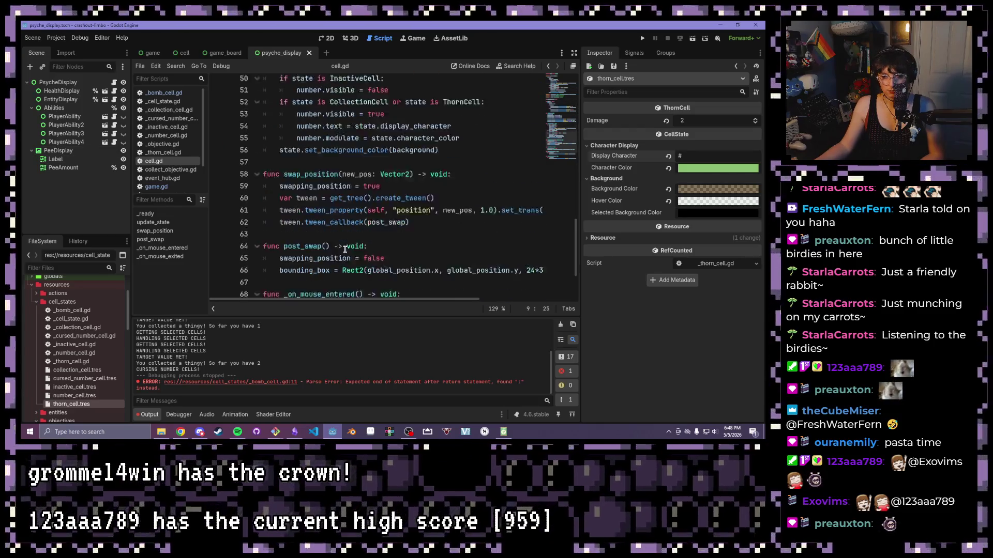
{"action": "scroll", "coordinate": [340, 245], "scroll_direction": "up", "scroll_amount": 10}
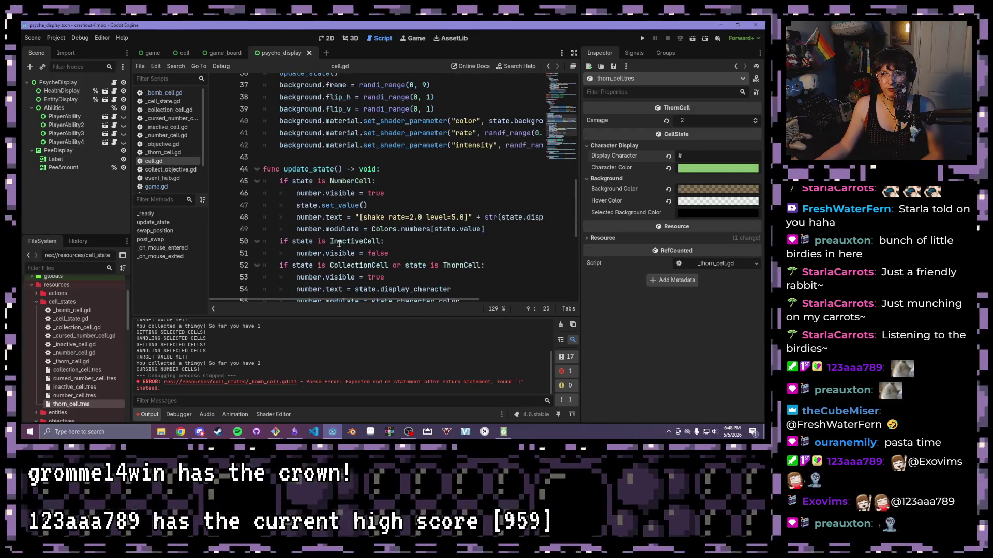
{"action": "scroll", "coordinate": [455, 204], "scroll_direction": "down", "scroll_amount": 7}
{"action": "mouse_move", "coordinate": [454, 205]}
{"action": "left_mouse_down"}
{"action": "mouse_move", "coordinate": [321, 145]}
{"action": "mouse_move", "coordinate": [220, 116]}
{"action": "mouse_move", "coordinate": [236, 140]}
{"action": "left_mouse_up"}
{"action": "key", "text": "ctrl+k"}
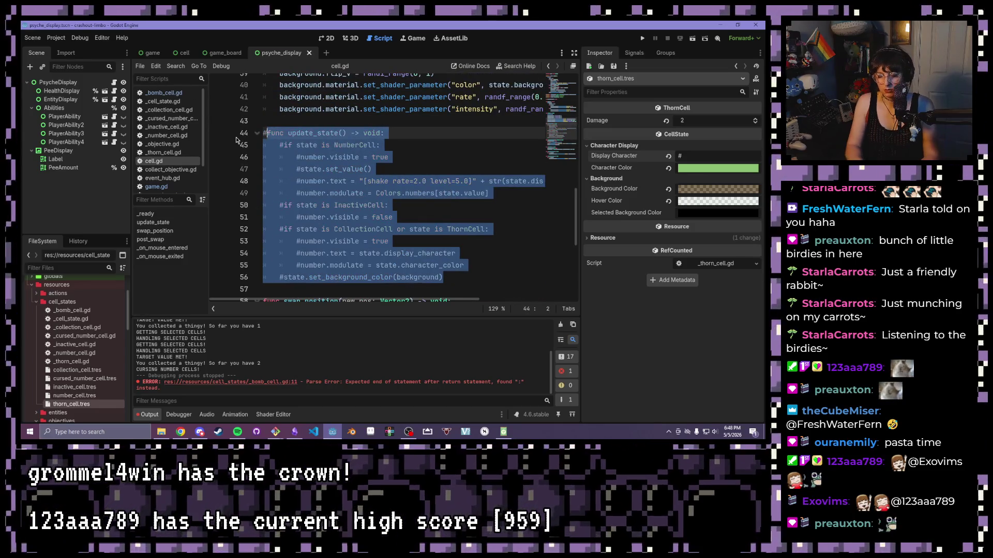
Comment out the update_state() call inside _ready.
{"action": "left_click", "coordinate": [175, 66]}
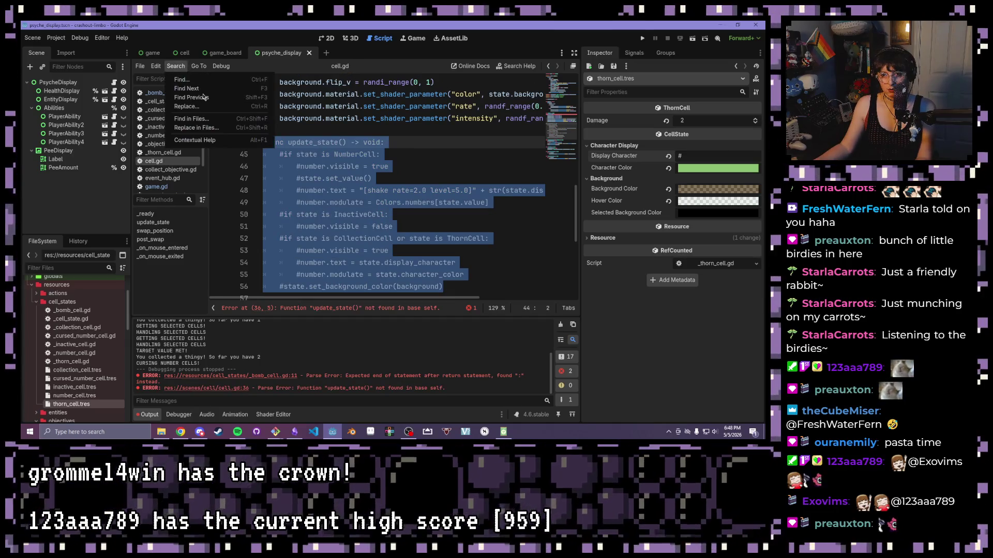
{"action": "left_click", "coordinate": [336, 146]}
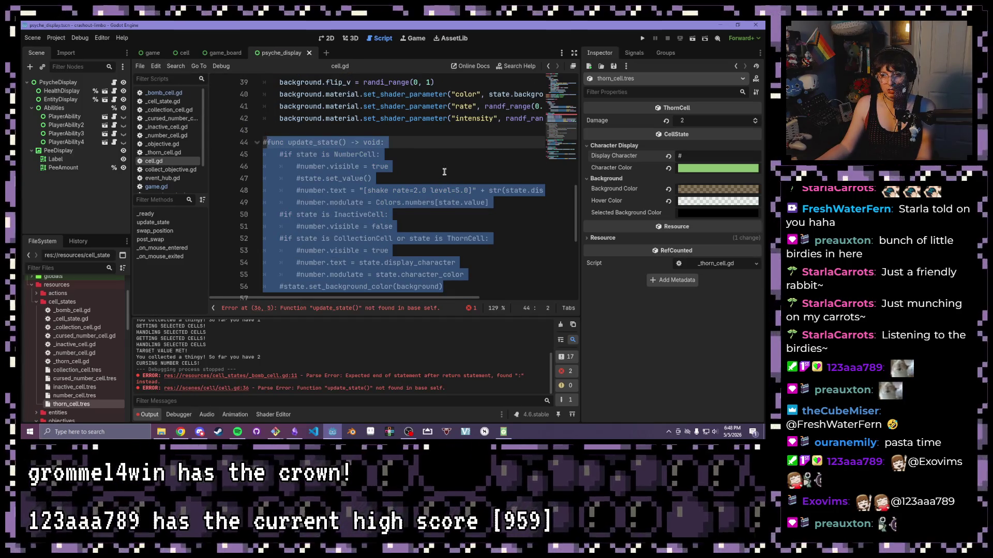
{"action": "scroll", "coordinate": [445, 173], "scroll_direction": "up", "scroll_amount": 2}
{"action": "left_click", "coordinate": [385, 120]}
{"action": "key", "text": "ctrl+k"}
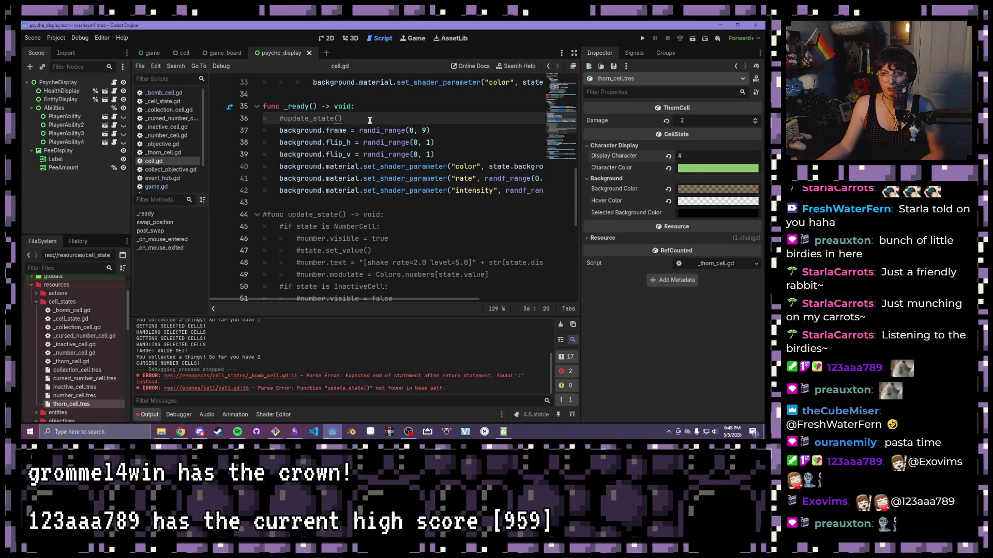
Review the state setter block in cell.gd, selecting it down to line 23.
{"action": "scroll", "coordinate": [373, 126], "scroll_direction": "up", "scroll_amount": 6}
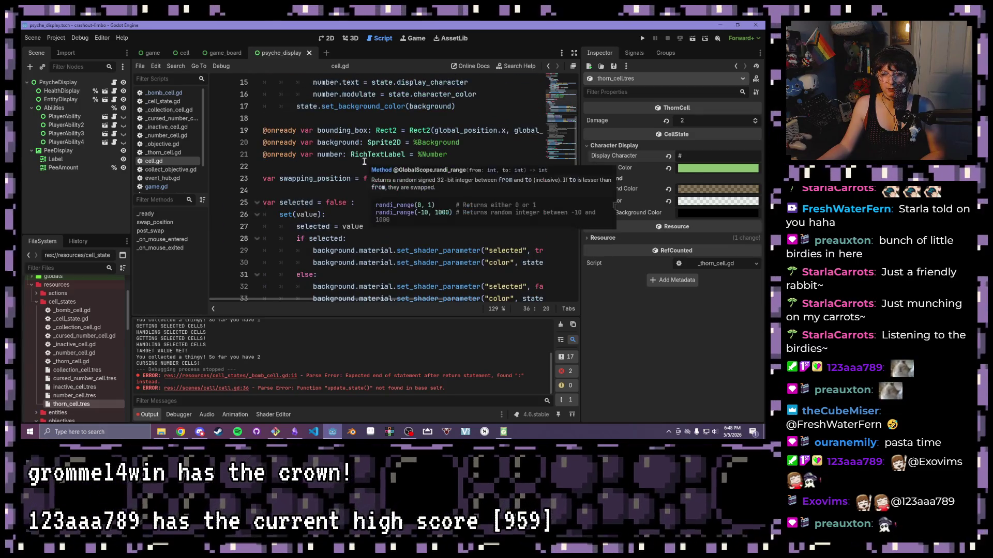
{"action": "scroll", "coordinate": [399, 168], "scroll_direction": "down", "scroll_amount": 1}
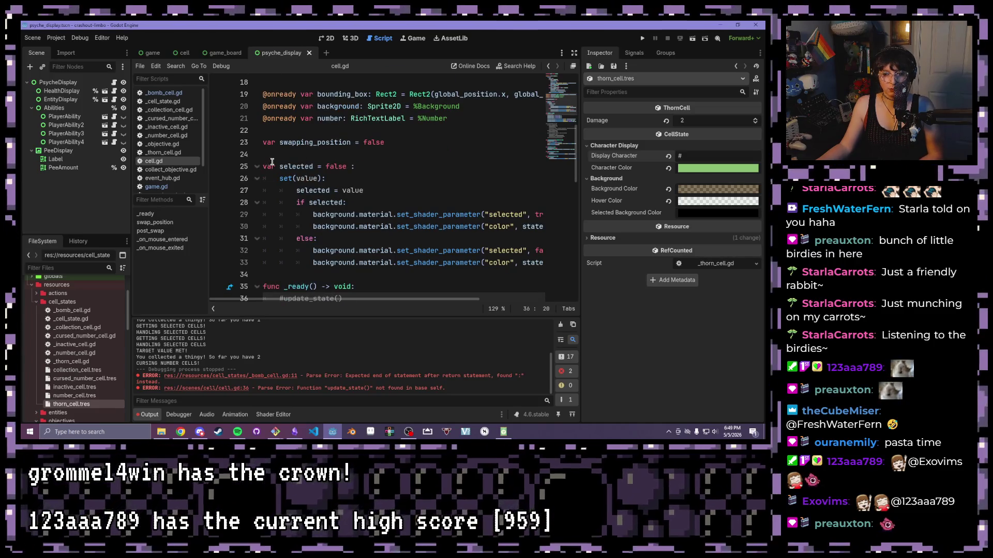
{"action": "scroll", "coordinate": [272, 162], "scroll_direction": "up", "scroll_amount": 6}
{"action": "left_click", "coordinate": [407, 105]}
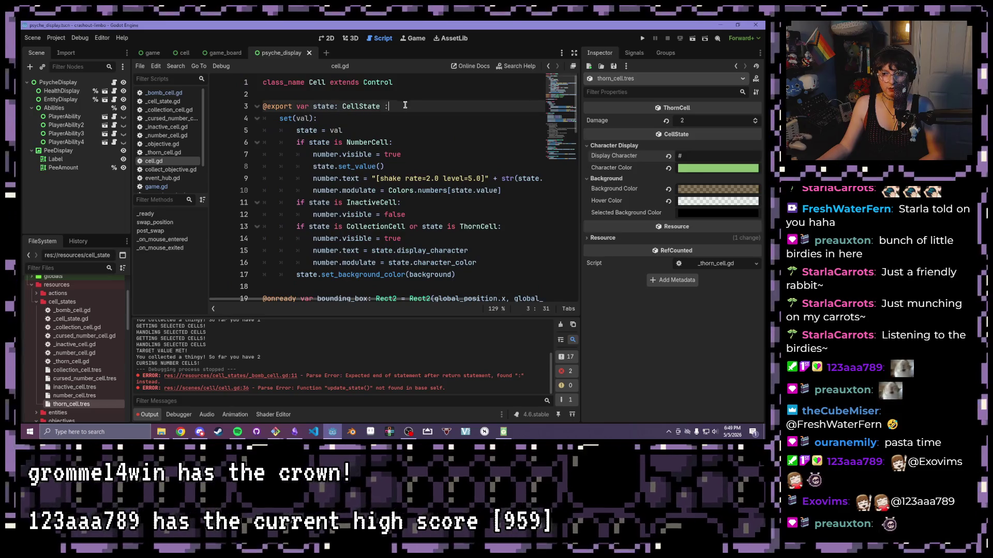
{"action": "left_click", "coordinate": [362, 121]}
{"action": "mouse_move", "coordinate": [283, 124]}
{"action": "left_mouse_down"}
{"action": "mouse_move", "coordinate": [403, 176]}
{"action": "mouse_move", "coordinate": [384, 303]}
{"action": "left_mouse_up"}
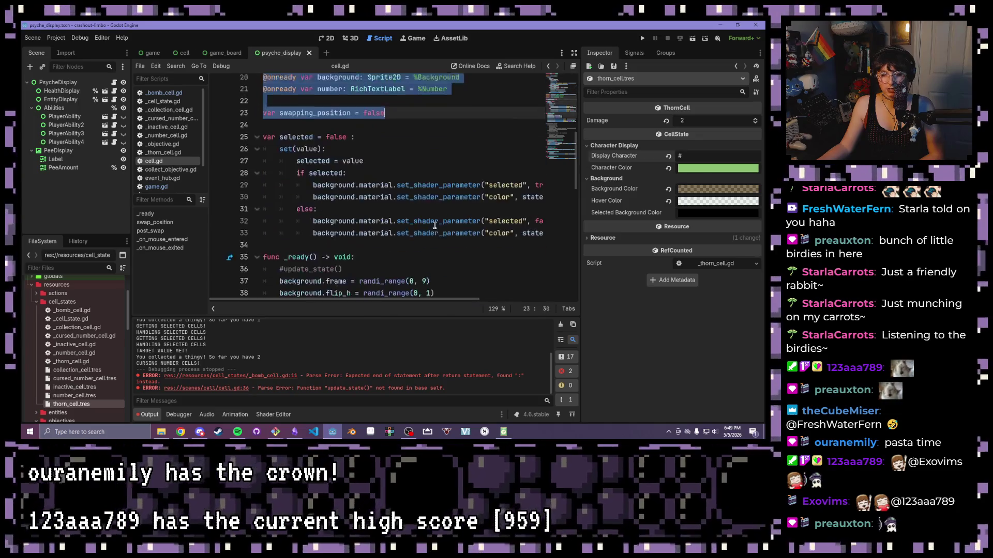
Inspect the shader colour and rate lines in _ready, then open the script Search menu.
{"action": "scroll", "coordinate": [434, 225], "scroll_direction": "down", "scroll_amount": 5}
{"action": "scroll", "coordinate": [433, 220], "scroll_direction": "up", "scroll_amount": 1}
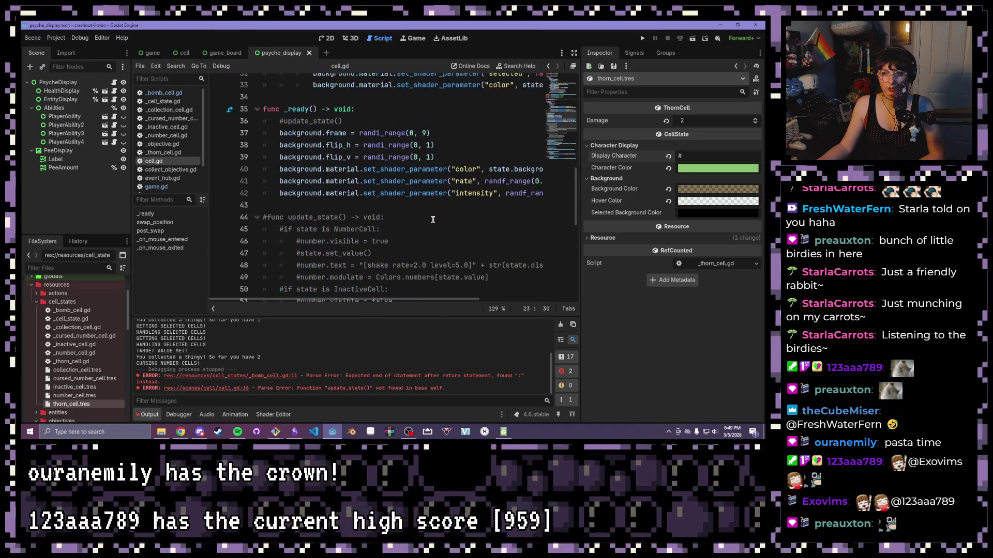
{"action": "double_click", "coordinate": [491, 170]}
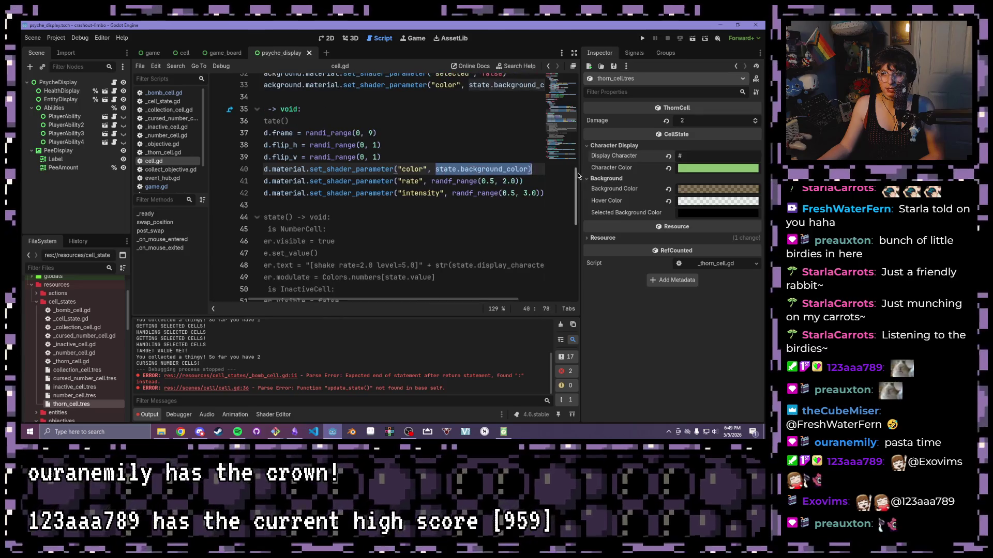
{"action": "left_click", "coordinate": [499, 181]}
{"action": "left_click_drag", "start_coordinate": [440, 299], "coordinate": [398, 299]}
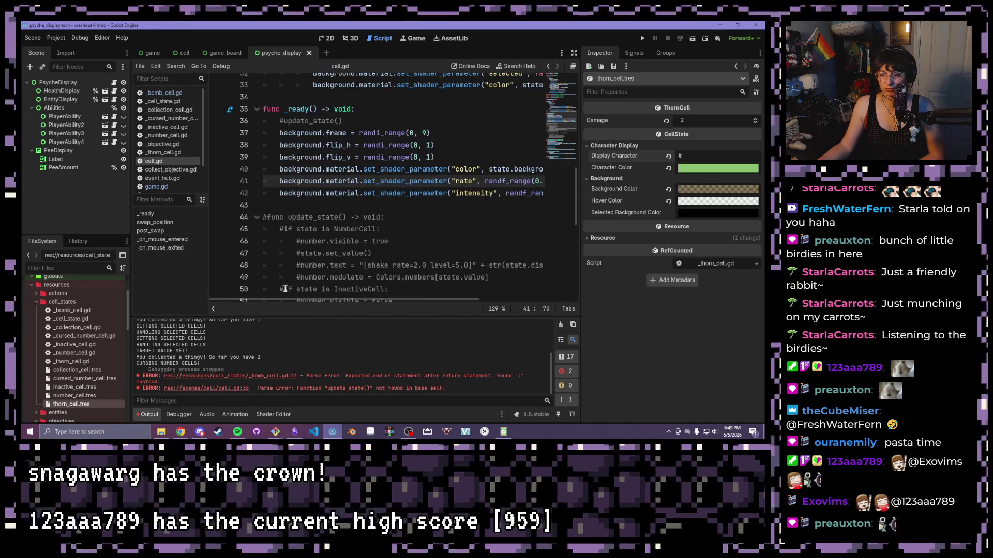
{"action": "scroll", "coordinate": [345, 217], "scroll_direction": "up", "scroll_amount": 2}
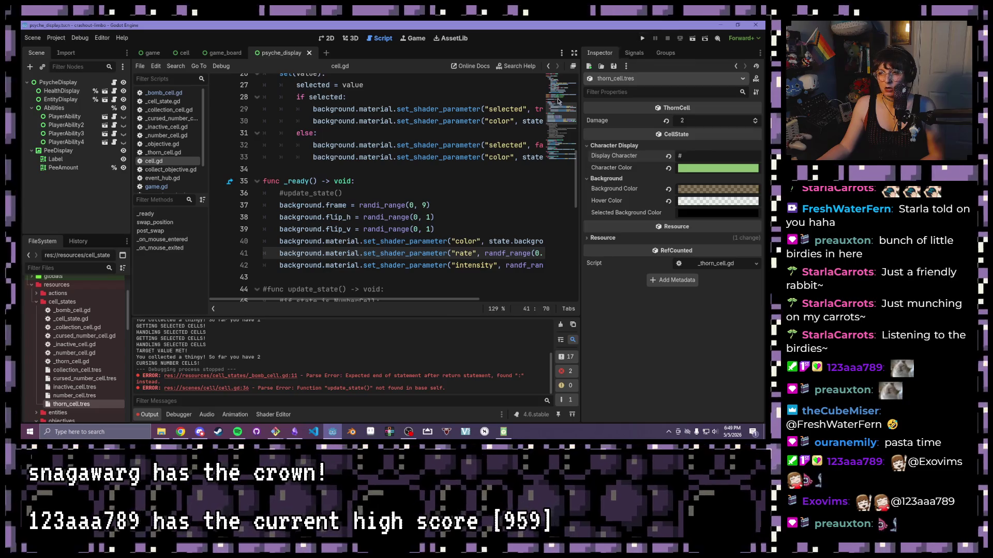
{"action": "scroll", "coordinate": [393, 186], "scroll_direction": "up", "scroll_amount": 5}
{"action": "left_click", "coordinate": [175, 66]}
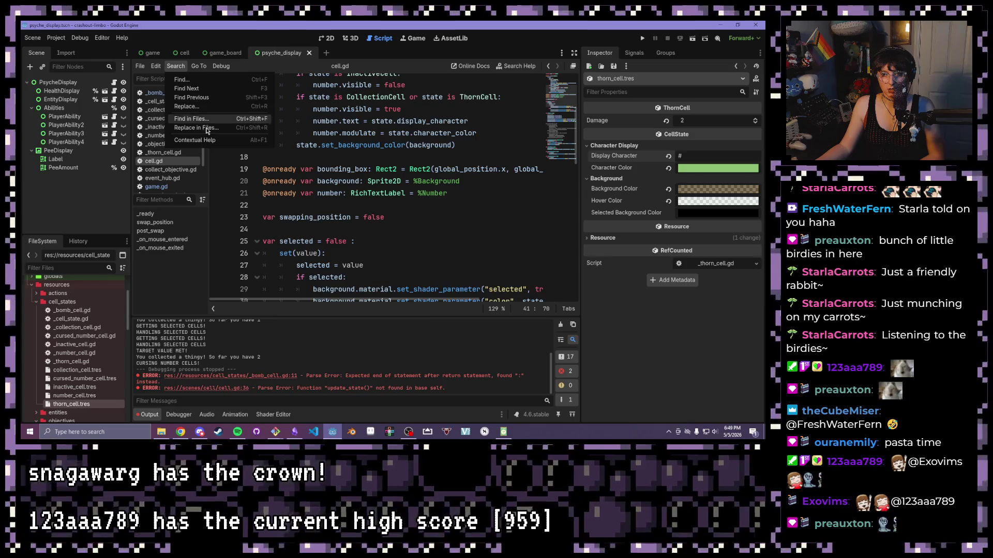
Use Find in Files to search res:// for update_state, listing 8 matches in 3 files.
{"action": "left_click", "coordinate": [191, 118]}
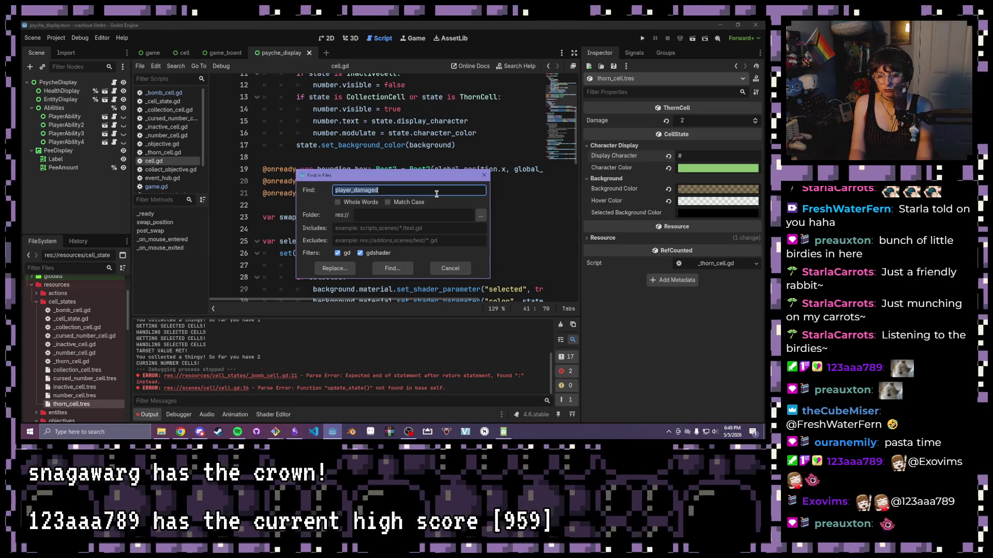
{"action": "type", "text": "update_state"}
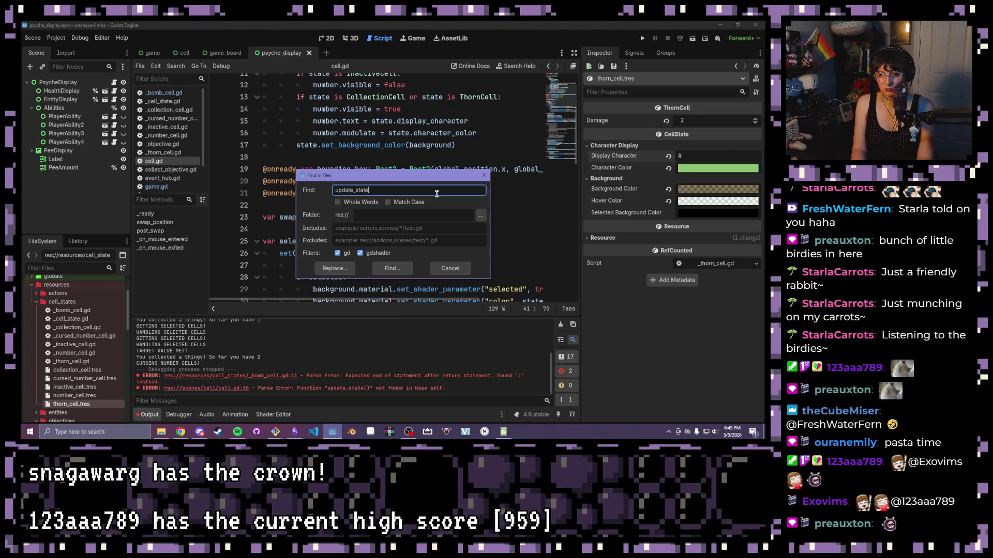
{"action": "key", "text": "Return"}
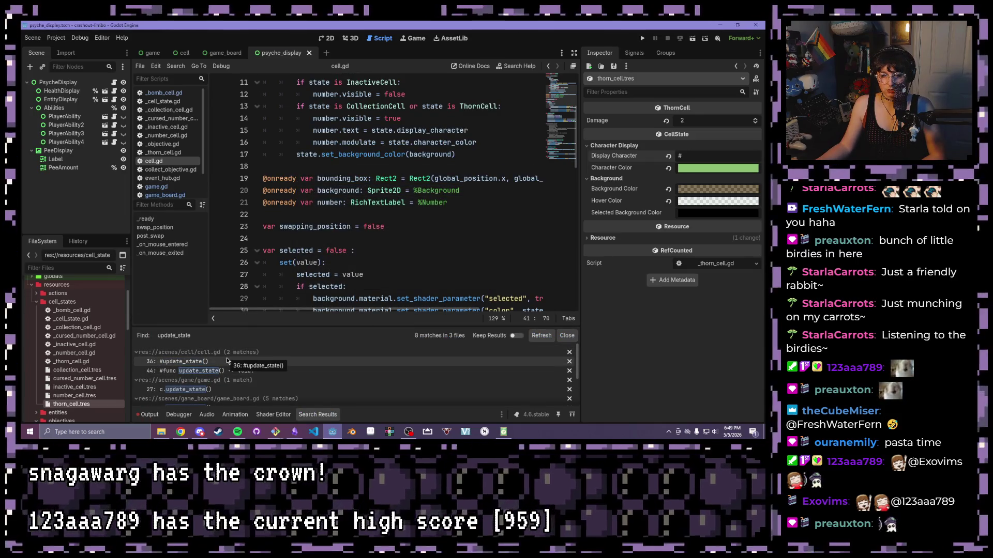
Comment out the update_state() call on game.gd line 27.
{"action": "scroll", "coordinate": [207, 375], "scroll_direction": "down", "scroll_amount": 1}
{"action": "left_click", "coordinate": [199, 383]}
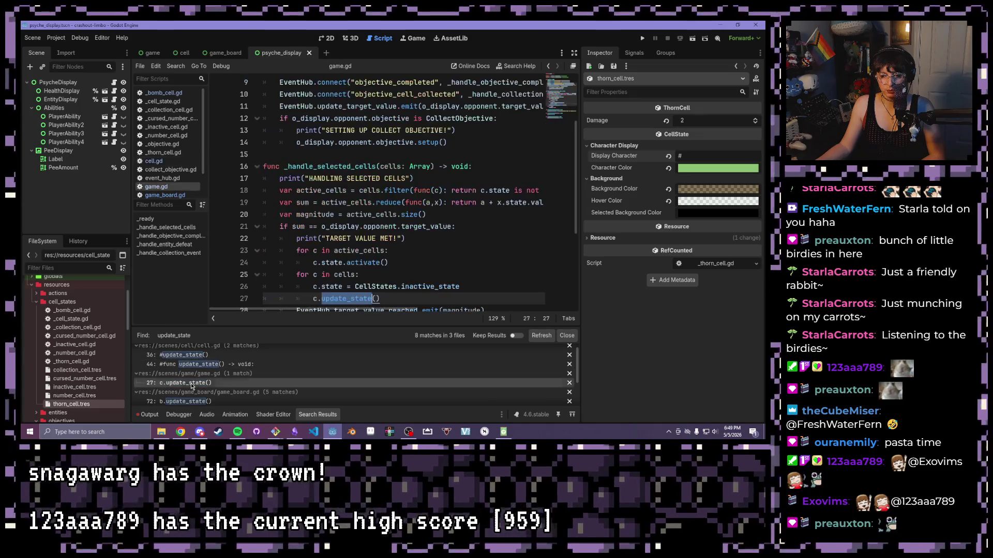
{"action": "scroll", "coordinate": [329, 259], "scroll_direction": "down", "scroll_amount": 1}
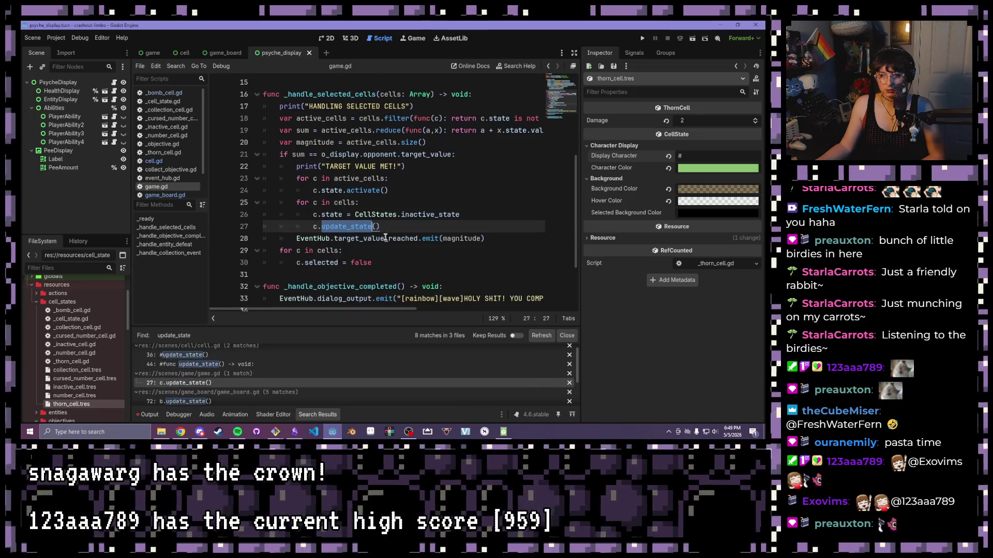
{"action": "left_click", "coordinate": [397, 229]}
{"action": "key", "text": "ctrl+k"}
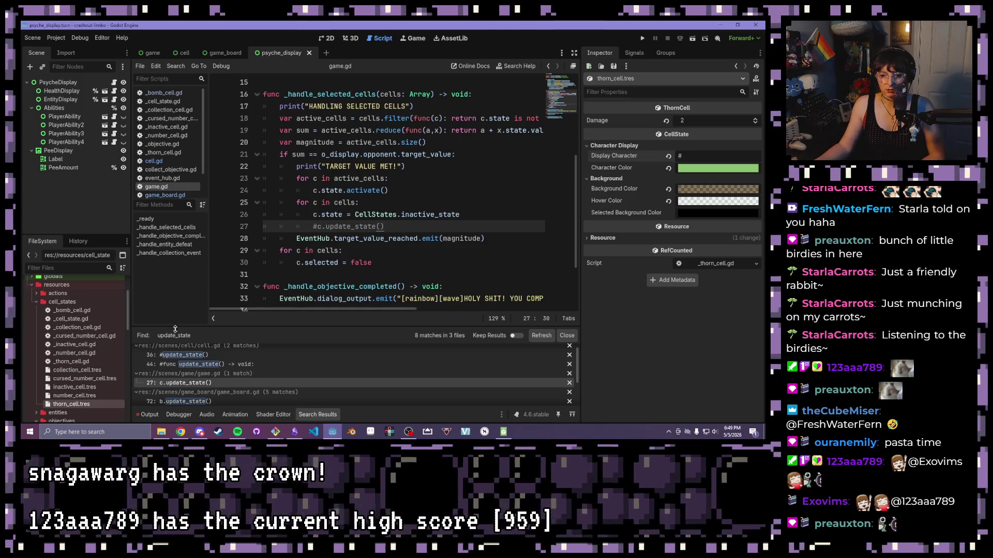
Comment out game_board.gd's update_state() calls on lines 72, 89 and 80.
{"action": "scroll", "coordinate": [193, 391], "scroll_direction": "down", "scroll_amount": 1}
{"action": "left_click", "coordinate": [189, 395]}
{"action": "left_click", "coordinate": [409, 250]}
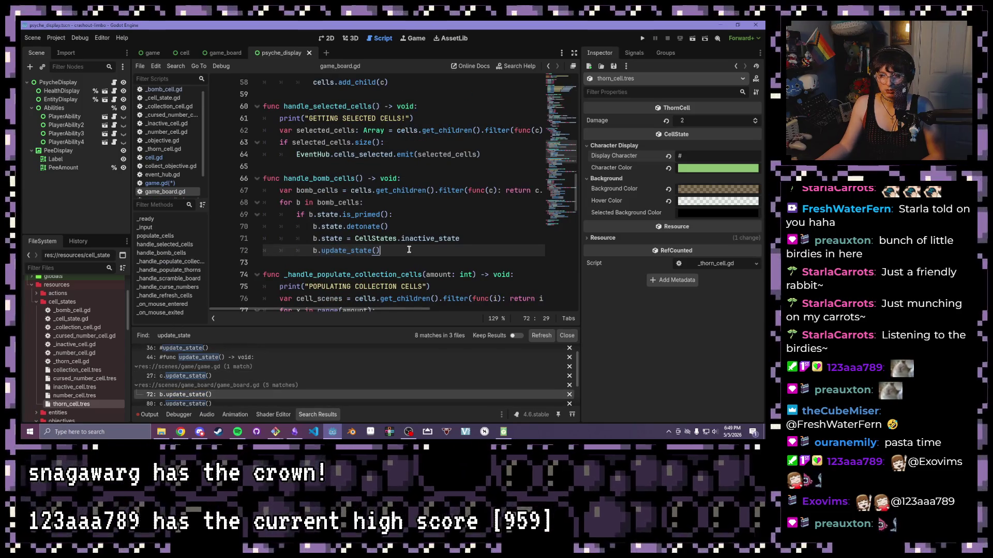
{"action": "key", "text": "ctrl+k"}
{"action": "scroll", "coordinate": [196, 398], "scroll_direction": "down", "scroll_amount": 1}
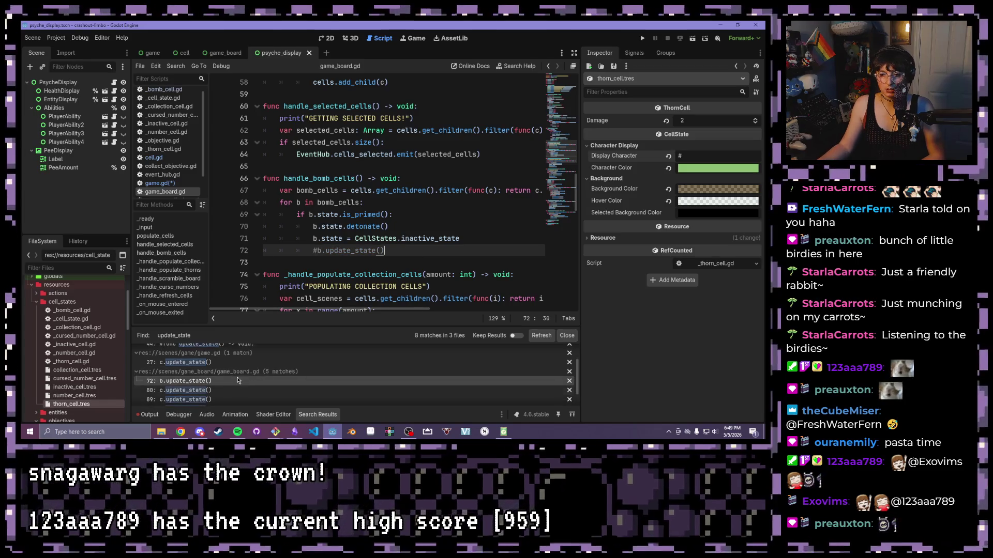
{"action": "left_click", "coordinate": [195, 399]}
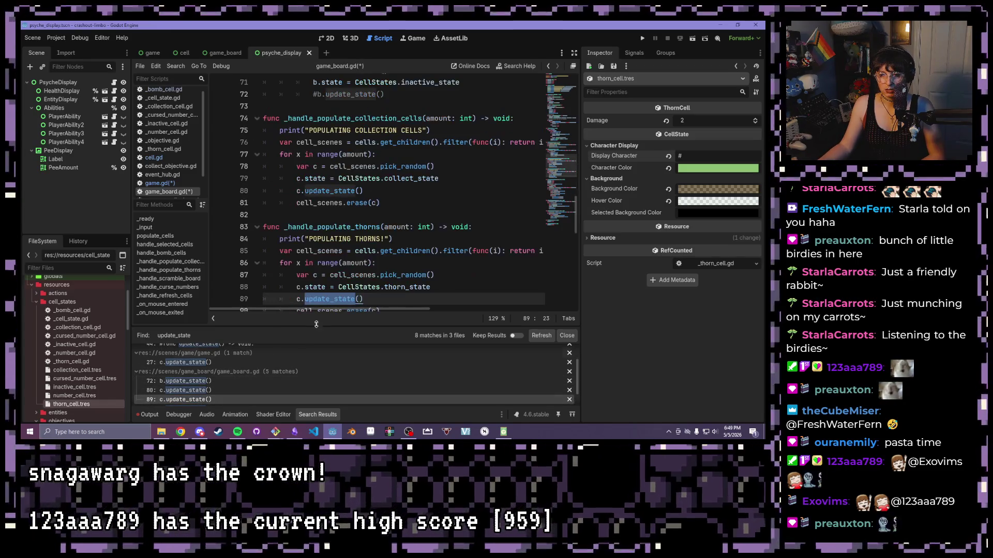
{"action": "left_click", "coordinate": [388, 186]}
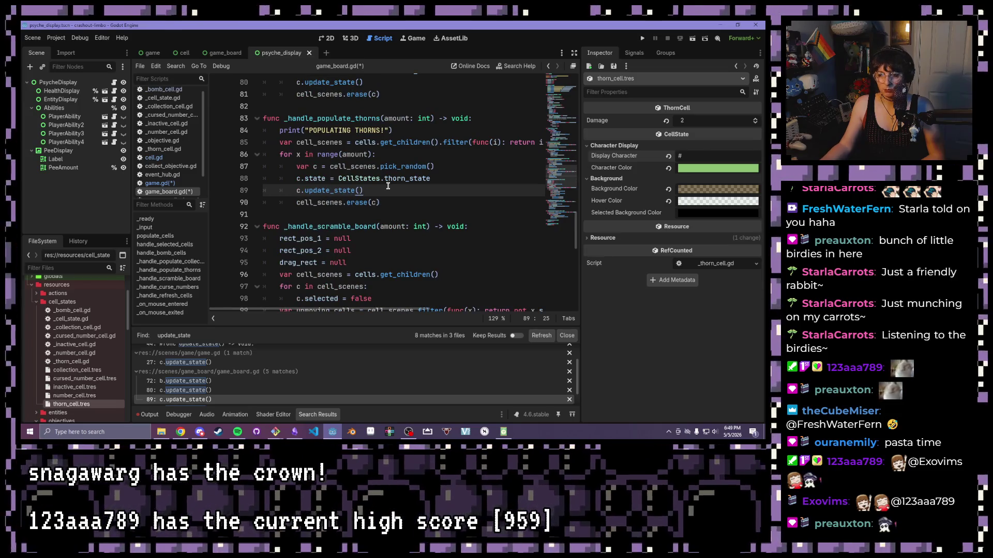
{"action": "key", "text": "ctrl+k"}
{"action": "scroll", "coordinate": [389, 186], "scroll_direction": "up", "scroll_amount": 3}
{"action": "left_click", "coordinate": [389, 180]}
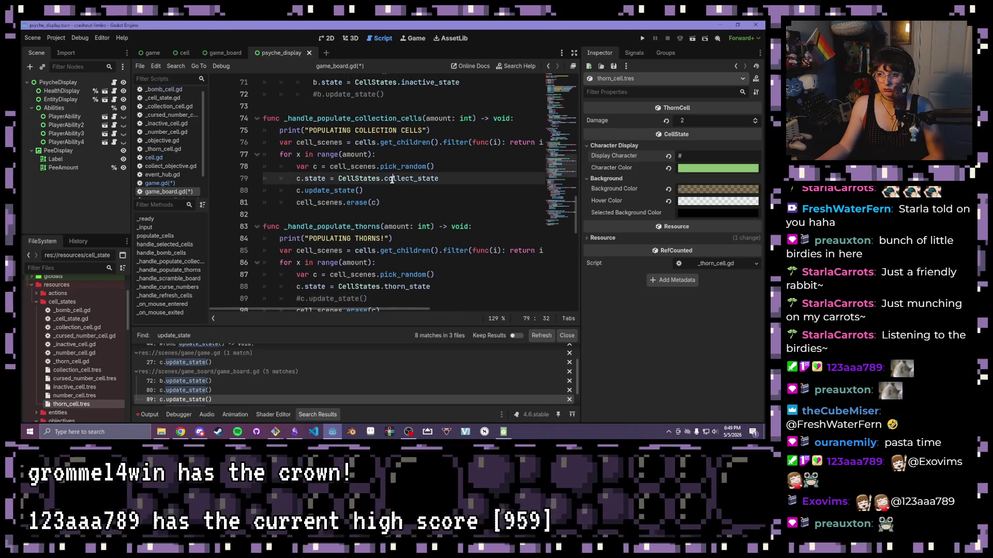
{"action": "left_click", "coordinate": [391, 188]}
{"action": "key", "text": "ctrl+k"}
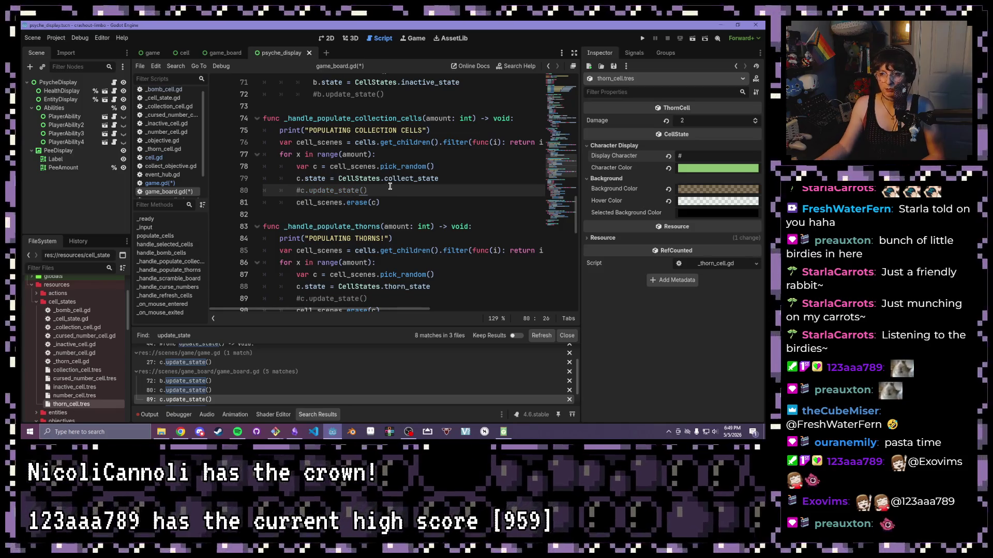
Comment out the update_state() calls on game_board.gd lines 125 and 117.
{"action": "scroll", "coordinate": [192, 370], "scroll_direction": "down", "scroll_amount": 1}
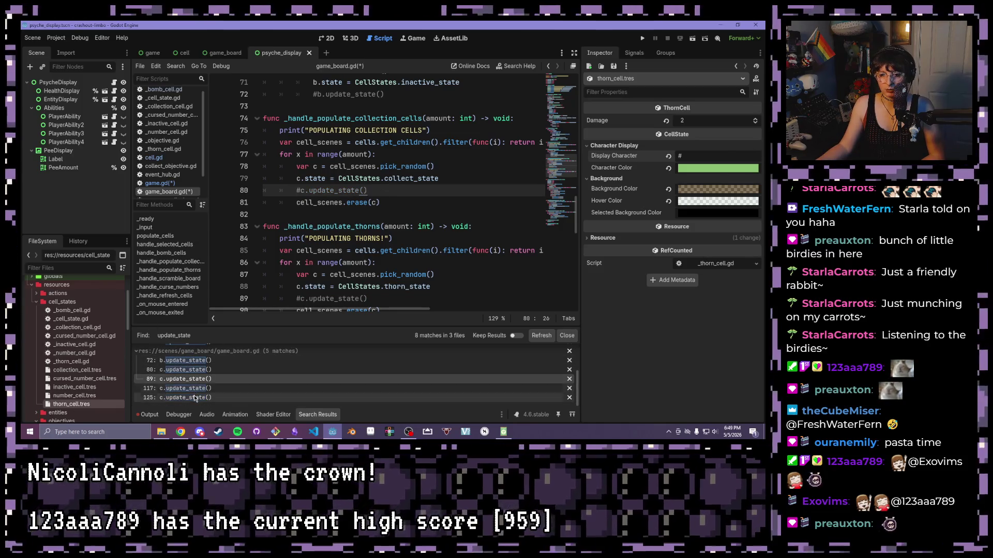
{"action": "left_click", "coordinate": [192, 397]}
{"action": "left_click", "coordinate": [400, 300]}
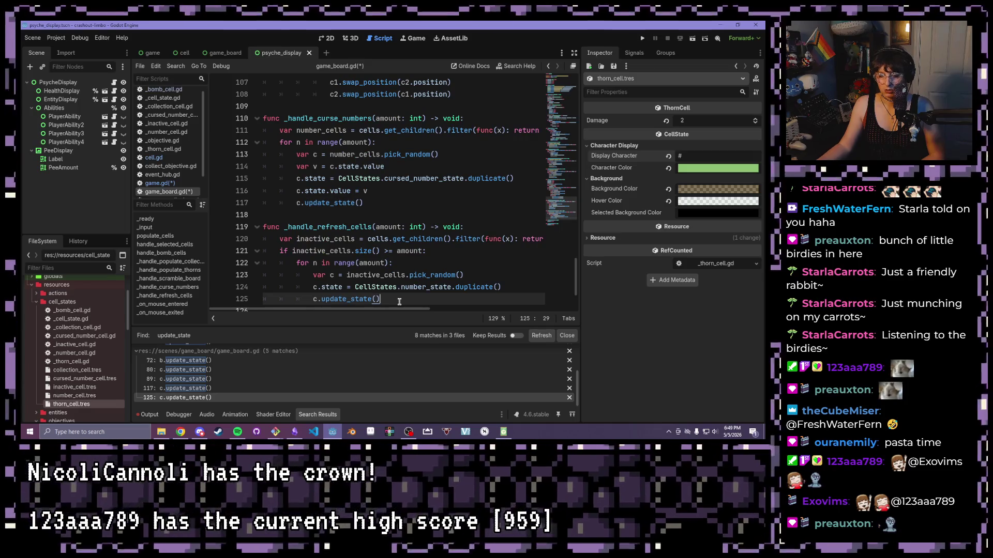
{"action": "key", "text": "ctrl+k"}
{"action": "left_click", "coordinate": [384, 203]}
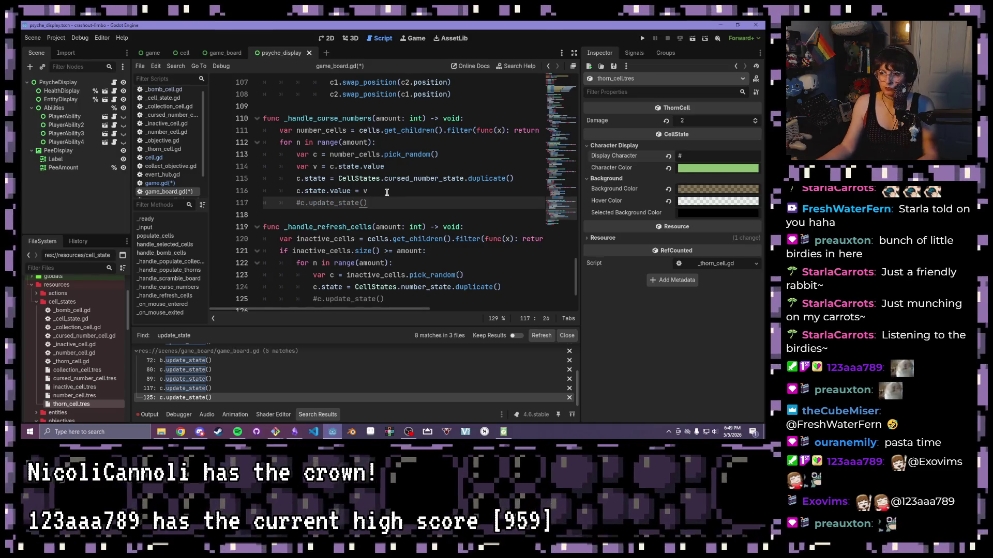
{"action": "key", "text": "ctrl+k"}
Recheck each update_state search match is commented out, then run the project to test.
{"action": "scroll", "coordinate": [384, 203], "scroll_direction": "down", "scroll_amount": 2}
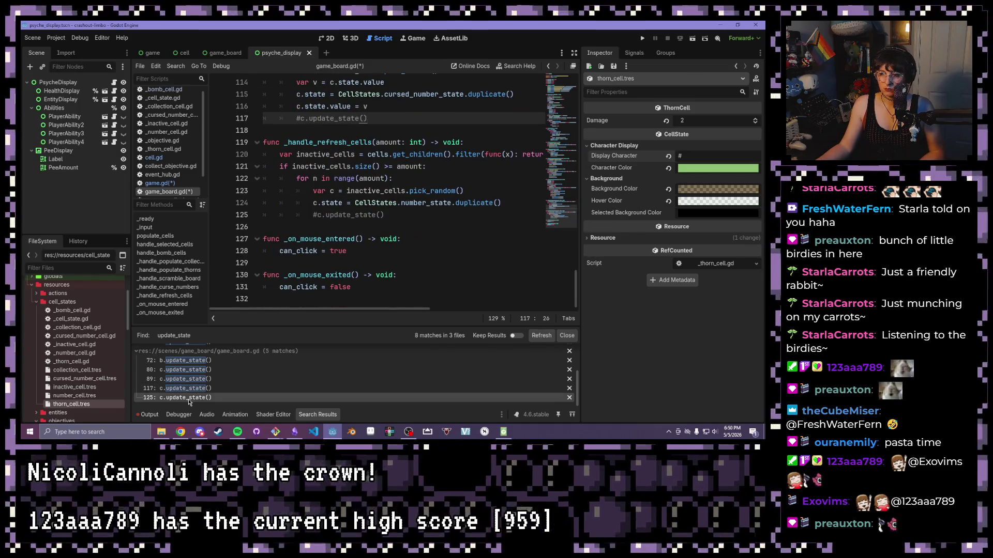
{"action": "scroll", "coordinate": [201, 382], "scroll_direction": "up", "scroll_amount": 3}
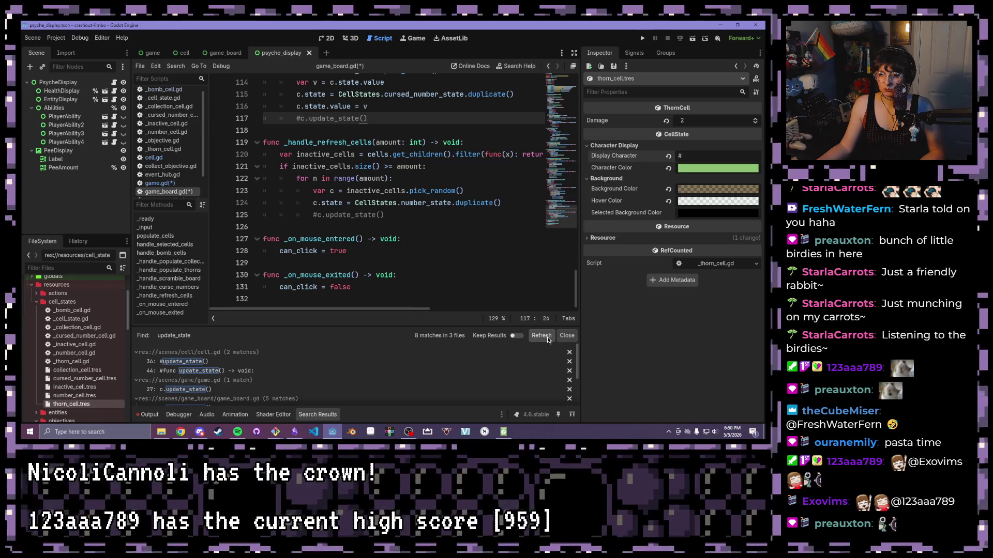
{"action": "left_click", "coordinate": [214, 383]}
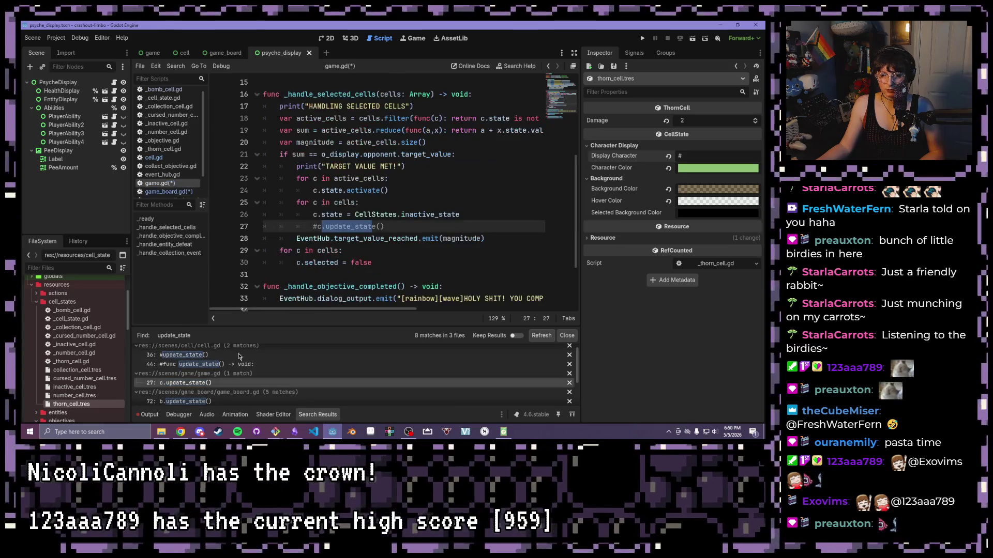
{"action": "scroll", "coordinate": [217, 380], "scroll_direction": "down", "scroll_amount": 1}
{"action": "scroll", "coordinate": [219, 384], "scroll_direction": "down", "scroll_amount": 1}
{"action": "left_click", "coordinate": [212, 382]}
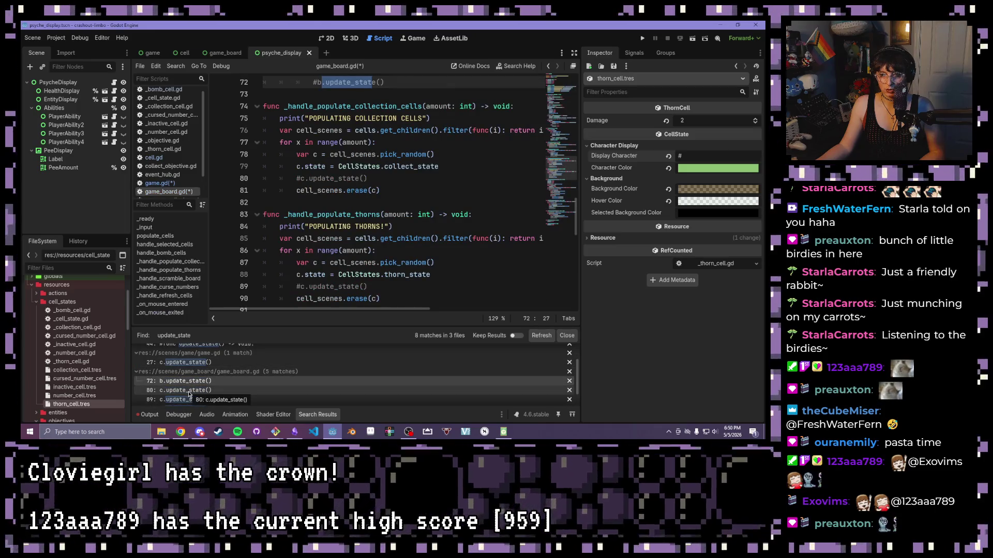
{"action": "left_click", "coordinate": [188, 392]}
{"action": "scroll", "coordinate": [186, 387], "scroll_direction": "down", "scroll_amount": 1}
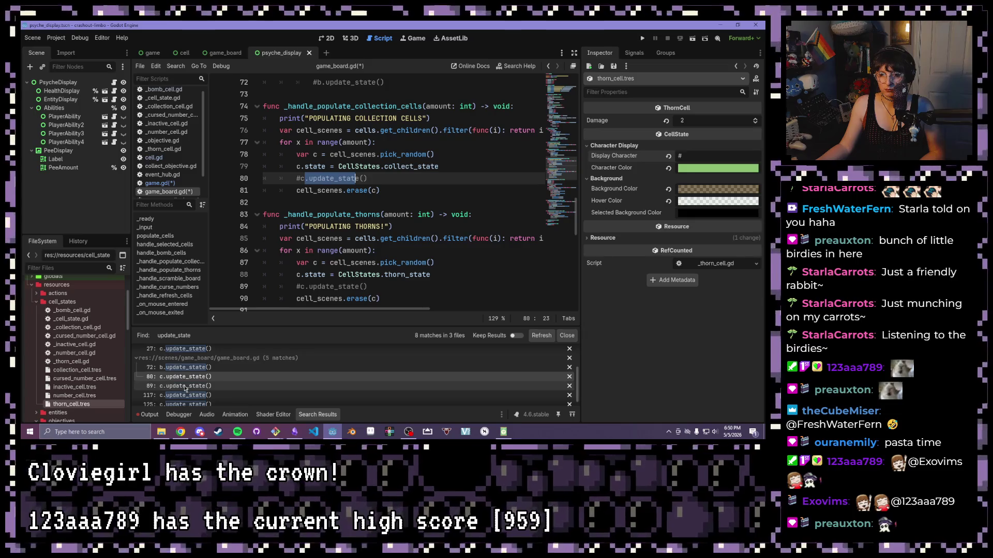
{"action": "left_click", "coordinate": [185, 386]}
{"action": "left_click", "coordinate": [187, 395]}
{"action": "scroll", "coordinate": [217, 394], "scroll_direction": "down", "scroll_amount": 1}
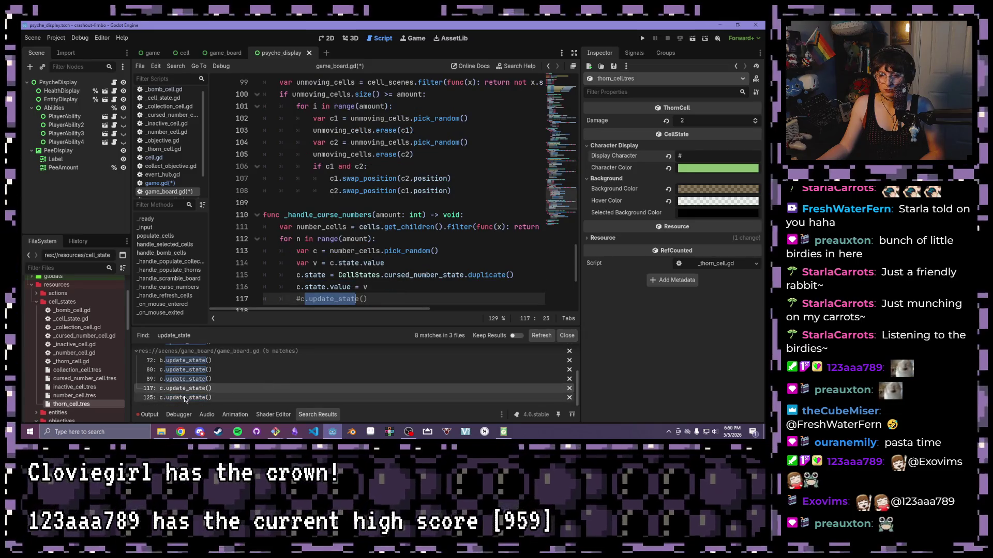
{"action": "left_click", "coordinate": [254, 395]}
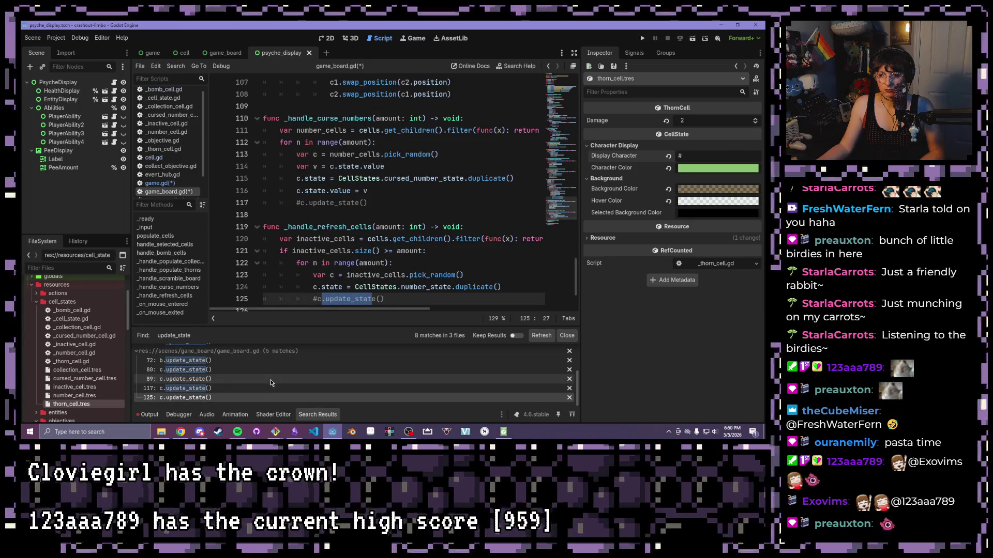
{"action": "scroll", "coordinate": [272, 390], "scroll_direction": "up", "scroll_amount": 3}
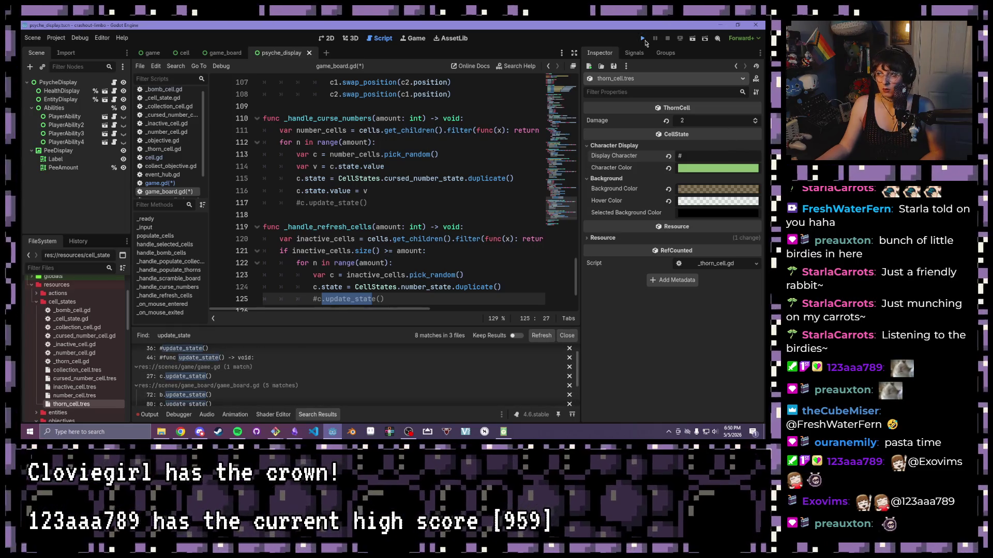
{"action": "left_click", "coordinate": [643, 40]}
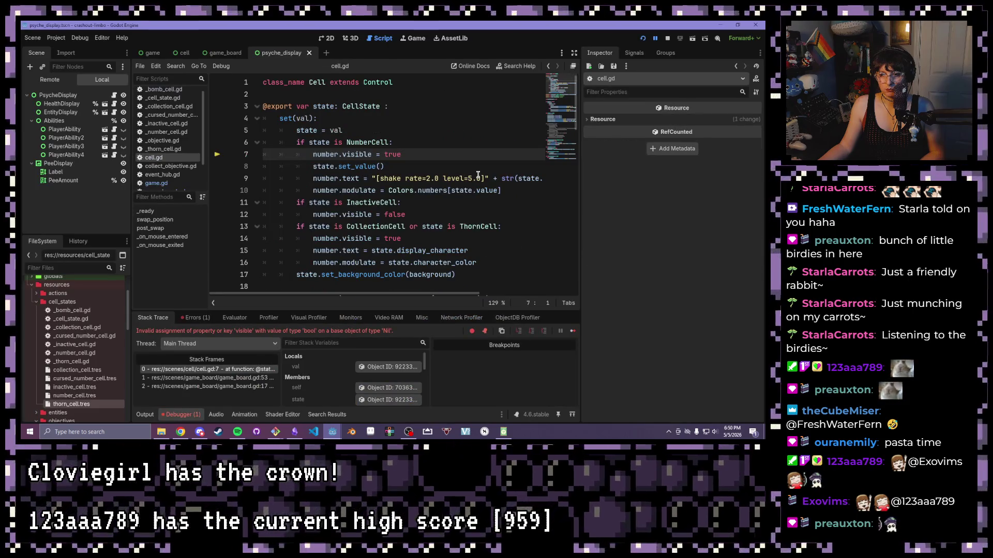
{"action": "mouse_move", "coordinate": [442, 154]}
{"action": "left_mouse_down"}
{"action": "mouse_move", "coordinate": [336, 143]}
{"action": "mouse_move", "coordinate": [334, 163]}
{"action": "mouse_move", "coordinate": [317, 155]}
{"action": "left_mouse_up"}
{"action": "mouse_move", "coordinate": [316, 156]}
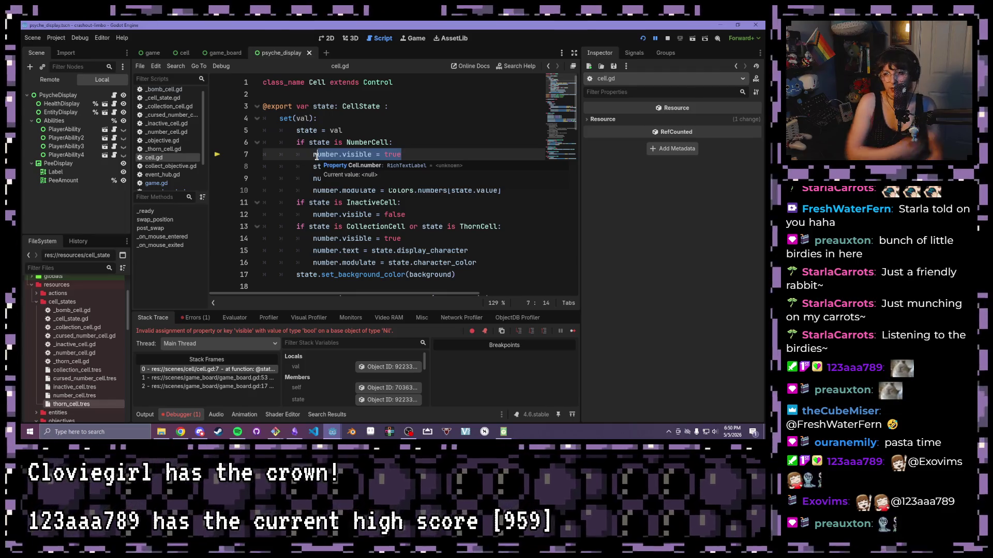
{"action": "key", "text": "End"}
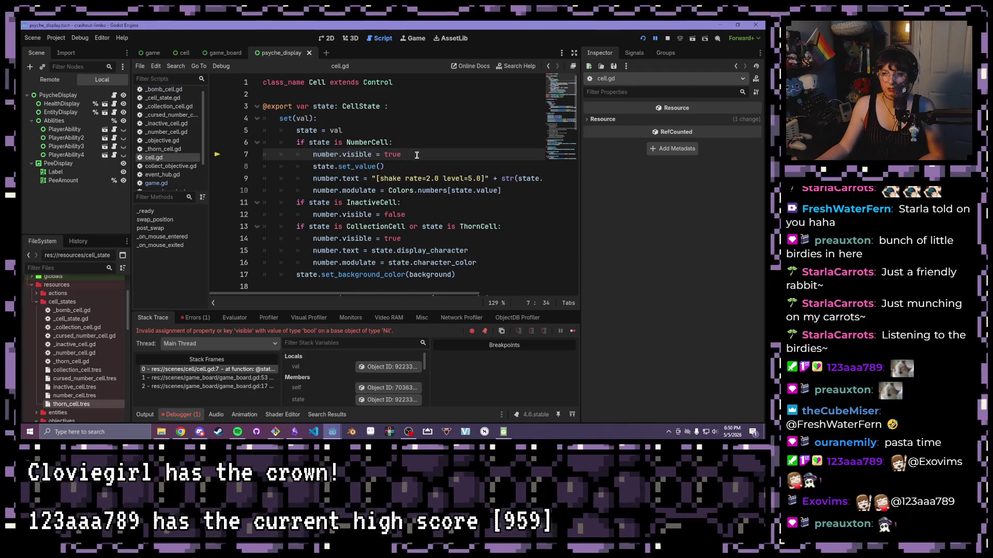
{"action": "scroll", "coordinate": [319, 135], "scroll_direction": "down", "scroll_amount": 4}
{"action": "left_click_drag", "start_coordinate": [449, 180], "coordinate": [107, 140]}
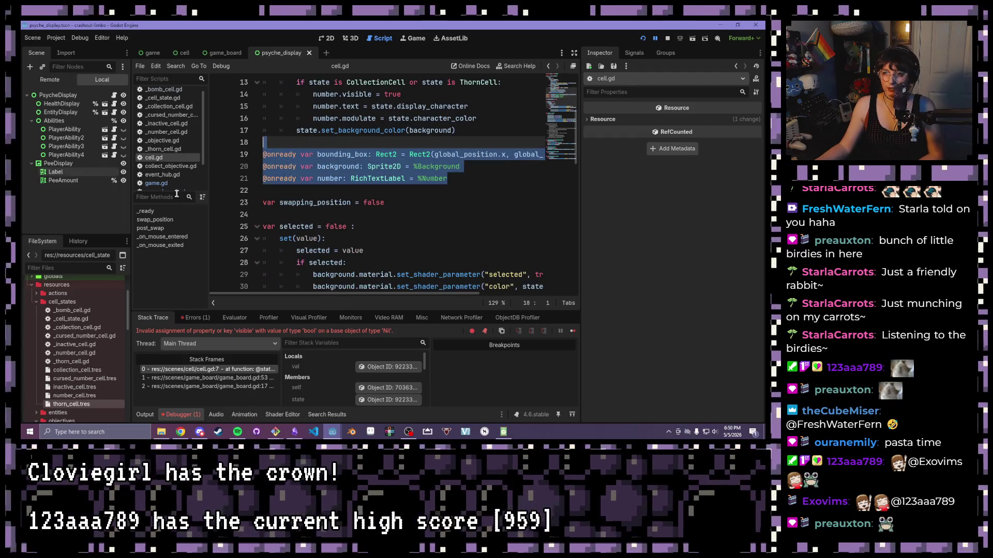
{"action": "key", "text": "Down"}
{"action": "scroll", "coordinate": [431, 207], "scroll_direction": "down", "scroll_amount": 1}
{"action": "scroll", "coordinate": [406, 218], "scroll_direction": "up", "scroll_amount": 5}
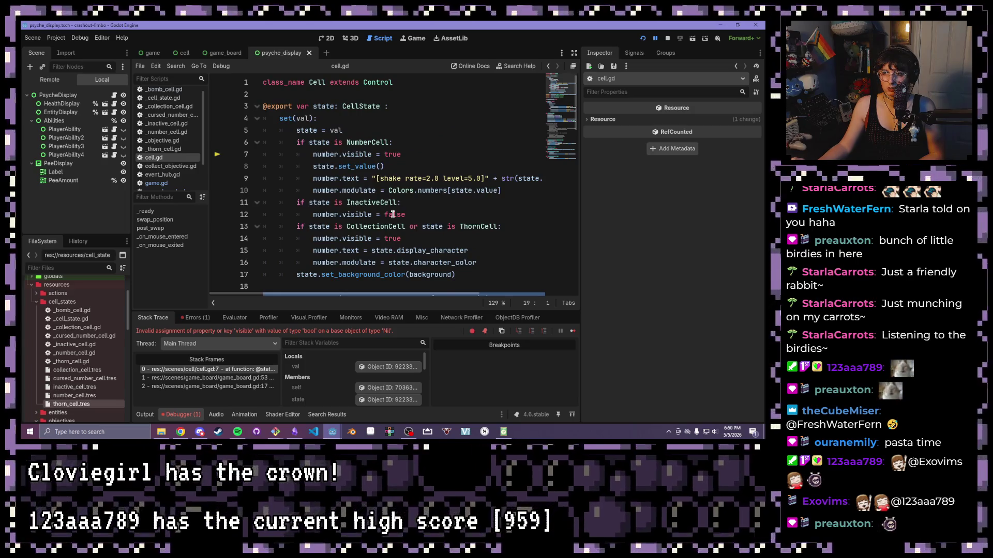
{"action": "mouse_move", "coordinate": [279, 117]}
{"action": "left_mouse_down"}
{"action": "mouse_move", "coordinate": [408, 205]}
{"action": "mouse_move", "coordinate": [461, 276]}
{"action": "left_mouse_up"}
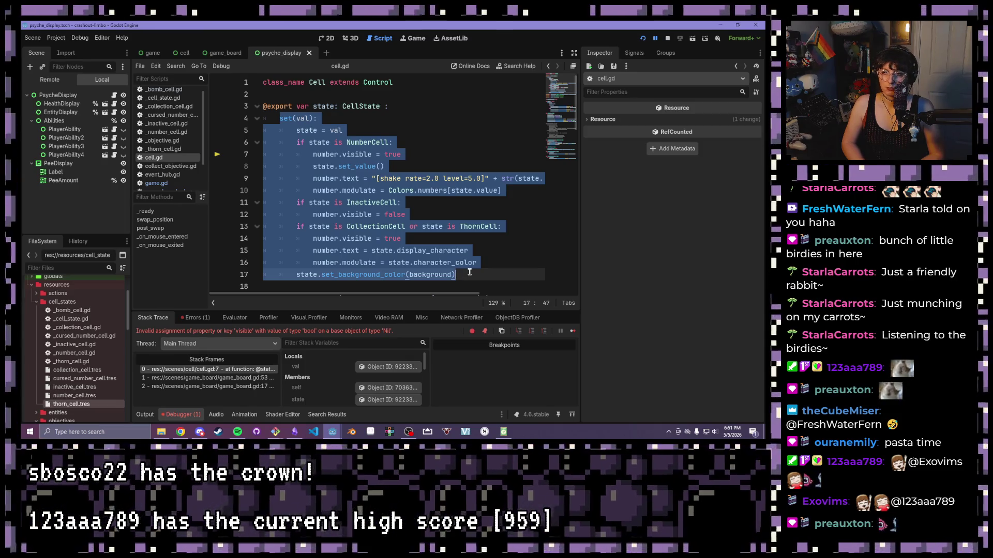
Uncomment the old update_state function on lines 44–56.
{"action": "scroll", "coordinate": [455, 259], "scroll_direction": "down", "scroll_amount": 13}
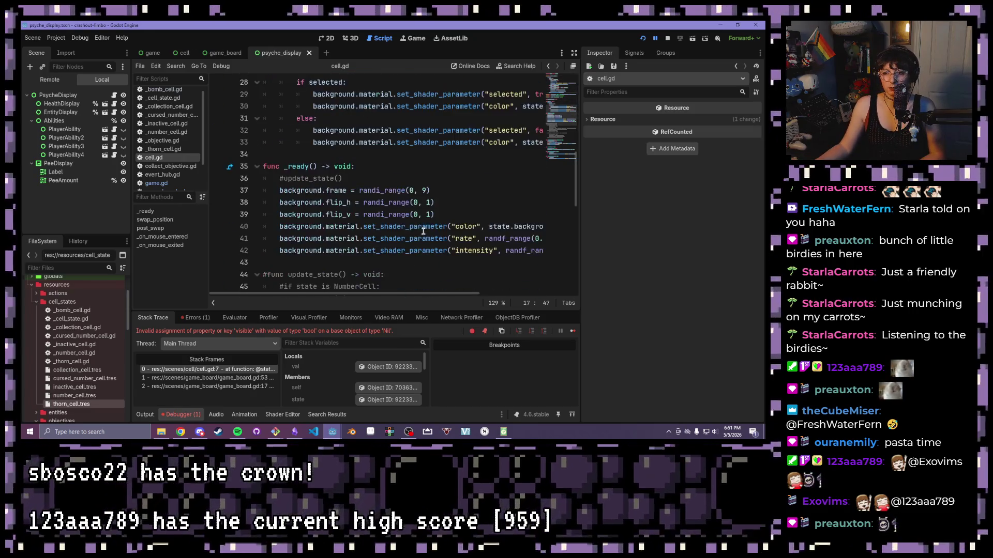
{"action": "left_click_drag", "start_coordinate": [448, 275], "coordinate": [218, 132]}
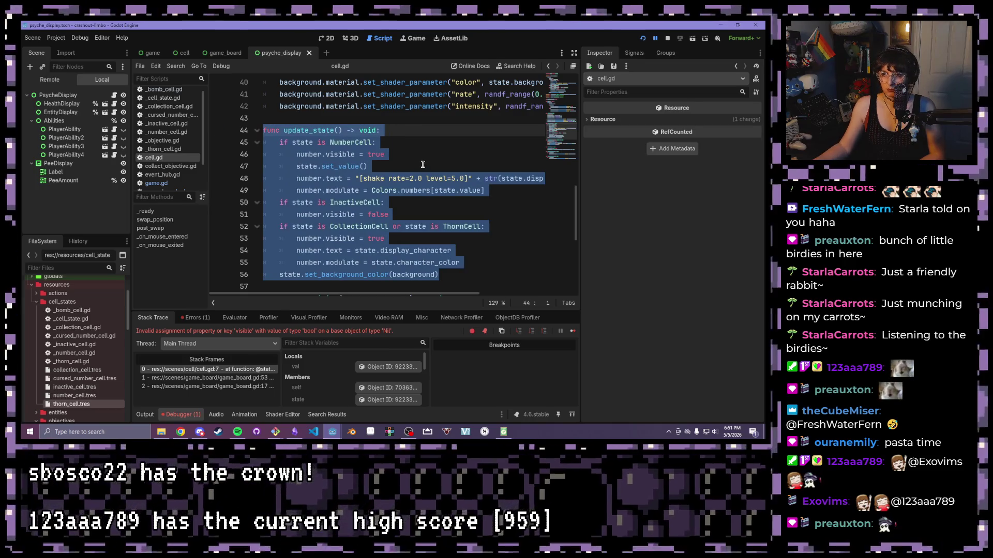
{"action": "key", "text": "ctrl+k"}
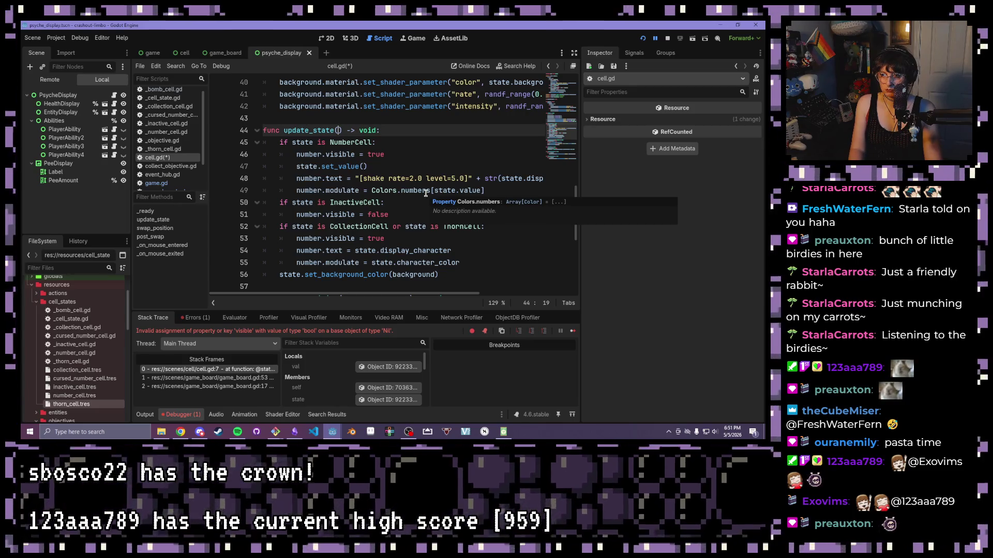
Give update_state a new_state: CellState parameter and assign state = new_state as its first line.
{"action": "type", "text": "new_"}
{"action": "type", "text": "state"}
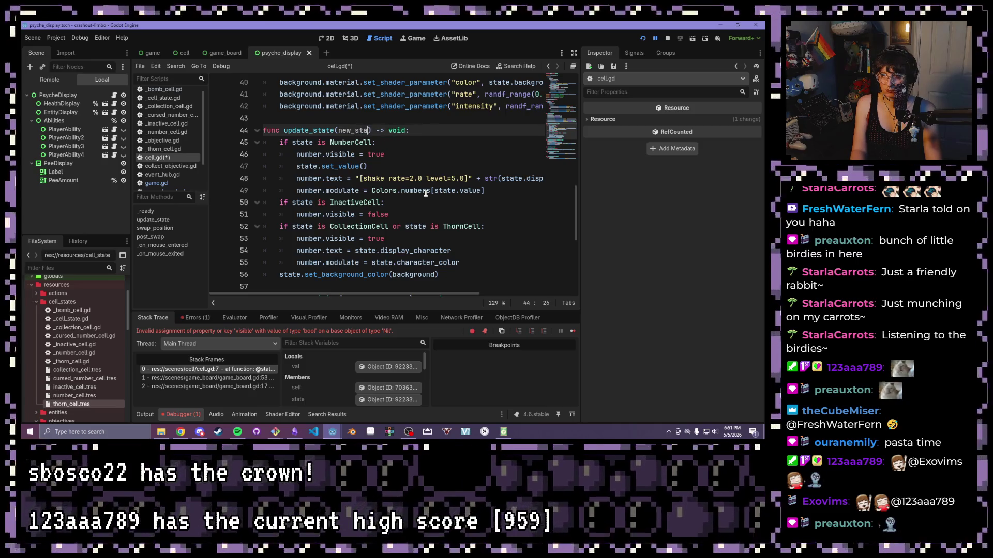
{"action": "type", "text": ": CellState"}
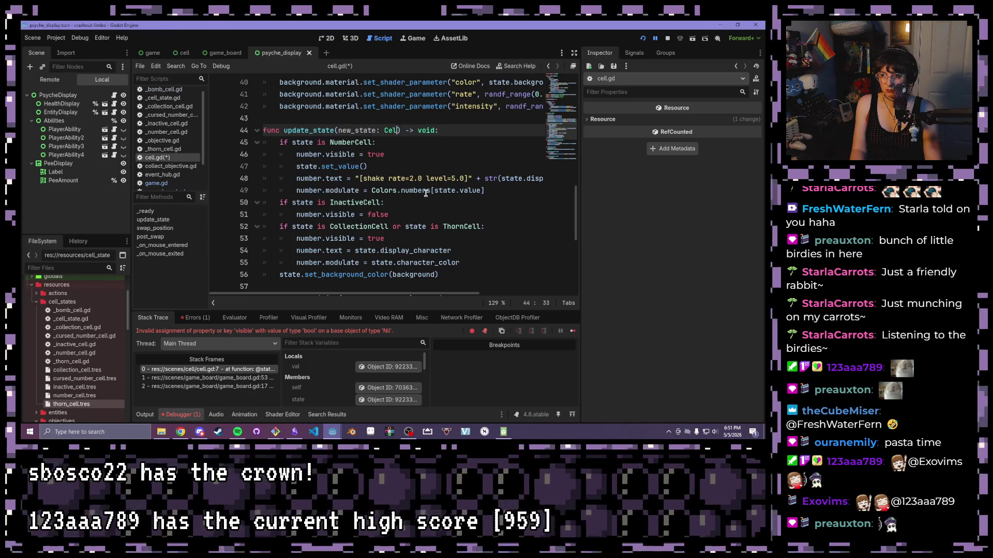
{"action": "left_click", "coordinate": [478, 129]}
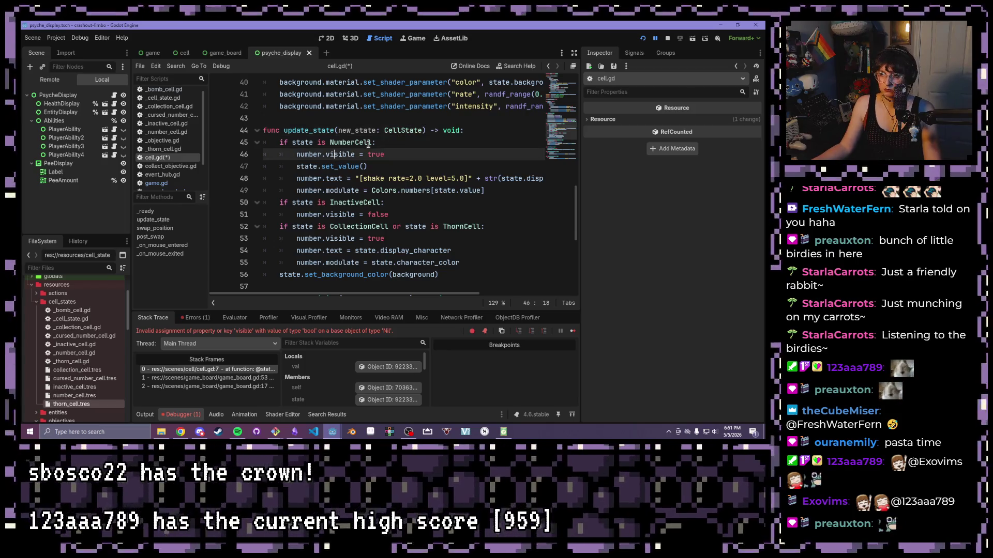
{"action": "key", "text": "Return"}
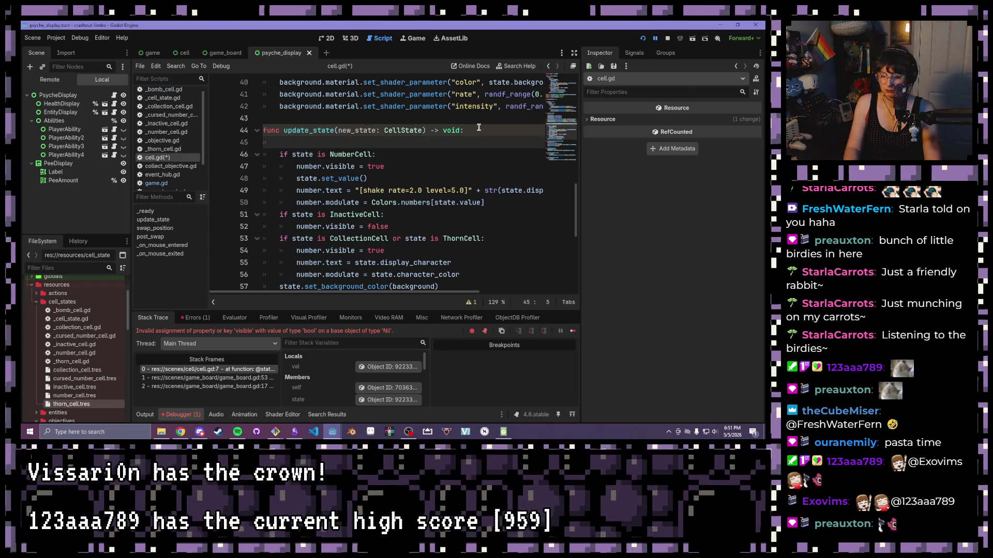
{"action": "type", "text": "state = new_state"}
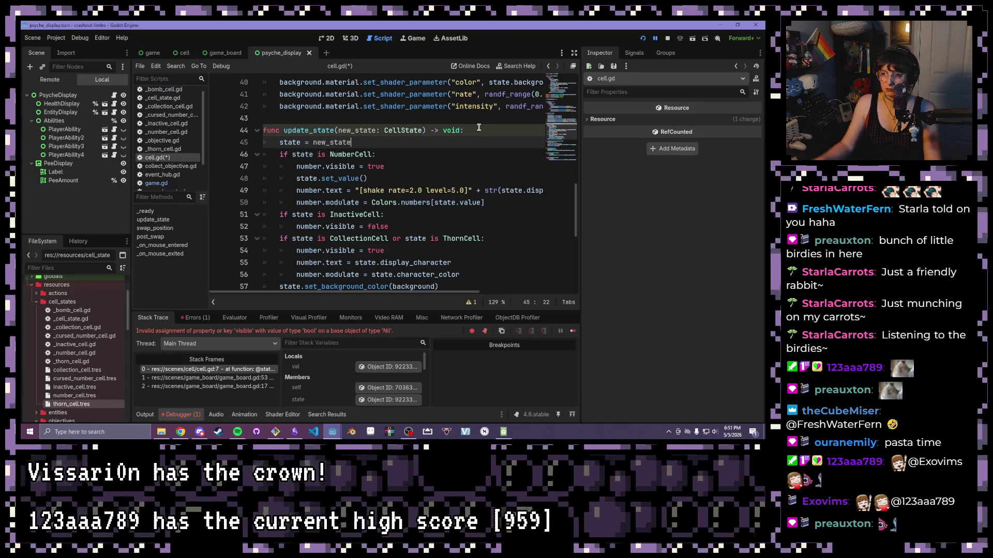
{"action": "left_click", "coordinate": [431, 177]}
{"action": "scroll", "coordinate": [430, 174], "scroll_direction": "down", "scroll_amount": 4}
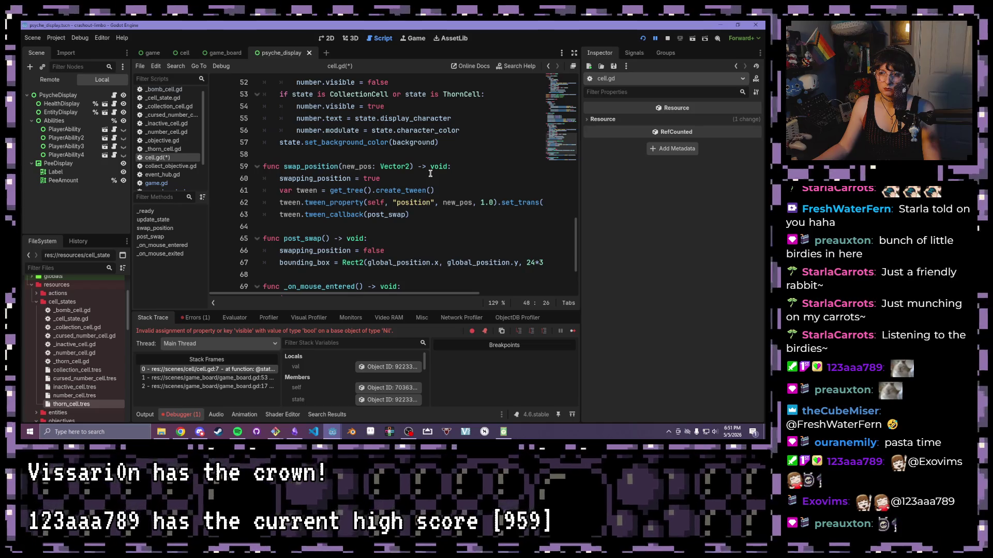
{"action": "scroll", "coordinate": [430, 174], "scroll_direction": "up", "scroll_amount": 3}
{"action": "scroll", "coordinate": [431, 174], "scroll_direction": "up", "scroll_amount": 8}
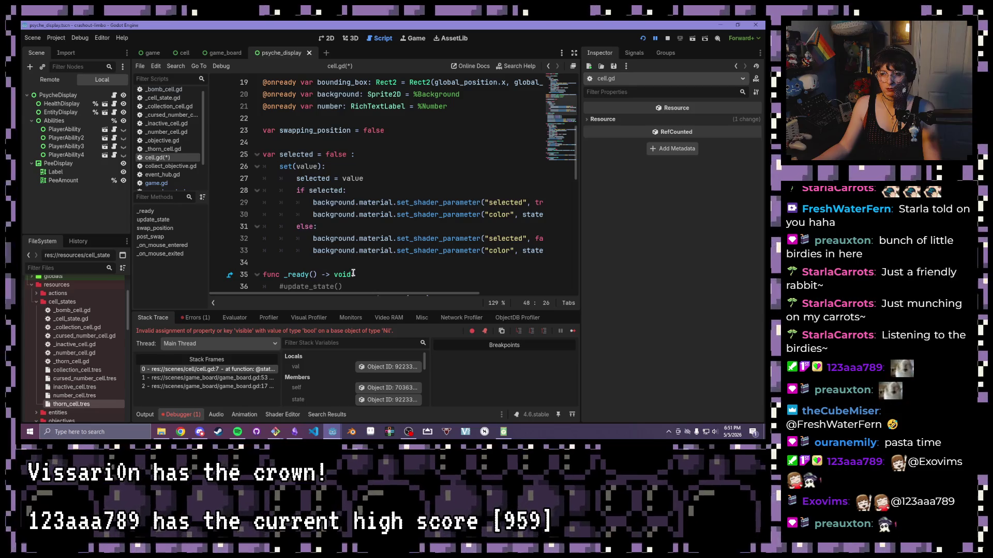
{"action": "left_click", "coordinate": [406, 252]}
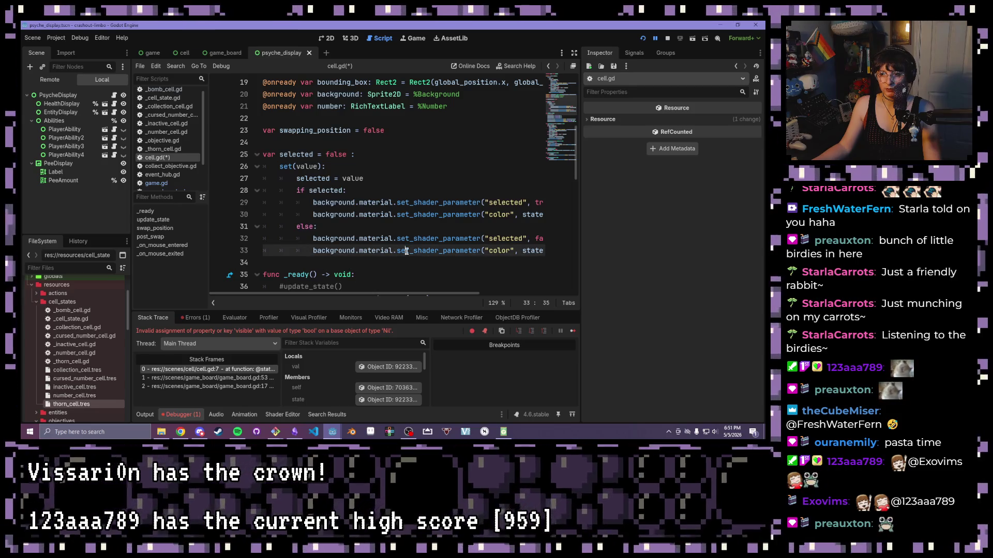
{"action": "scroll", "coordinate": [310, 168], "scroll_direction": "up", "scroll_amount": 4}
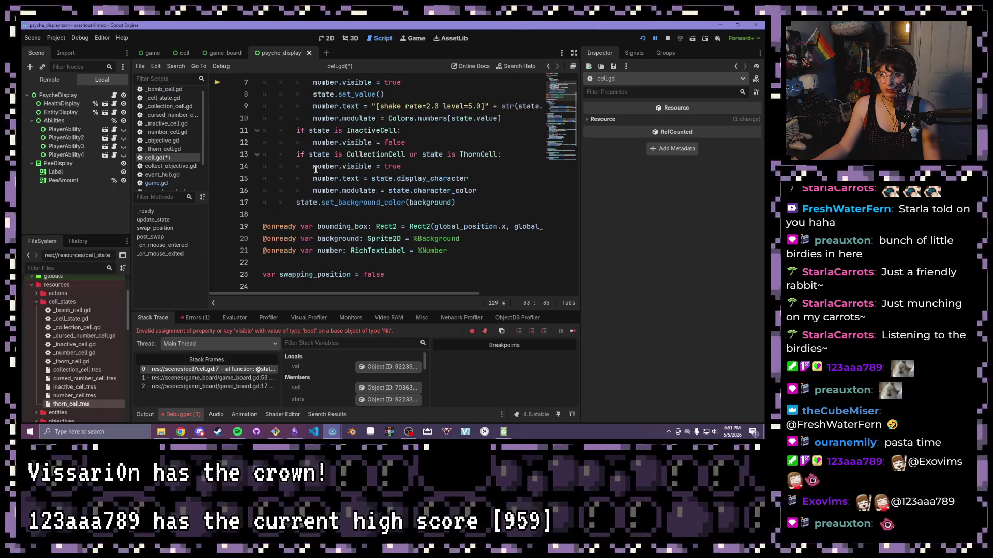
{"action": "scroll", "coordinate": [331, 178], "scroll_direction": "down", "scroll_amount": 5}
{"action": "scroll", "coordinate": [373, 197], "scroll_direction": "up", "scroll_amount": 7}
{"action": "scroll", "coordinate": [425, 219], "scroll_direction": "down", "scroll_amount": 1}
{"action": "mouse_move", "coordinate": [499, 239]}
{"action": "left_mouse_down"}
{"action": "mouse_move", "coordinate": [357, 142]}
{"action": "mouse_move", "coordinate": [391, 121]}
{"action": "mouse_move", "coordinate": [381, 103]}
{"action": "left_mouse_up"}
{"action": "key", "text": "BackSpace"}
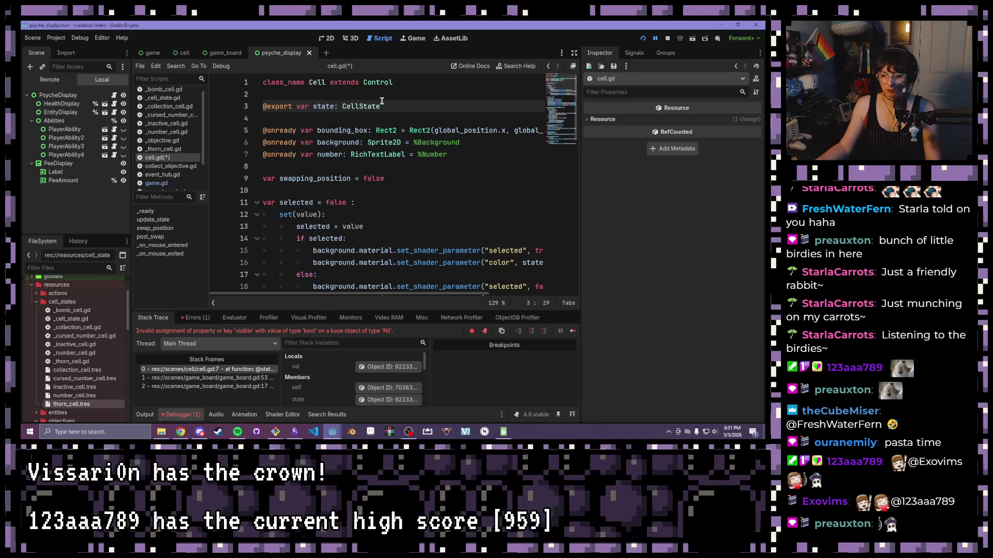
{"action": "key", "text": "ctrl+s"}
Clear the commented update_state() call out of _ready, then run the game.
{"action": "scroll", "coordinate": [325, 203], "scroll_direction": "down", "scroll_amount": 4}
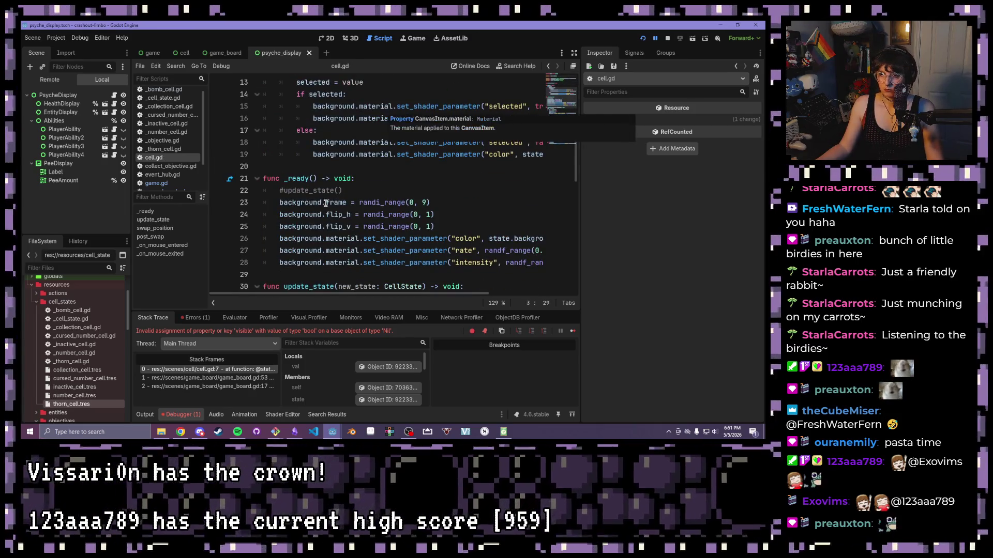
{"action": "left_click", "coordinate": [352, 186]}
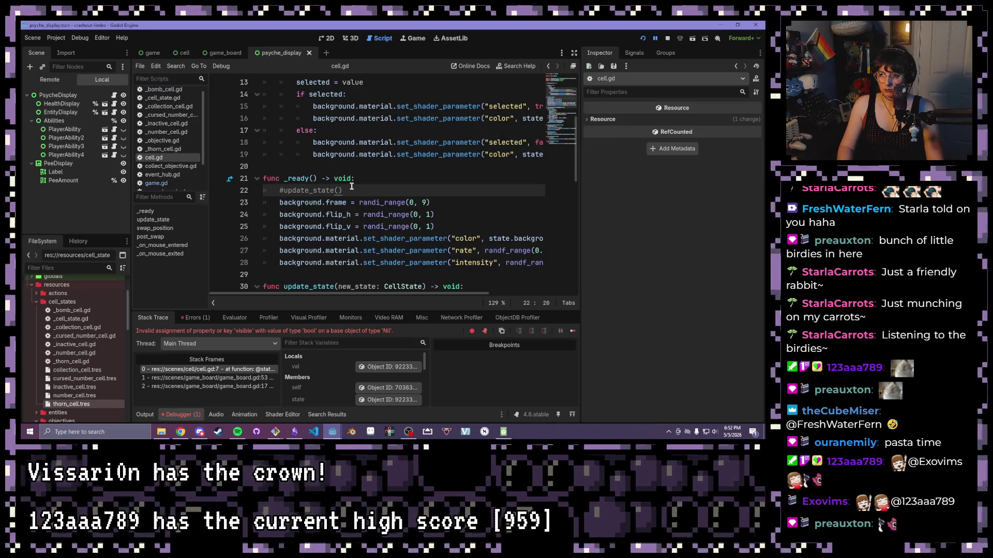
{"action": "key", "text": "ctrl+k"}
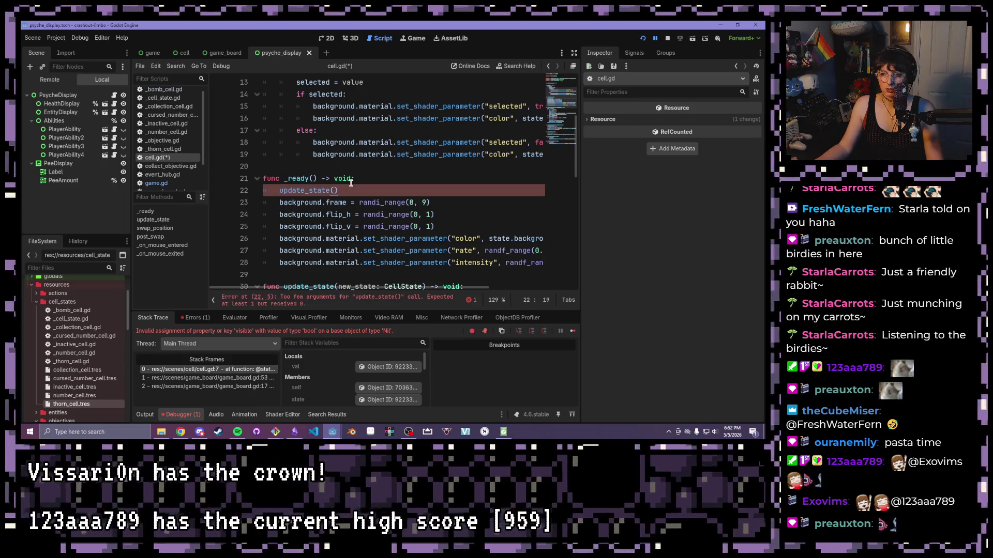
{"action": "scroll", "coordinate": [349, 184], "scroll_direction": "down", "scroll_amount": 1}
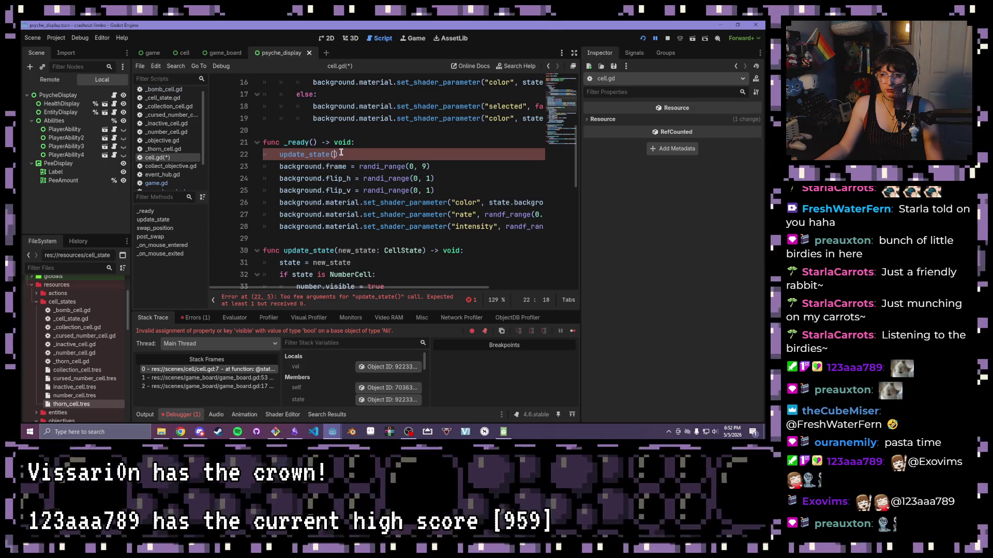
{"action": "left_click_drag", "start_coordinate": [337, 154], "coordinate": [239, 150]}
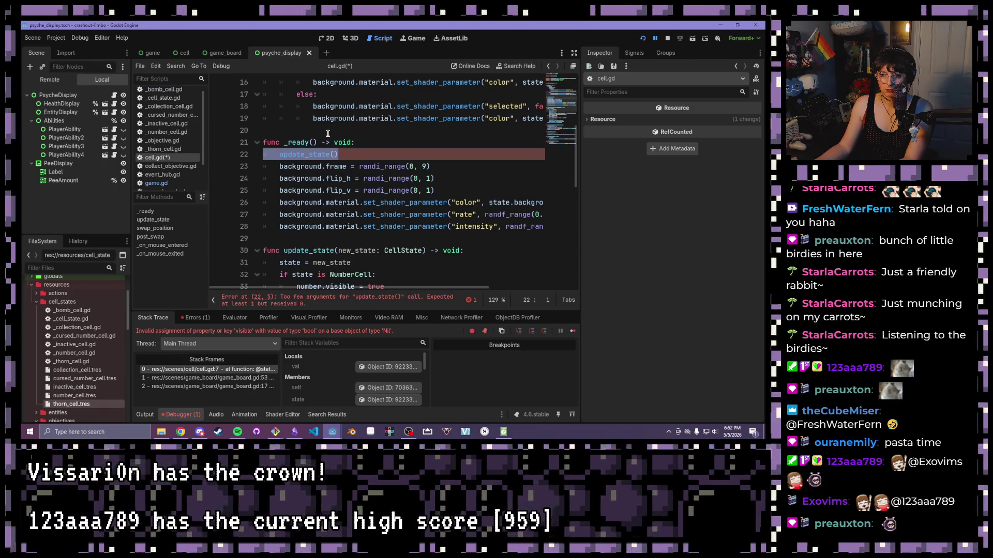
{"action": "key", "text": "ctrl+z"}
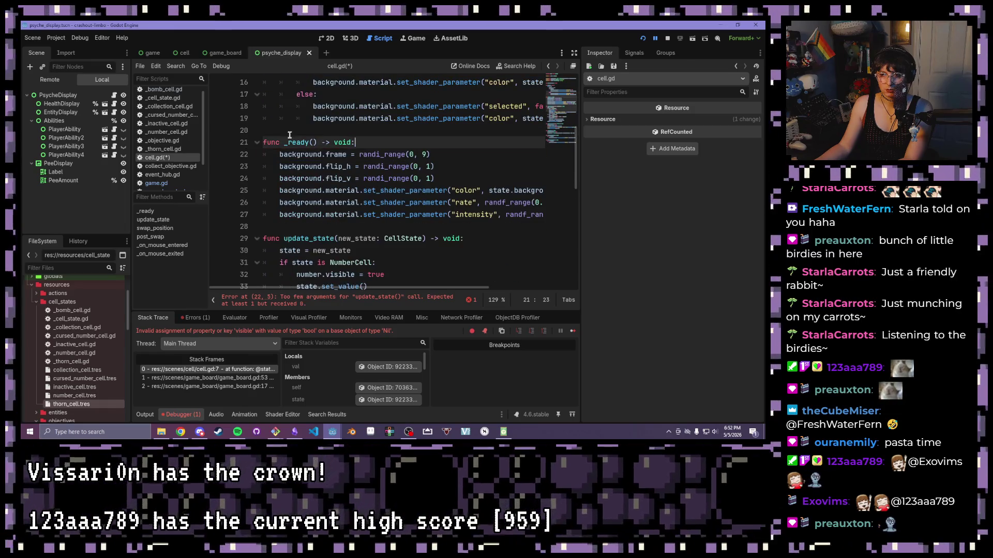
{"action": "left_click", "coordinate": [643, 38]}
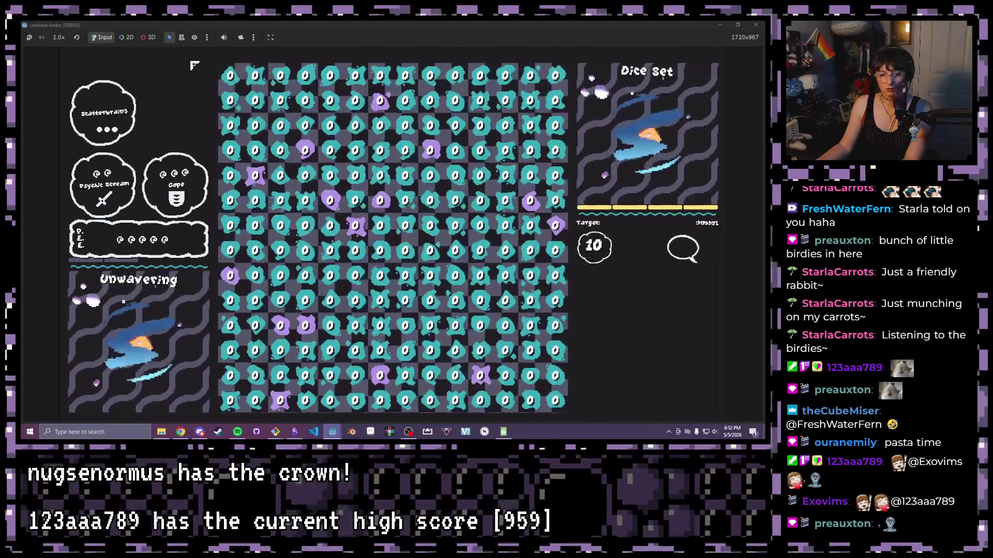
Stop the running game with F8 and return to the blank line after _ready in cell.gd.
{"action": "key", "text": "F8"}
{"action": "left_click", "coordinate": [366, 226]}
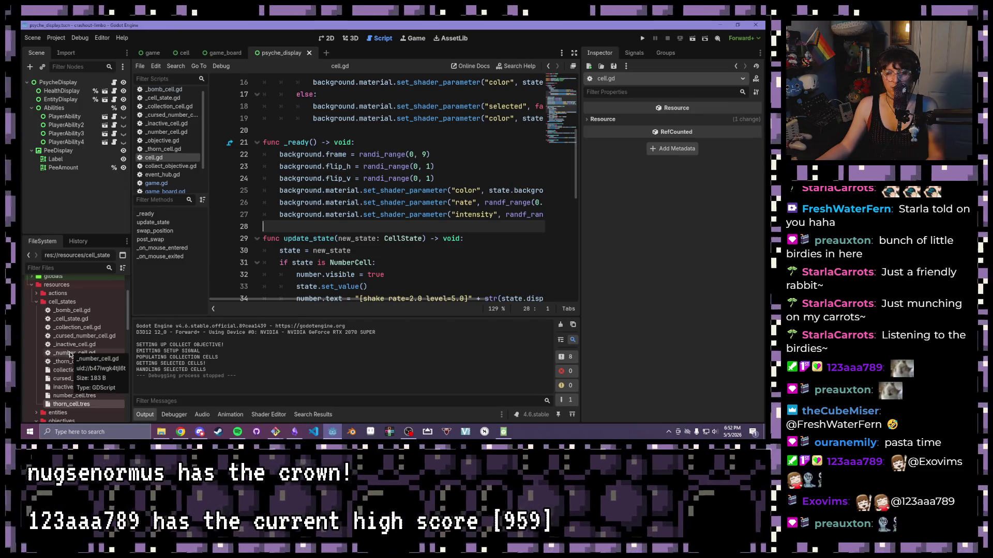
Open the cell scene and the game_board.gd script at the populate_cells cell-instancing code.
{"action": "scroll", "coordinate": [72, 341], "scroll_direction": "down", "scroll_amount": 5}
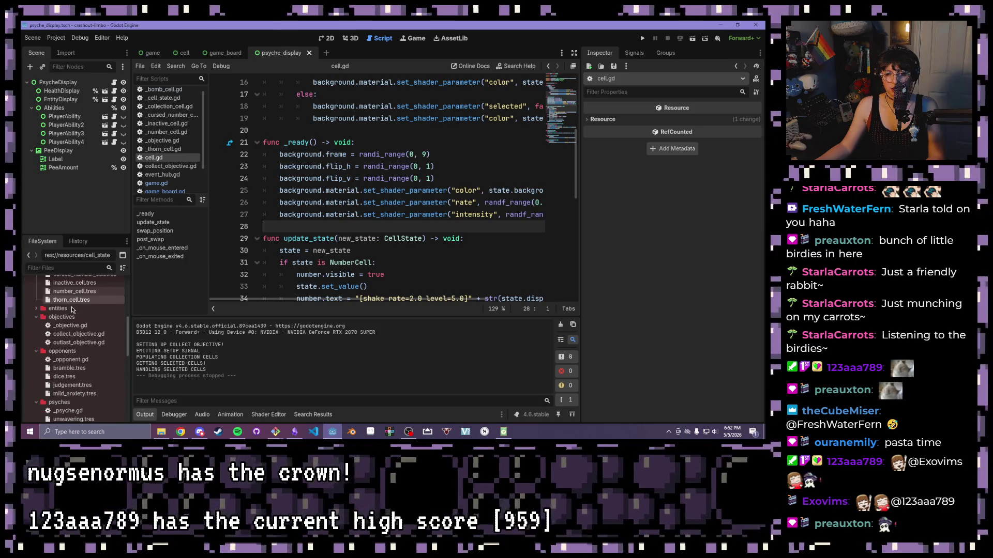
{"action": "scroll", "coordinate": [72, 311], "scroll_direction": "down", "scroll_amount": 5}
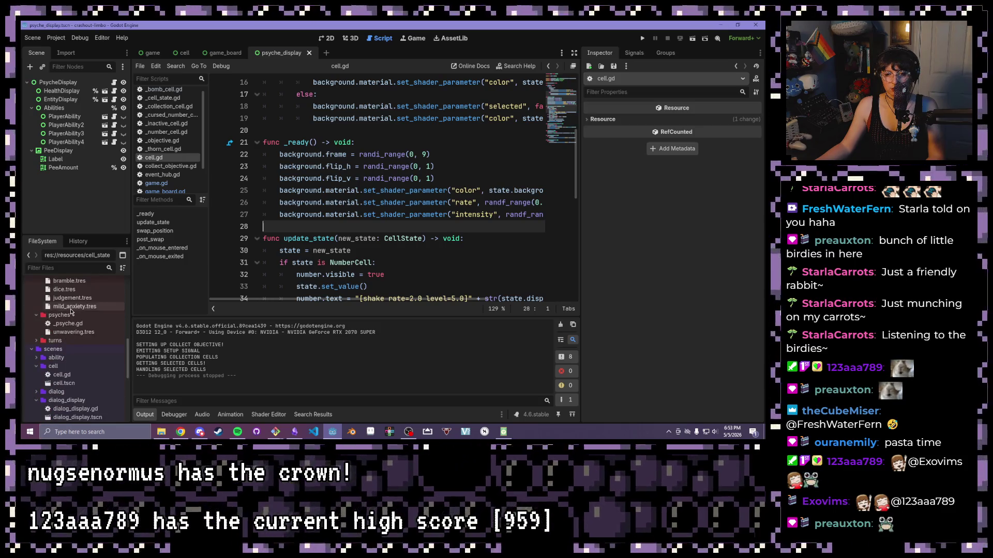
{"action": "double_click", "coordinate": [71, 348]}
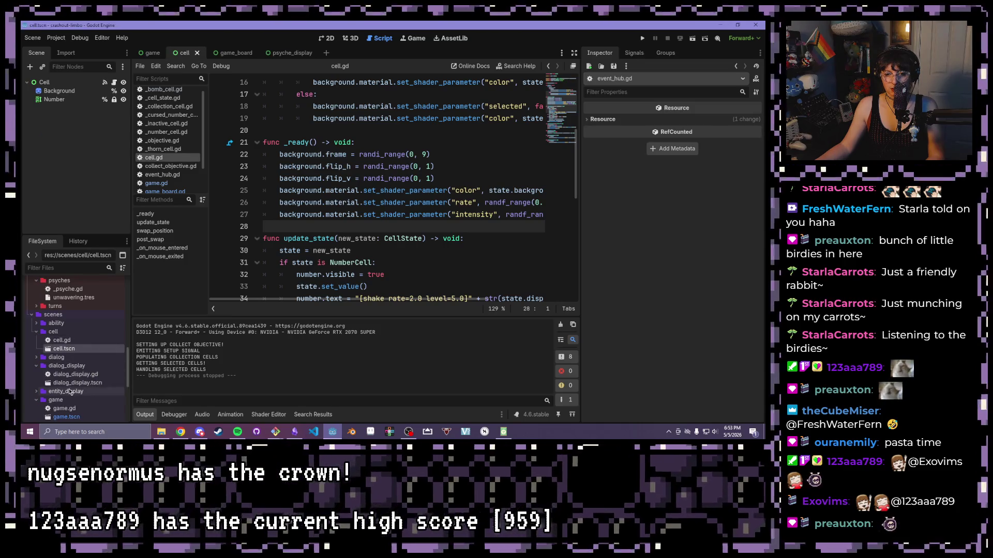
{"action": "scroll", "coordinate": [68, 388], "scroll_direction": "down", "scroll_amount": 3}
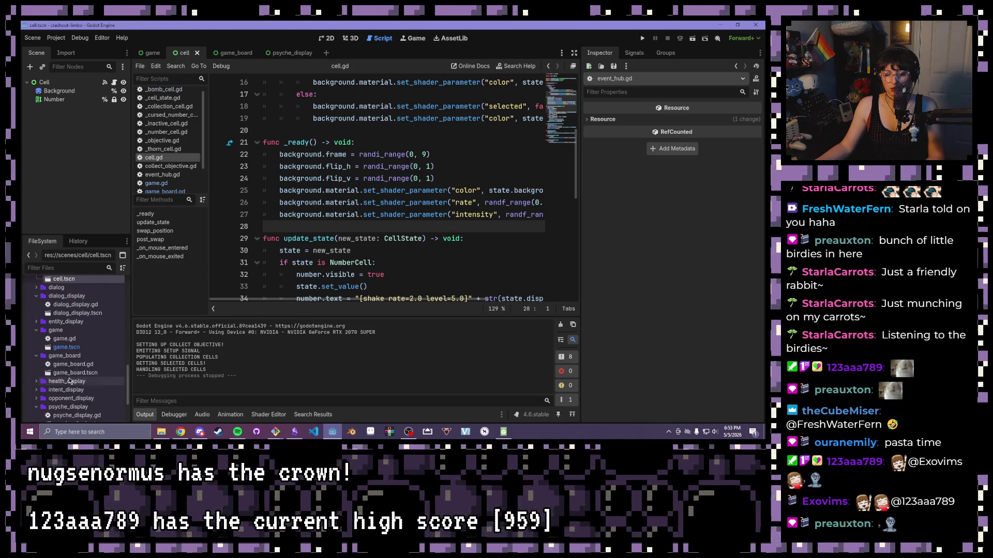
{"action": "double_click", "coordinate": [72, 364]}
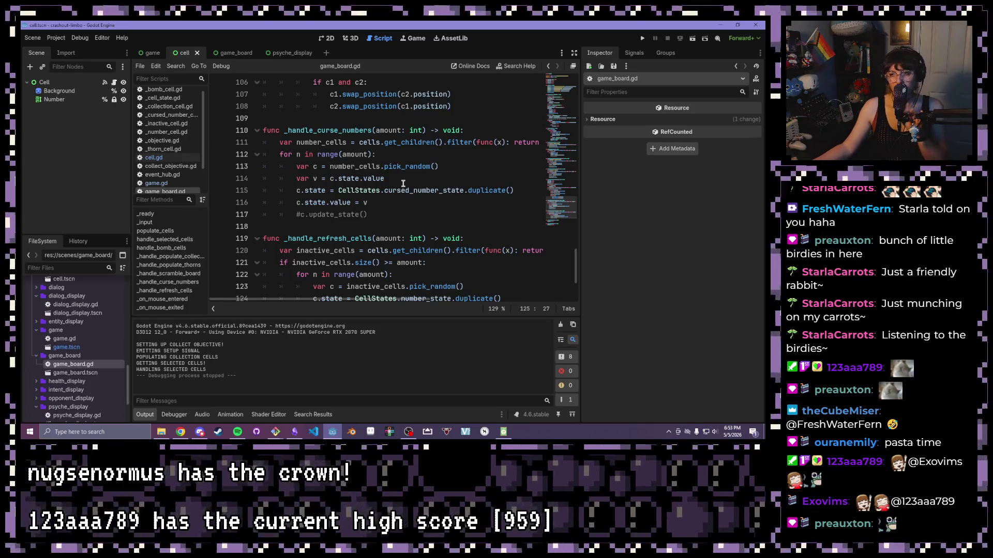
{"action": "scroll", "coordinate": [400, 184], "scroll_direction": "up", "scroll_amount": 8}
{"action": "scroll", "coordinate": [396, 192], "scroll_direction": "up", "scroll_amount": 15}
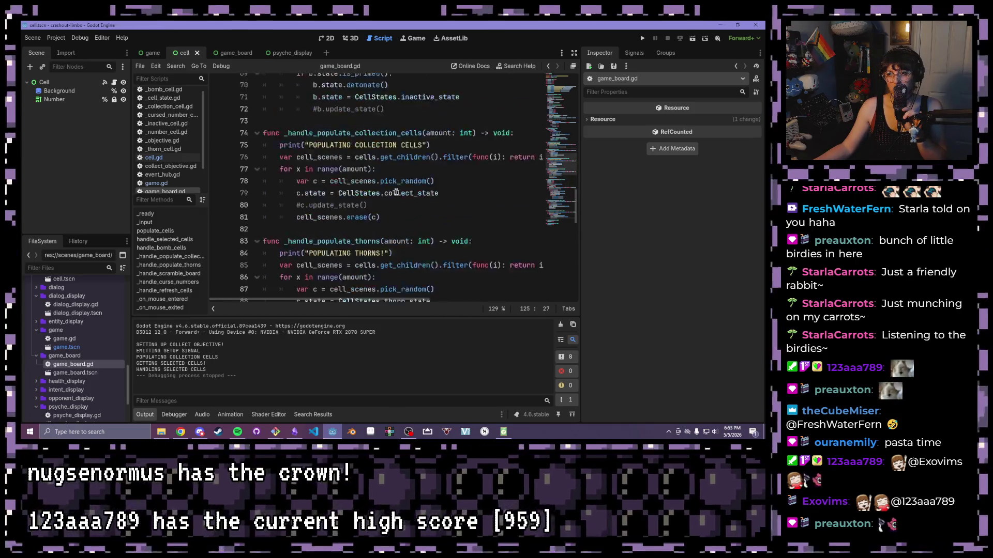
{"action": "scroll", "coordinate": [383, 207], "scroll_direction": "down", "scroll_amount": 1}
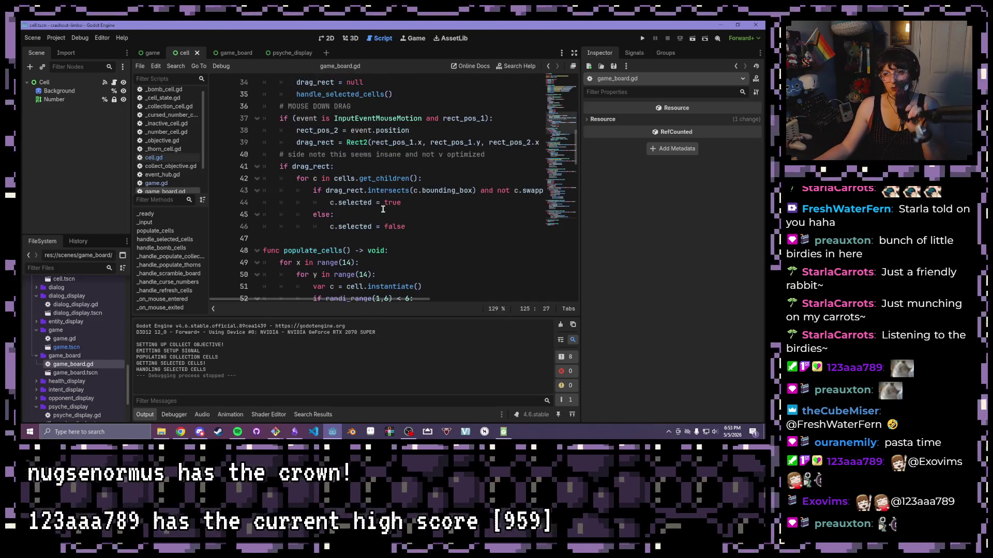
{"action": "mouse_move", "coordinate": [452, 214]}
{"action": "left_mouse_down"}
{"action": "mouse_move", "coordinate": [296, 214]}
{"action": "mouse_move", "coordinate": [324, 214]}
{"action": "mouse_move", "coordinate": [309, 213]}
{"action": "left_mouse_up"}
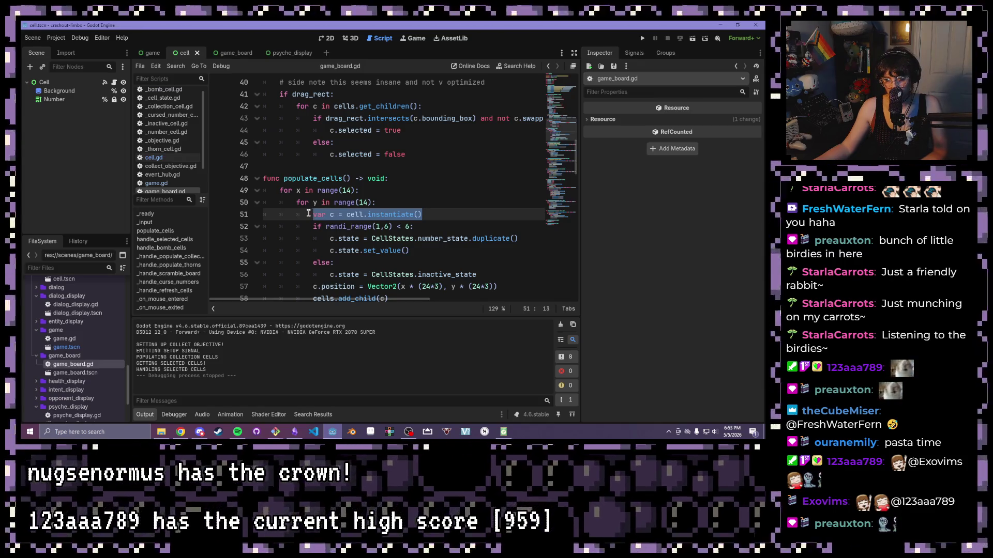
Turn line 53's number-state assignment into a c.update_state(...) call and save.
{"action": "left_click", "coordinate": [365, 239]}
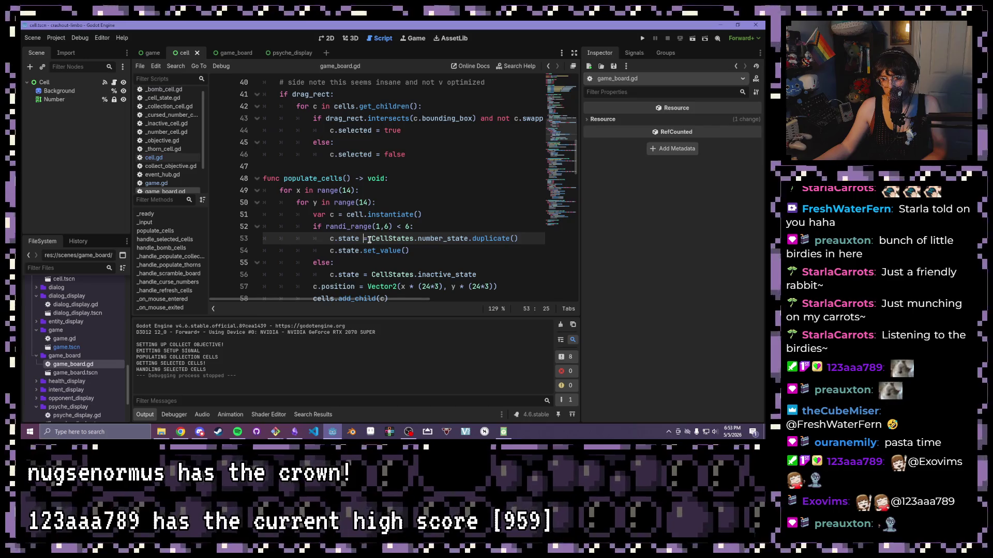
{"action": "left_click_drag", "start_coordinate": [369, 239], "coordinate": [338, 239]}
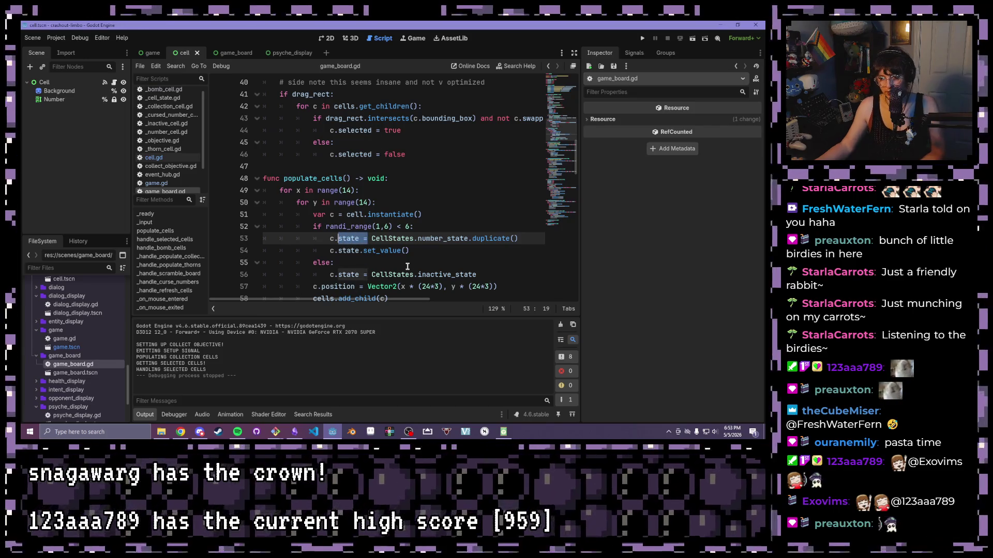
{"action": "type", "text": "update_s"}
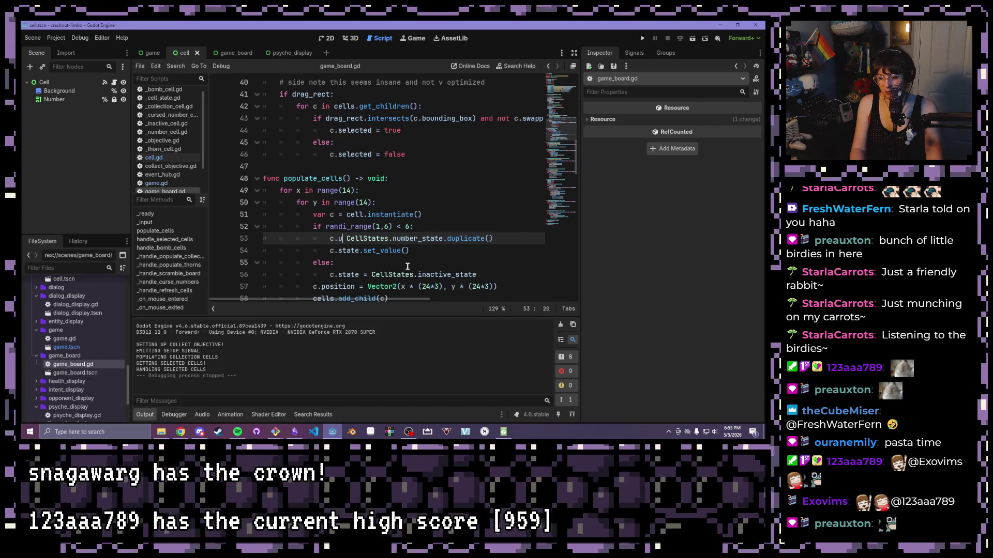
{"action": "type", "text": "tate("}
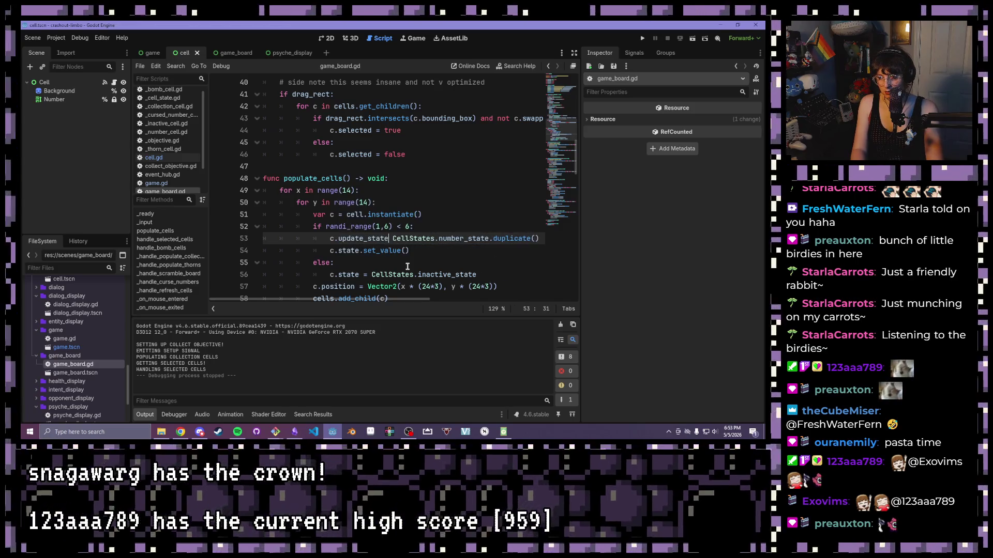
{"action": "key", "text": "BackSpace"}
{"action": "key", "text": "Delete"}
{"action": "left_click", "coordinate": [539, 237]}
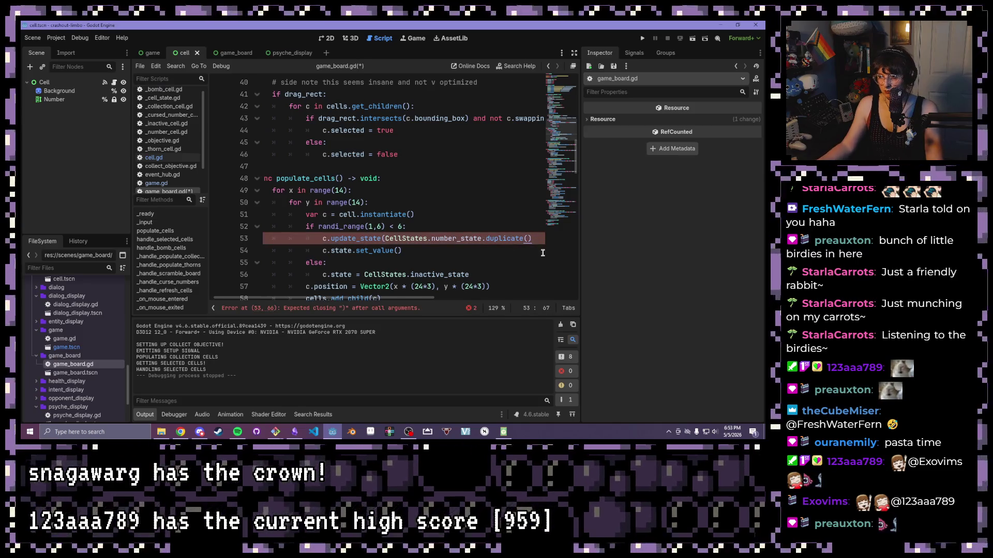
{"action": "type", "text": ")"}
{"action": "key", "text": "ctrl+s"}
Rewrite line 56 as c.update_state(CellStates.inactive_state) and save game_board.gd.
{"action": "scroll", "coordinate": [465, 219], "scroll_direction": "down", "scroll_amount": 1}
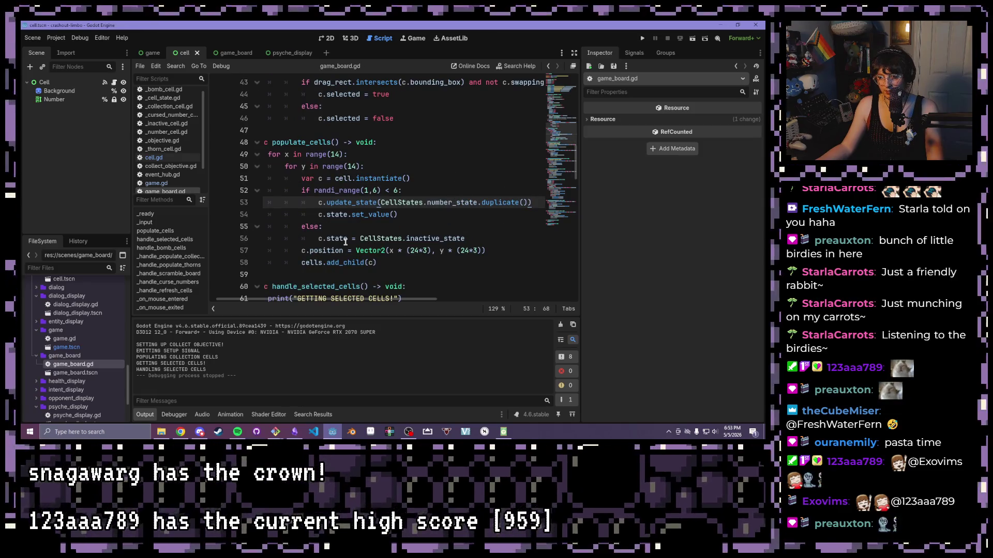
{"action": "left_click", "coordinate": [344, 239]}
{"action": "double_click", "coordinate": [344, 239]}
{"action": "type", "text": "up"}
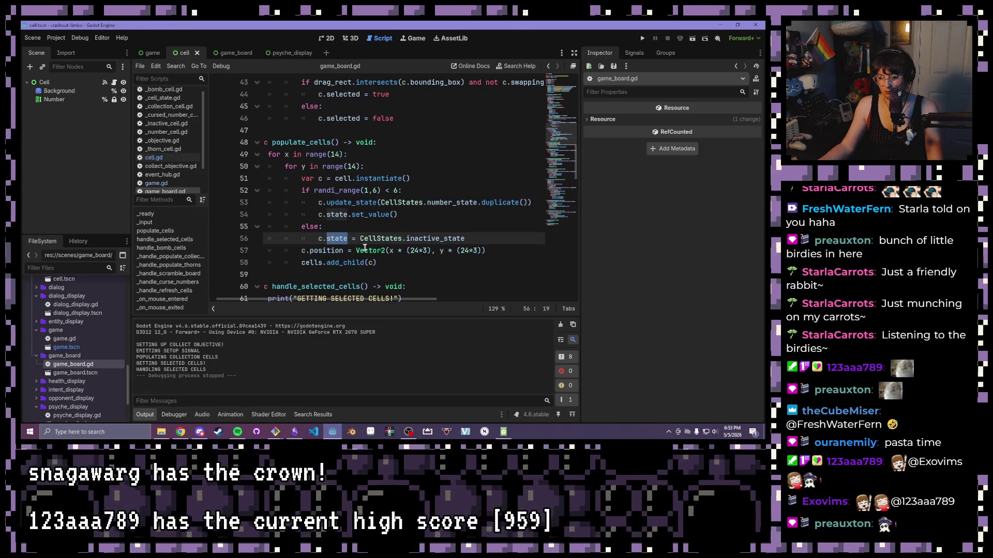
{"action": "type", "text": "date_state("}
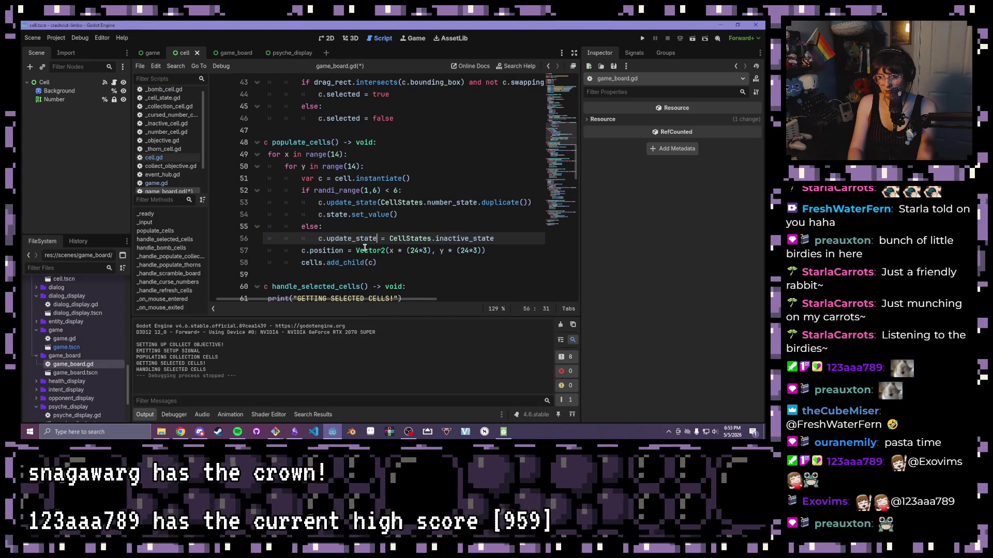
{"action": "left_click_drag", "start_coordinate": [503, 238], "coordinate": [397, 236]}
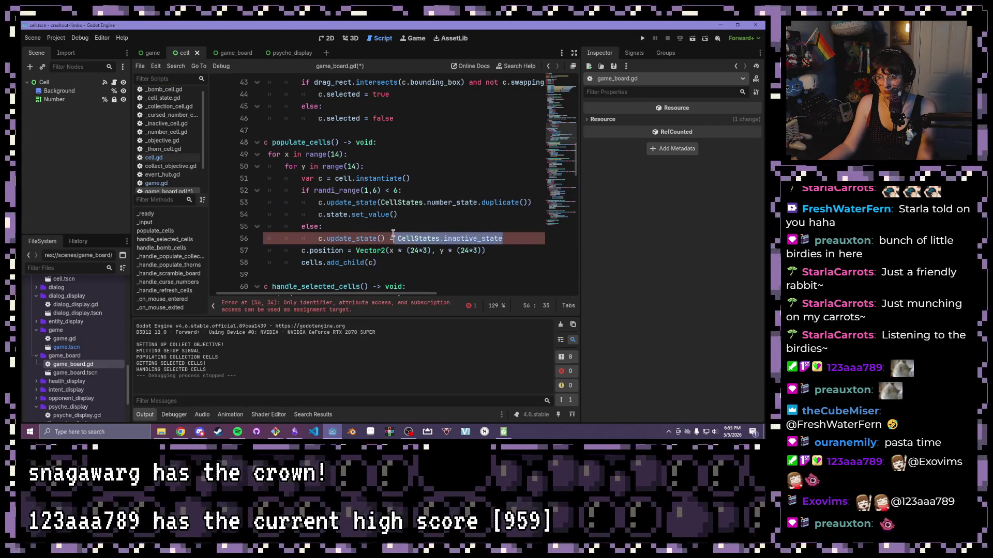
{"action": "key", "text": "ctrl+x"}
{"action": "key", "text": "Left"}
{"action": "key", "text": "Left"}
{"action": "key", "text": "Left"}
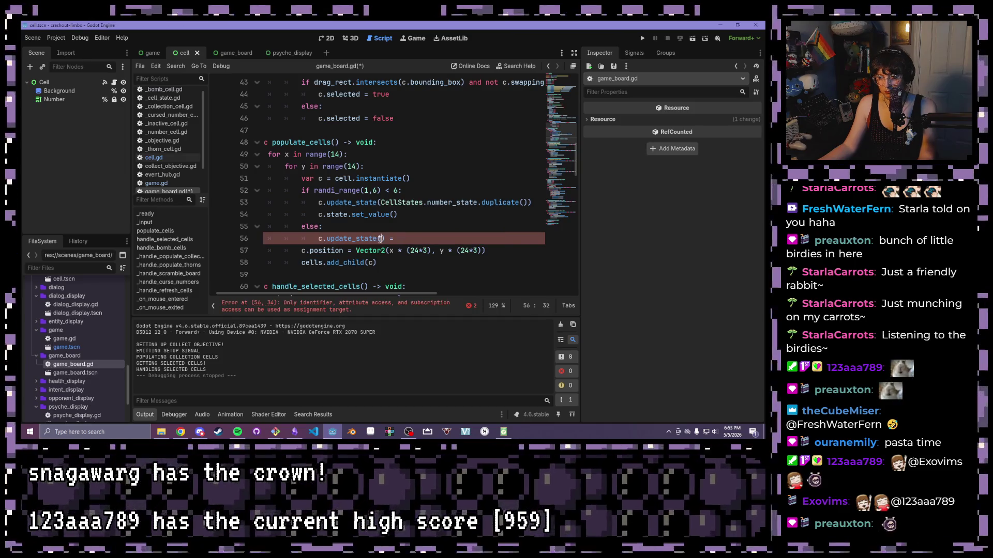
{"action": "key", "text": "ctrl+v"}
{"action": "left_click", "coordinate": [511, 237]}
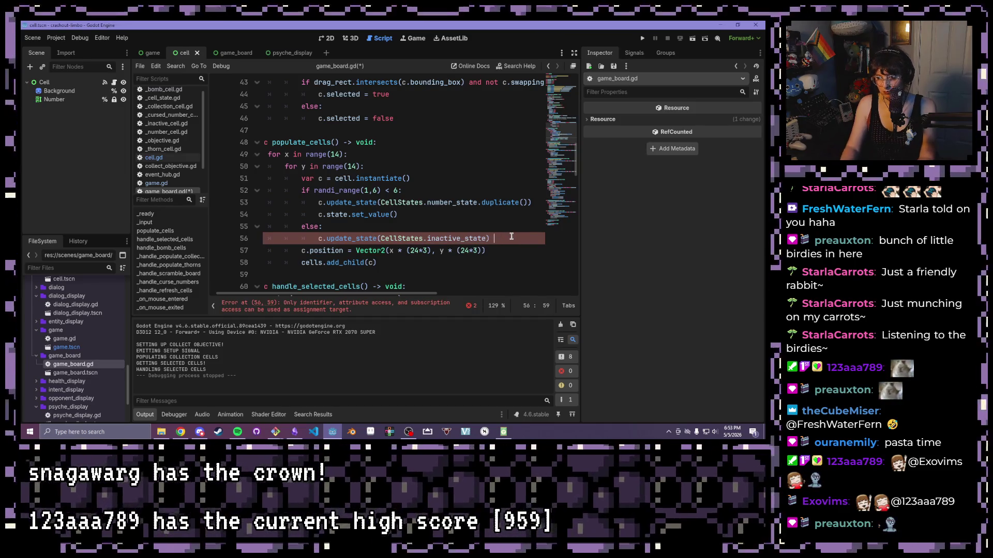
{"action": "key", "text": "ctrl+s"}
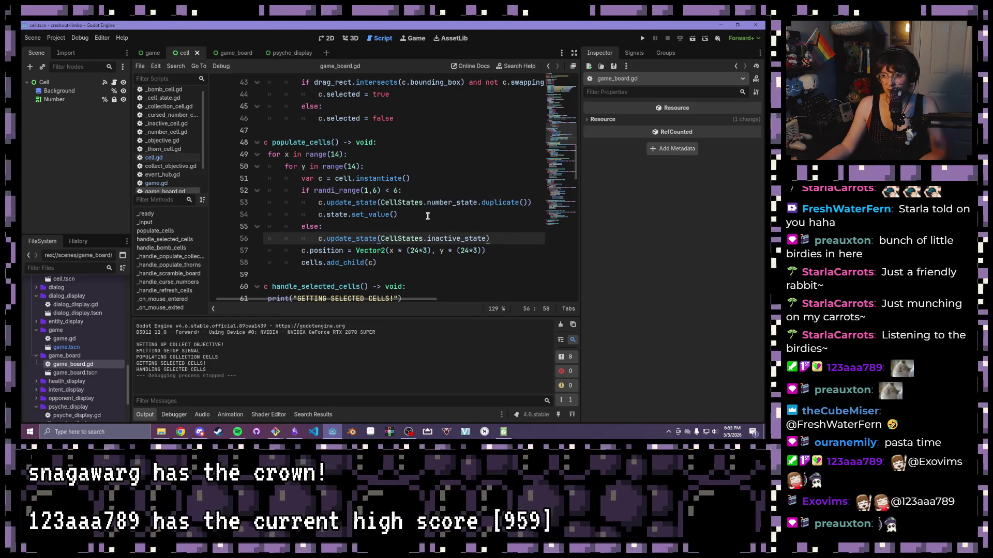
Review the populate_cells loop and run the game with F5.
{"action": "left_click", "coordinate": [449, 204]}
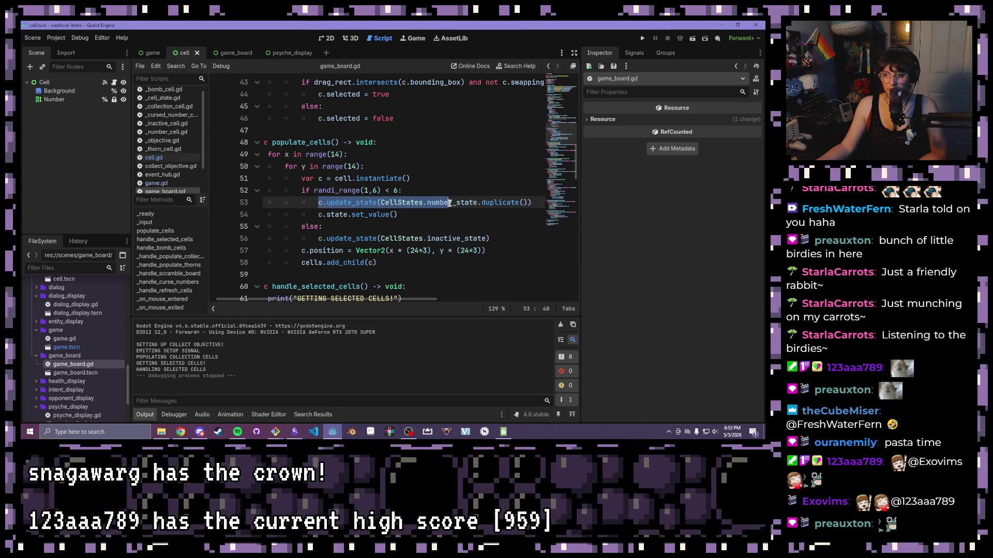
{"action": "left_click_drag", "start_coordinate": [408, 263], "coordinate": [294, 263]}
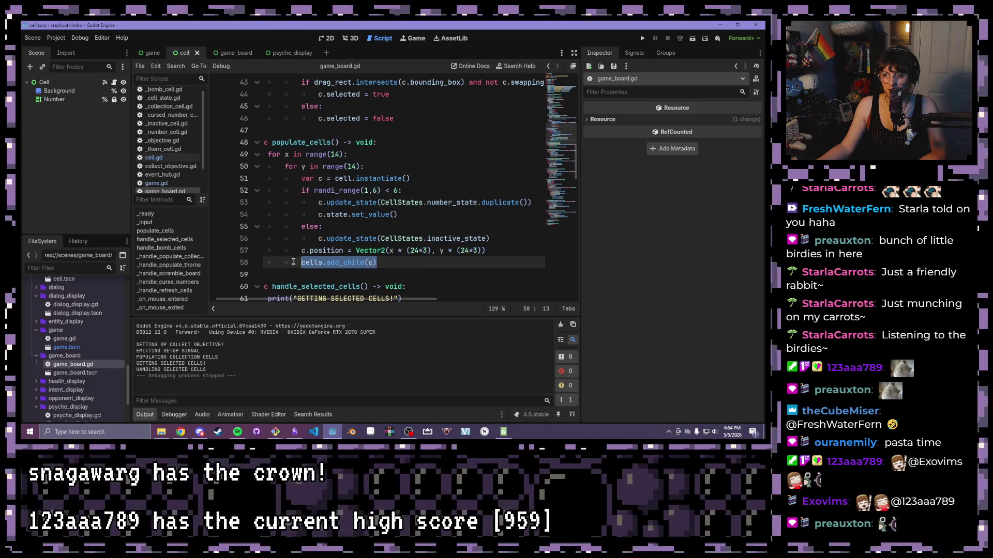
{"action": "key", "text": "F5"}
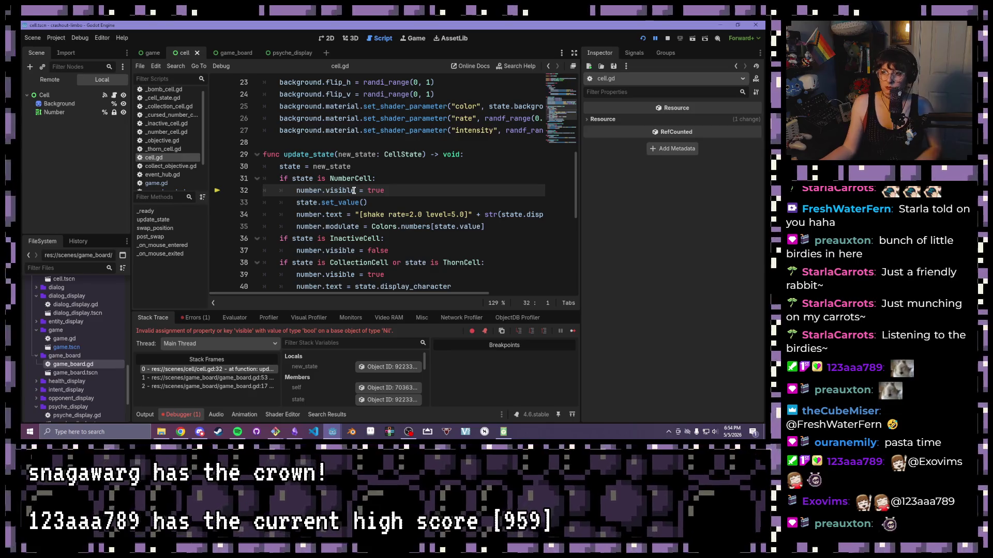
Delete update_state's new_state: CellState parameter and its state = new_state line in cell.gd.
{"action": "mouse_move", "coordinate": [353, 191]}
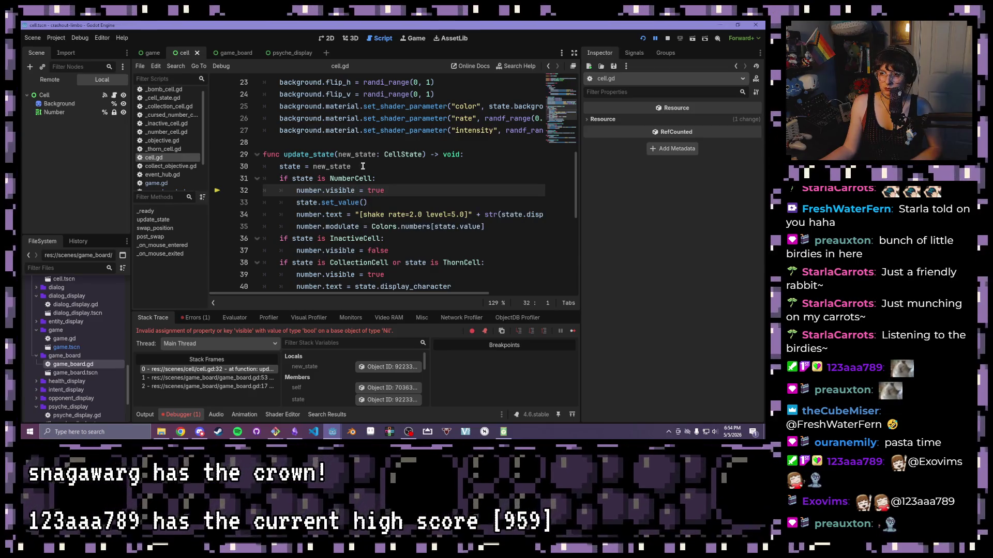
{"action": "scroll", "coordinate": [368, 168], "scroll_direction": "up", "scroll_amount": 2}
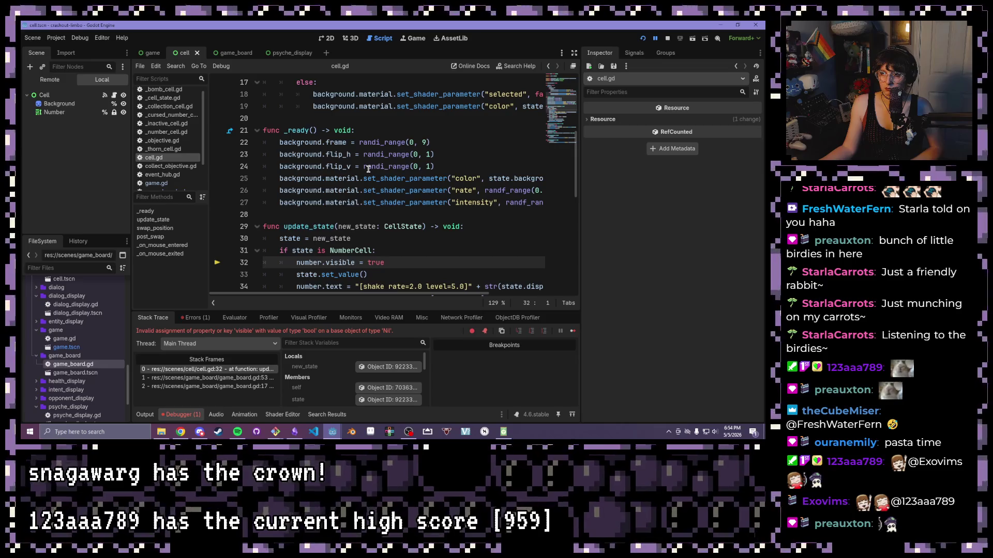
{"action": "scroll", "coordinate": [368, 169], "scroll_direction": "down", "scroll_amount": 1}
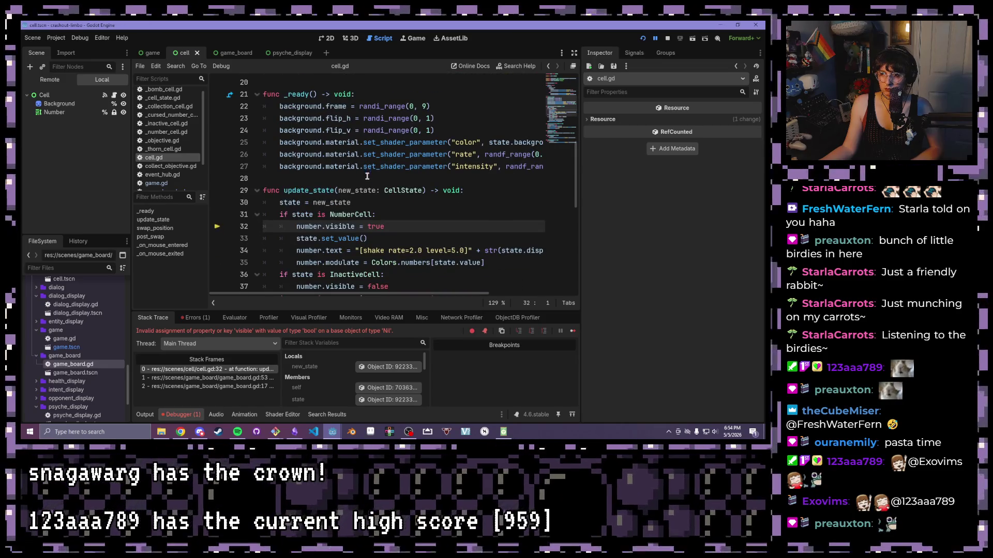
{"action": "left_click_drag", "start_coordinate": [422, 190], "coordinate": [206, 197]}
{"action": "key", "text": "BackSpace"}
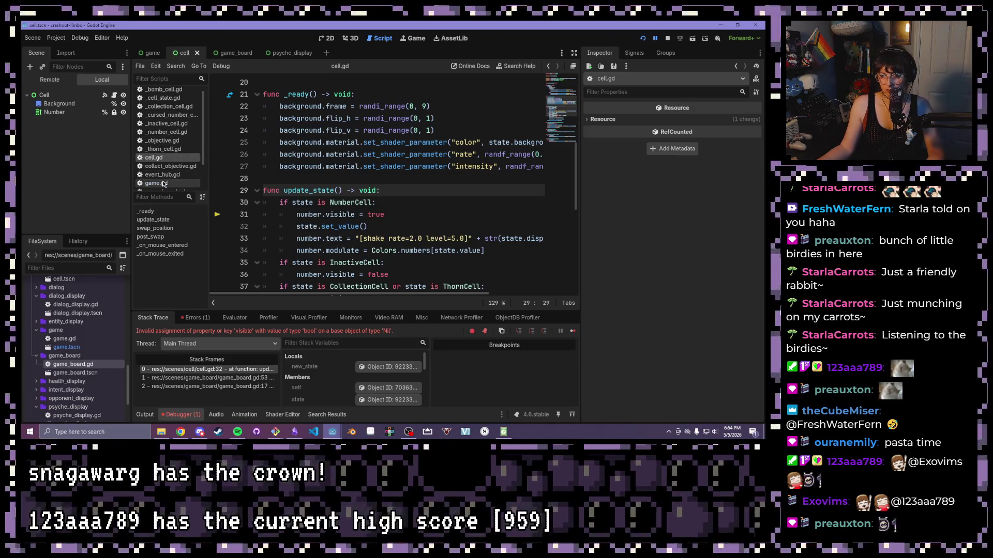
Search all project files for update_state and browse the result groups.
{"action": "left_click", "coordinate": [176, 66]}
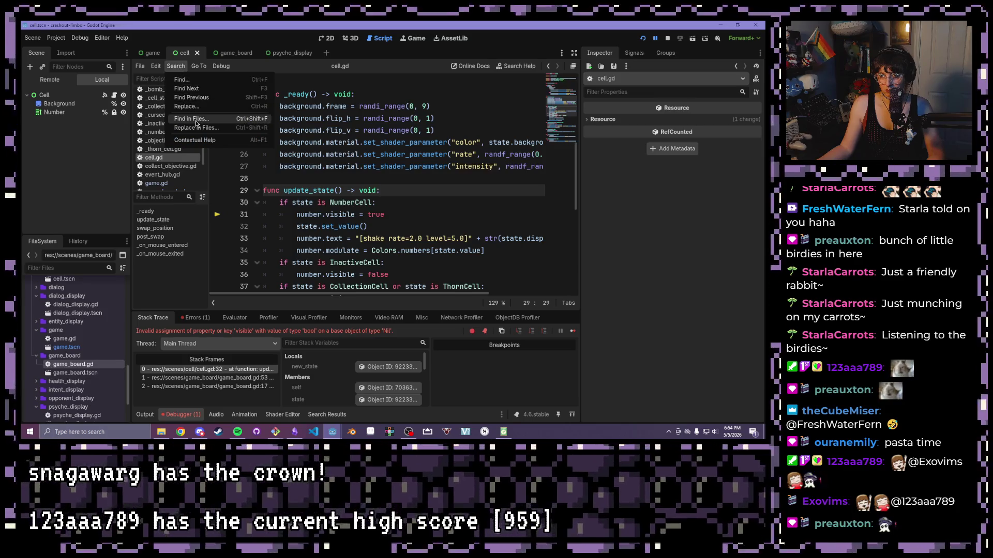
{"action": "left_click", "coordinate": [196, 122]}
{"action": "key", "text": "Return"}
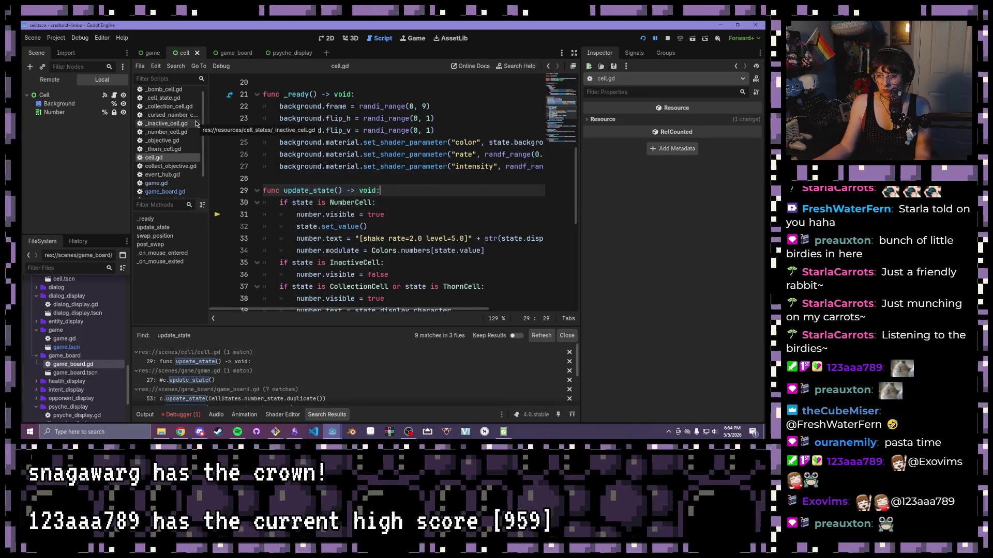
{"action": "left_click", "coordinate": [206, 371]}
{"action": "left_click", "coordinate": [206, 364]}
{"action": "left_click", "coordinate": [206, 380]}
Uncomment the update_state() call on line 27 of game.gd.
{"action": "left_click", "coordinate": [202, 371]}
{"action": "left_click", "coordinate": [200, 379]}
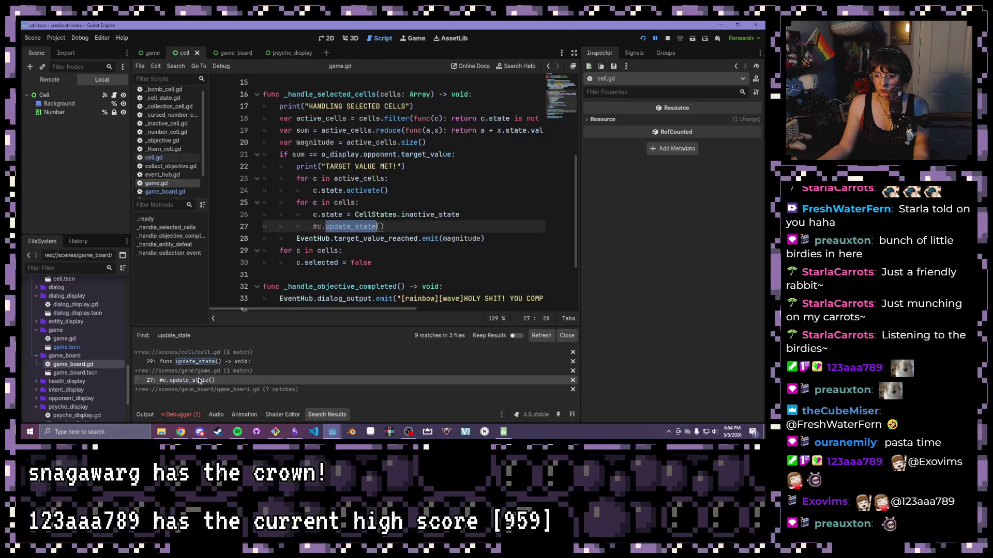
{"action": "left_click", "coordinate": [318, 228]}
{"action": "key", "text": "BackSpace"}
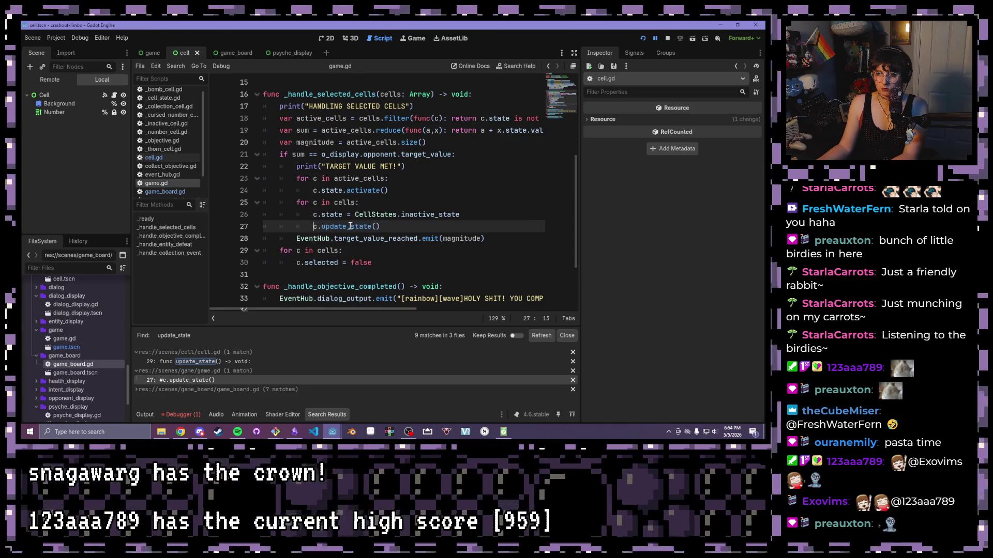
Expand the game_board.gd results to show its seven update_state matches.
{"action": "left_click", "coordinate": [176, 381]}
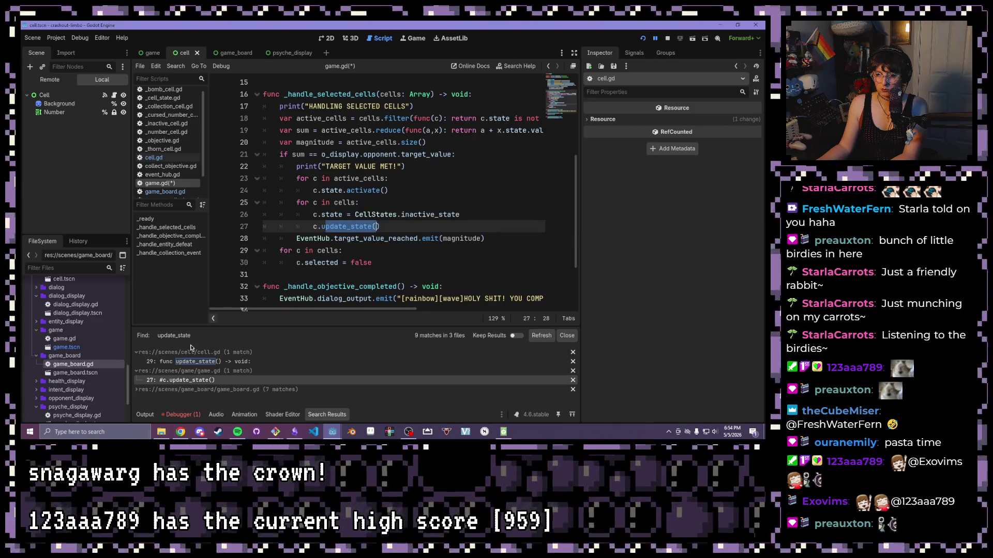
{"action": "left_click", "coordinate": [135, 389]}
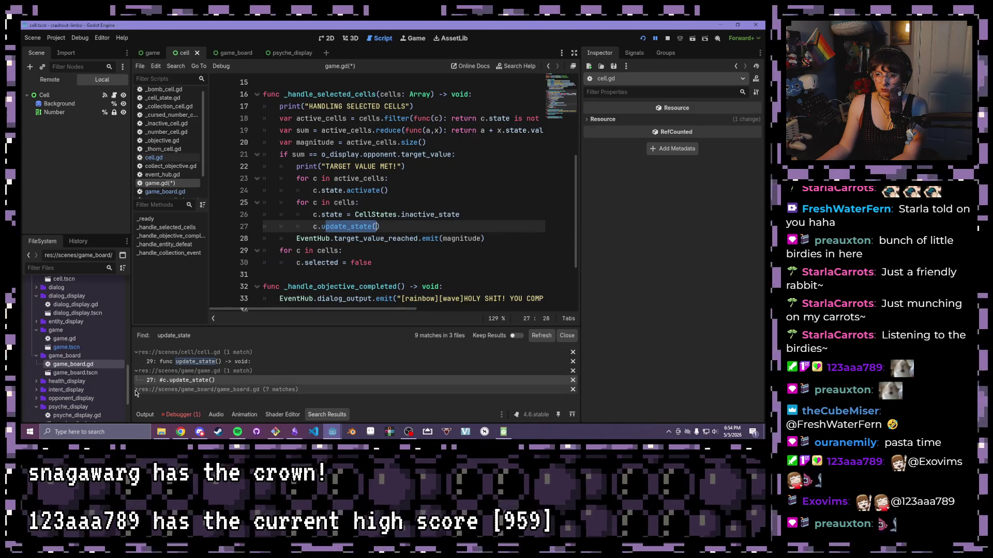
{"action": "scroll", "coordinate": [195, 396], "scroll_direction": "down", "scroll_amount": 1}
{"action": "scroll", "coordinate": [196, 396], "scroll_direction": "down", "scroll_amount": 2}
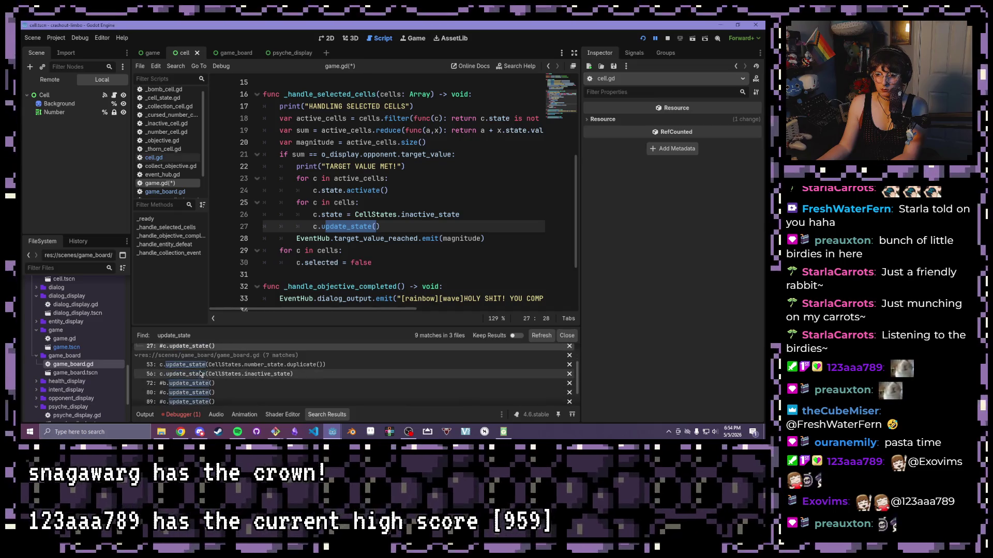
Change line 53 in game_board.gd to assign the duplicated number_state directly to c.state.
{"action": "left_click", "coordinate": [207, 365]}
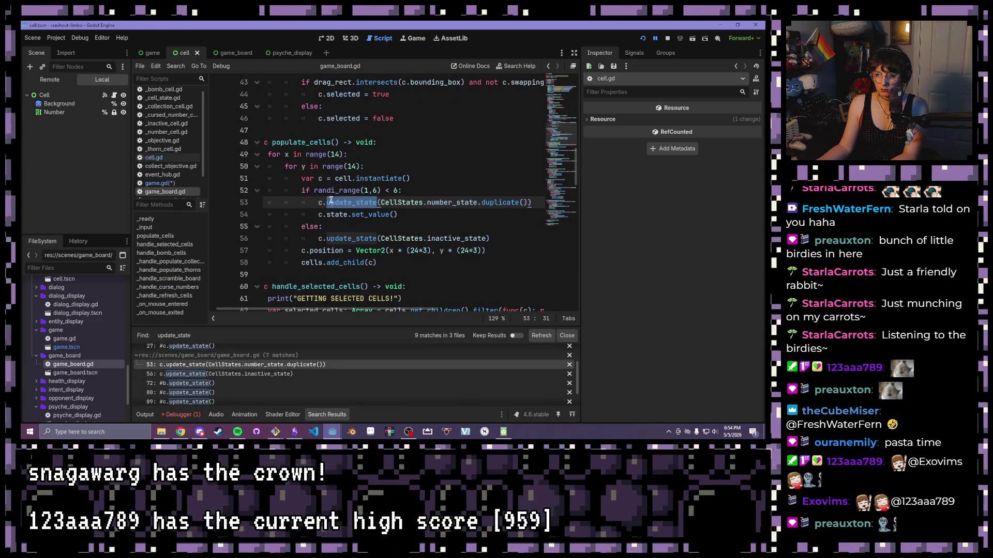
{"action": "left_click", "coordinate": [378, 204]}
{"action": "left_click_drag", "start_coordinate": [378, 204], "coordinate": [326, 203]}
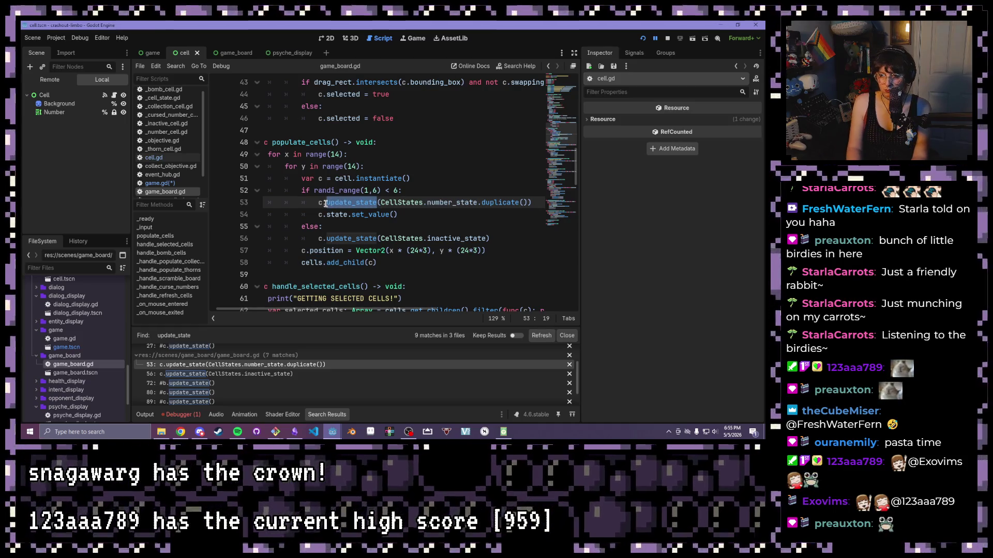
{"action": "type", "text": "state."}
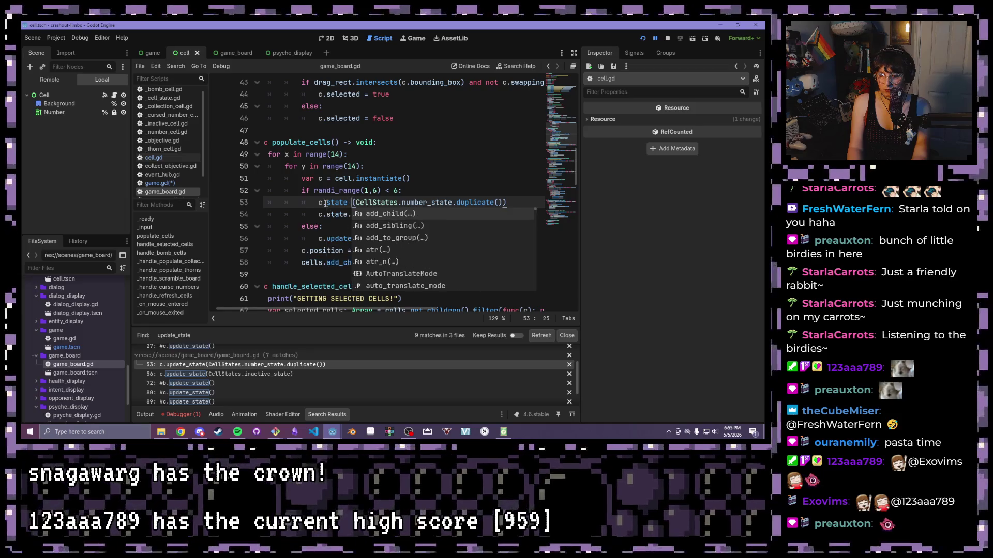
{"action": "type", "text": "="}
{"action": "key", "text": "Delete"}
{"action": "left_click", "coordinate": [518, 209]}
{"action": "key", "text": "BackSpace"}
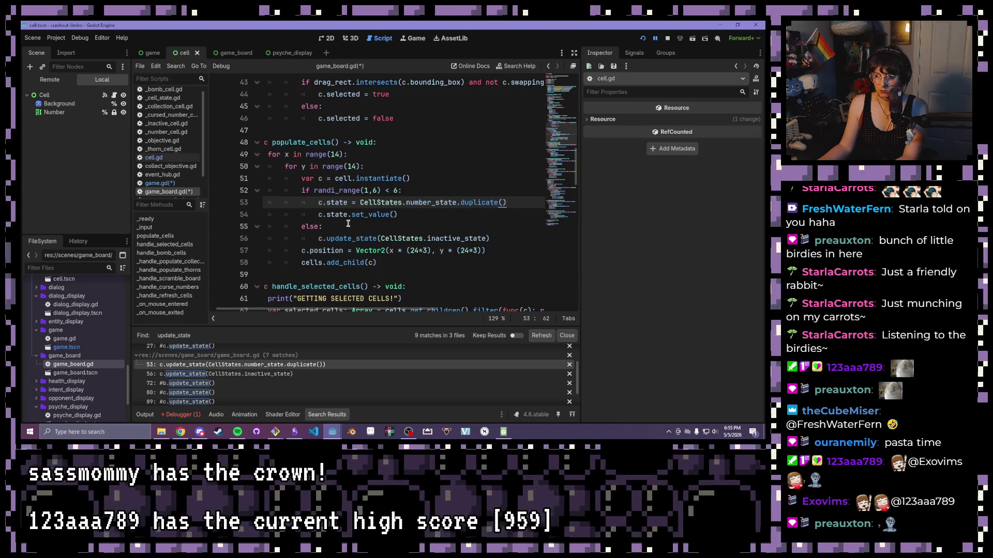
Change line 56 to c.state = CellStates.inactive_state, dropping the trailing parenthesis.
{"action": "left_click", "coordinate": [382, 238]}
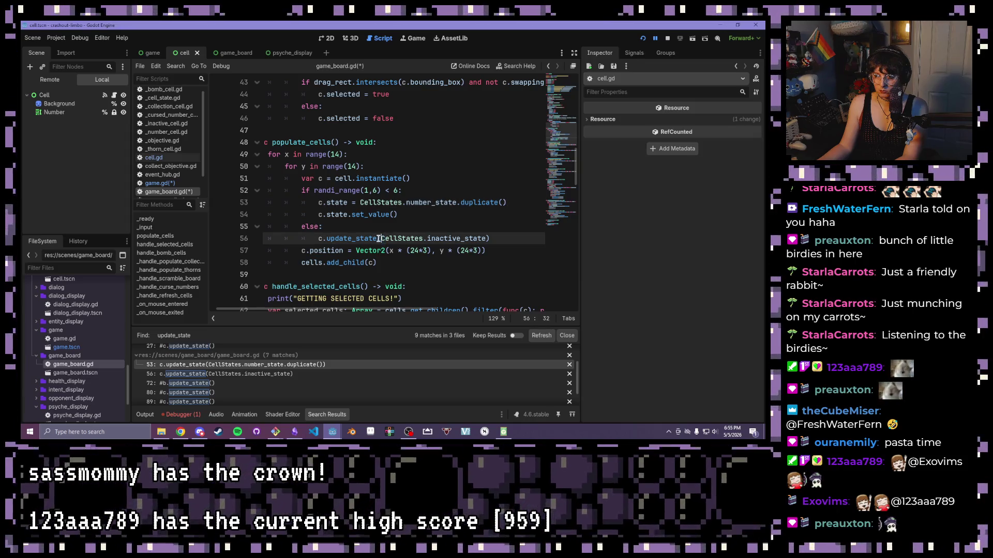
{"action": "left_click_drag", "start_coordinate": [380, 238], "coordinate": [326, 239]}
{"action": "type", "text": "state ="}
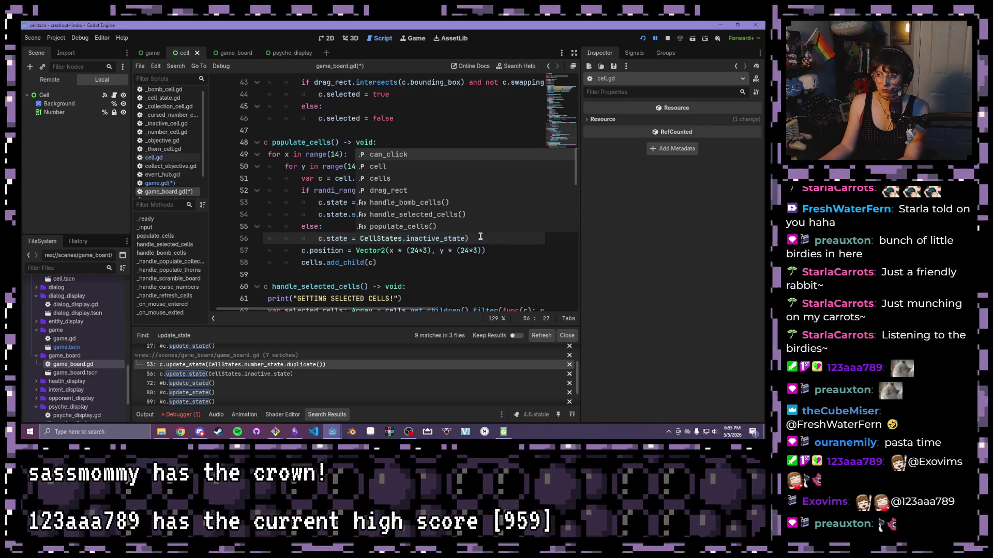
{"action": "left_click", "coordinate": [480, 235]}
{"action": "key", "text": "BackSpace"}
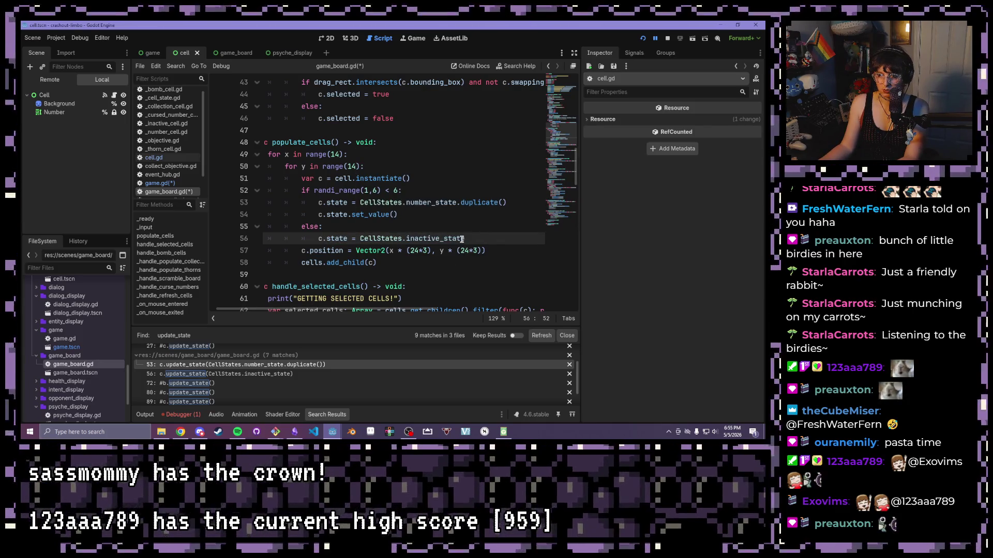
Add a blank line below the c.position line in populate_cells.
{"action": "key", "text": "Return"}
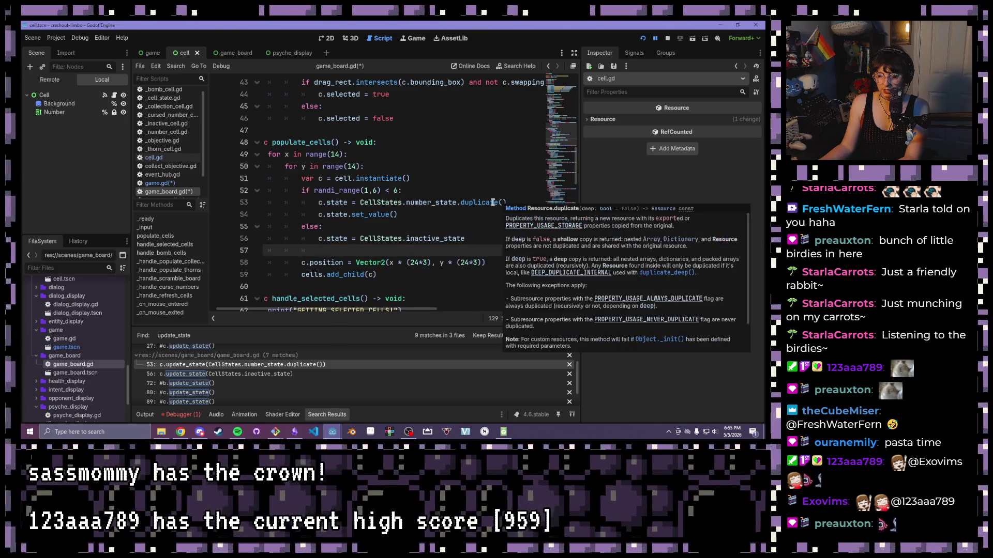
{"action": "left_click", "coordinate": [472, 214]}
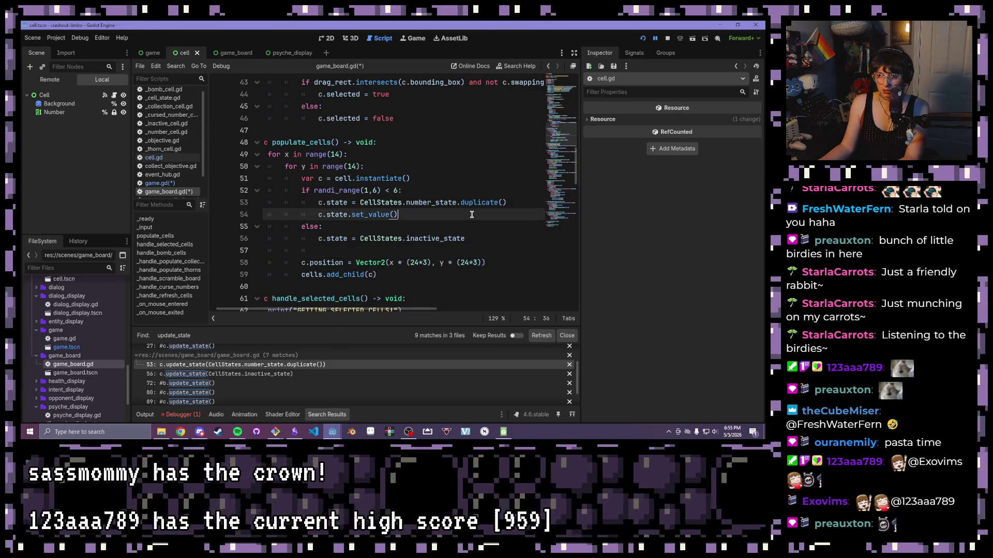
{"action": "left_click", "coordinate": [387, 241]}
{"action": "left_click", "coordinate": [383, 248]}
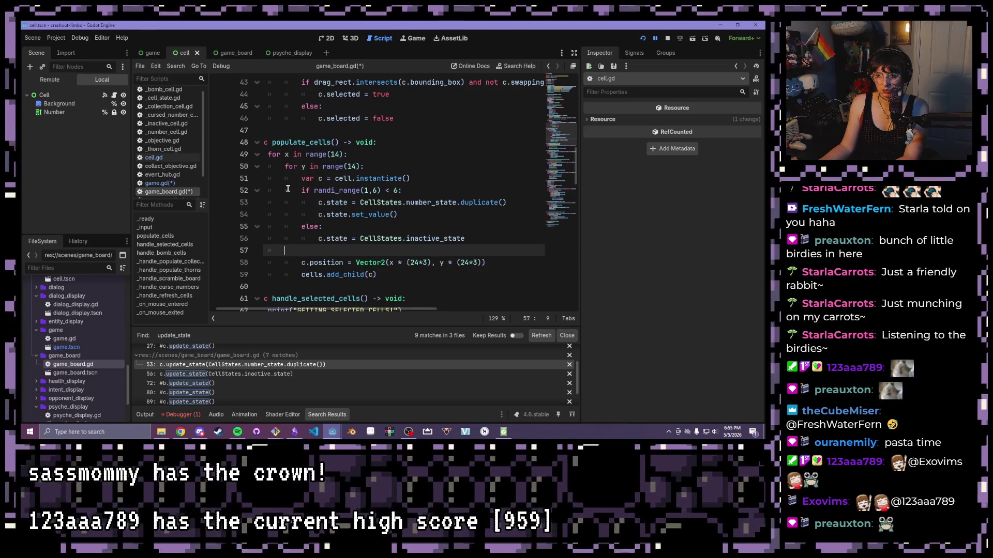
{"action": "key", "text": "Tab"}
{"action": "key", "text": "Tab"}
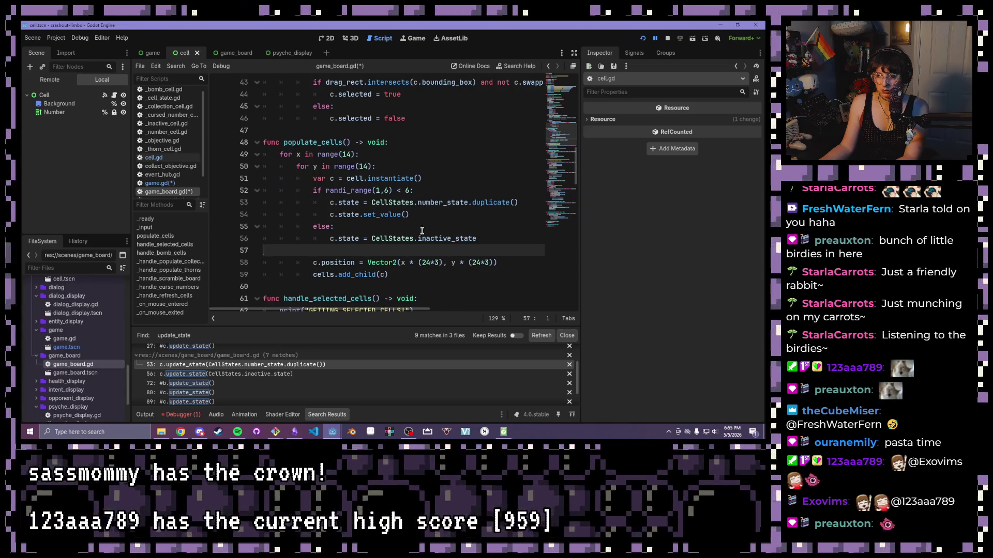
{"action": "key", "text": "alt+Up"}
{"action": "key", "text": "alt+Down"}
{"action": "key", "text": "alt+Down"}
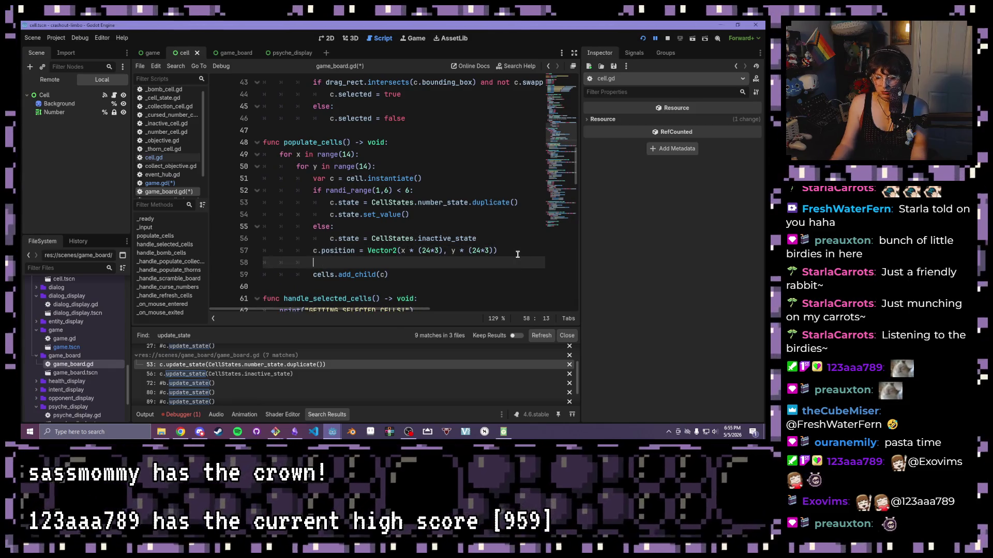
Add a c.update_state() call after the c.position line and save game_board.gd.
{"action": "type", "text": "()"}
{"action": "scroll", "coordinate": [465, 223], "scroll_direction": "down", "scroll_amount": 2}
{"action": "key", "text": "ctrl+s"}
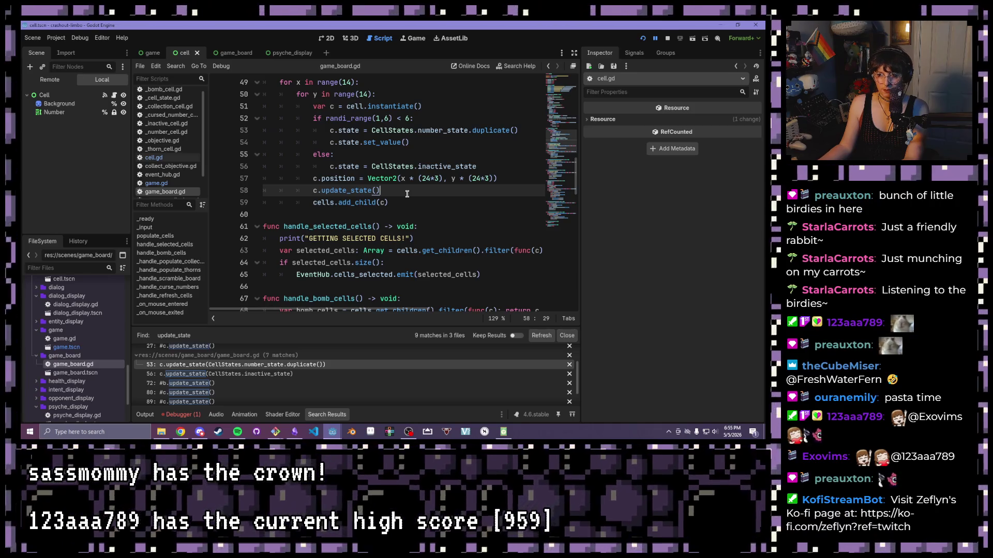
Check the update_state matches at lines 72-81 and uncomment the call on line 90.
{"action": "scroll", "coordinate": [407, 194], "scroll_direction": "down", "scroll_amount": 2}
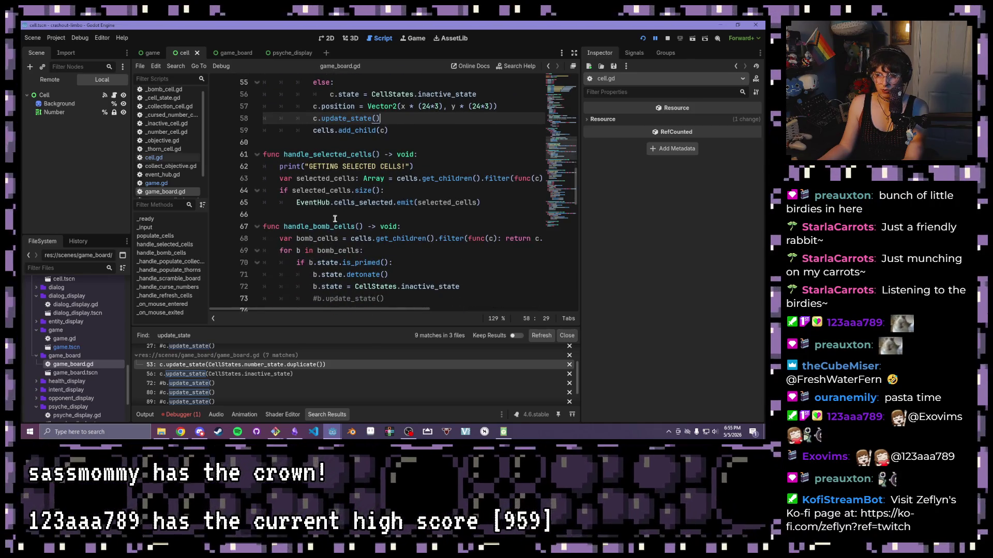
{"action": "left_click", "coordinate": [217, 384]}
{"action": "scroll", "coordinate": [401, 233], "scroll_direction": "down", "scroll_amount": 2}
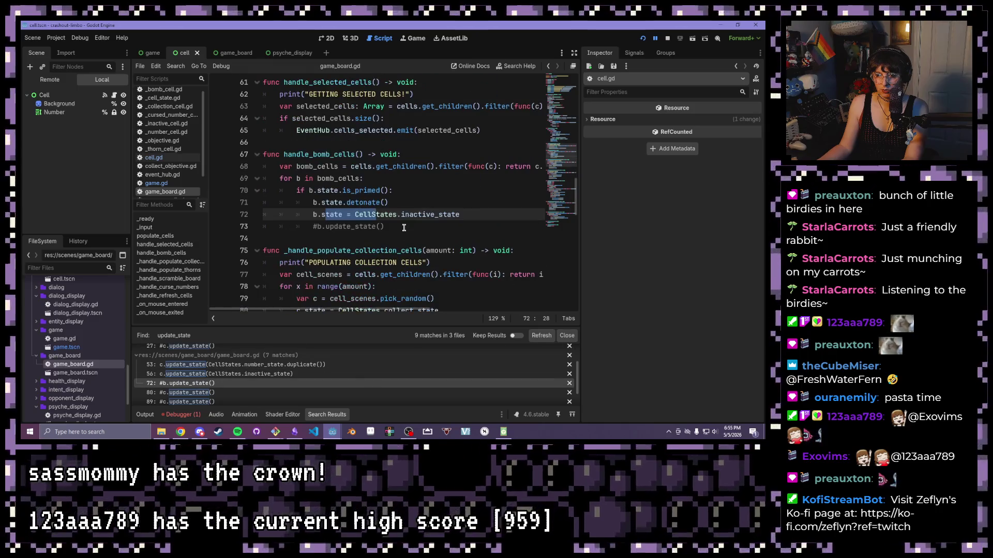
{"action": "left_click", "coordinate": [404, 228]}
{"action": "scroll", "coordinate": [402, 230], "scroll_direction": "down", "scroll_amount": 2}
{"action": "left_click", "coordinate": [379, 251]}
{"action": "scroll", "coordinate": [378, 251], "scroll_direction": "down", "scroll_amount": 4}
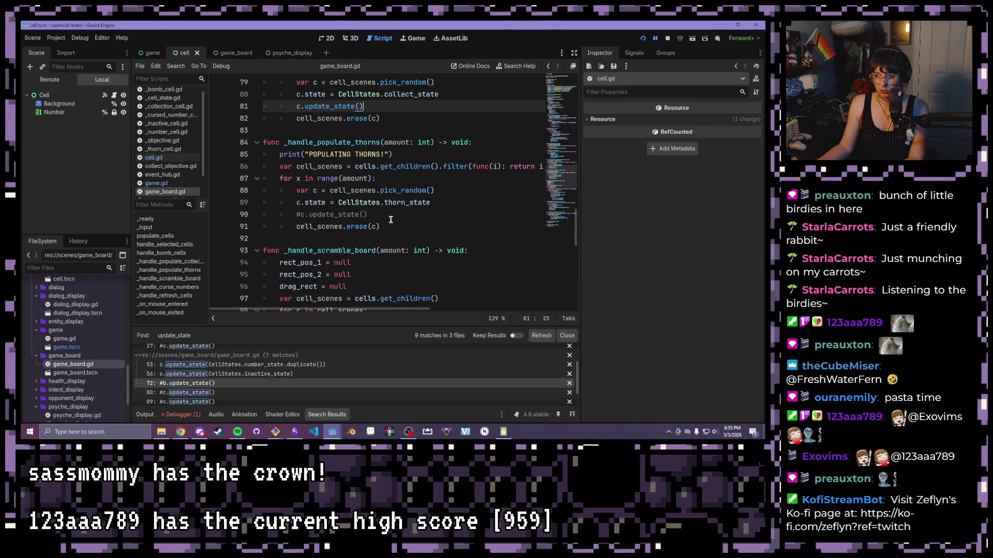
{"action": "left_click", "coordinate": [390, 220]}
{"action": "key", "text": "ctrl+k"}
Uncomment the update_state() calls on lines 118 and 126, save, and run the game.
{"action": "scroll", "coordinate": [389, 219], "scroll_direction": "down", "scroll_amount": 8}
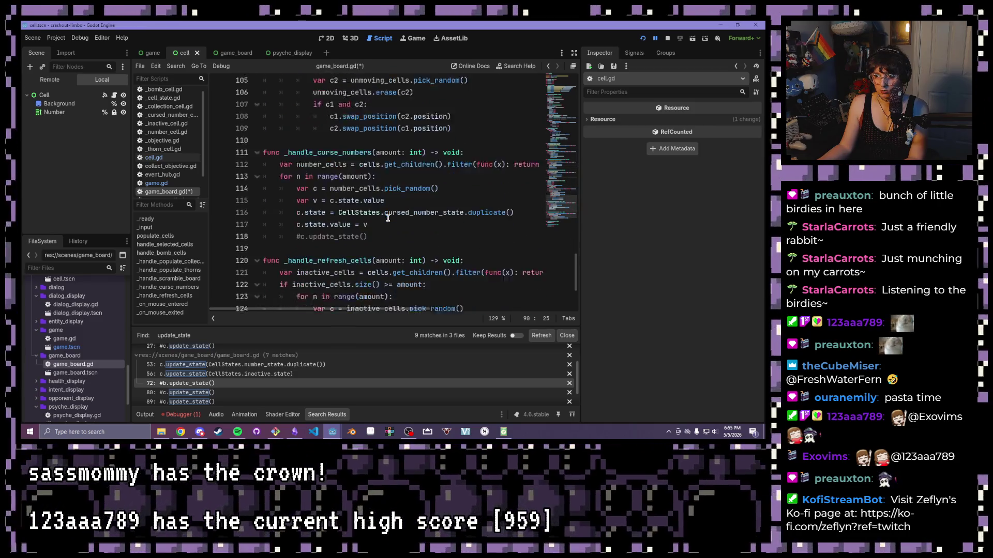
{"action": "left_click", "coordinate": [388, 190]}
{"action": "key", "text": "ctrl+k"}
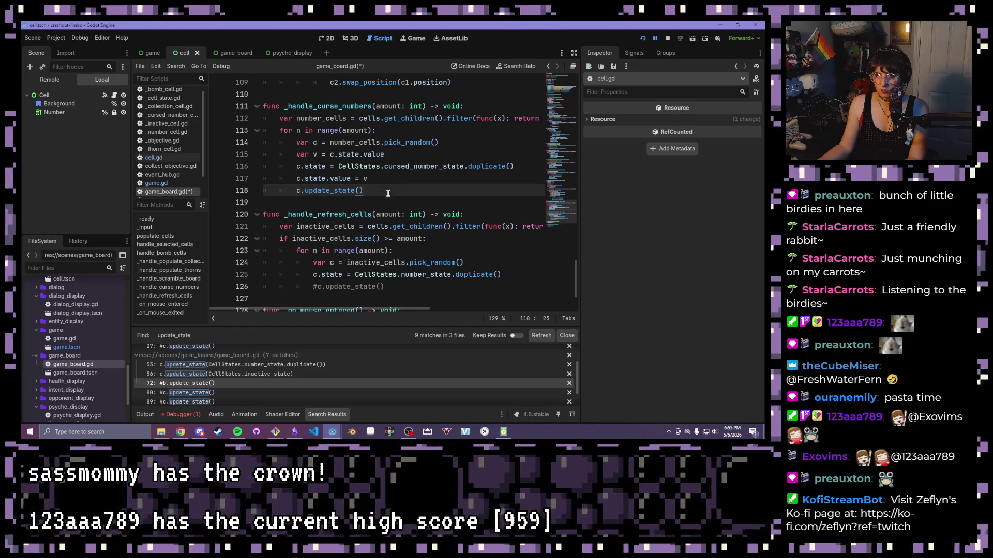
{"action": "scroll", "coordinate": [388, 190], "scroll_direction": "down", "scroll_amount": 1}
{"action": "left_click", "coordinate": [407, 251]}
{"action": "key", "text": "ctrl+k"}
{"action": "scroll", "coordinate": [407, 248], "scroll_direction": "down", "scroll_amount": 1}
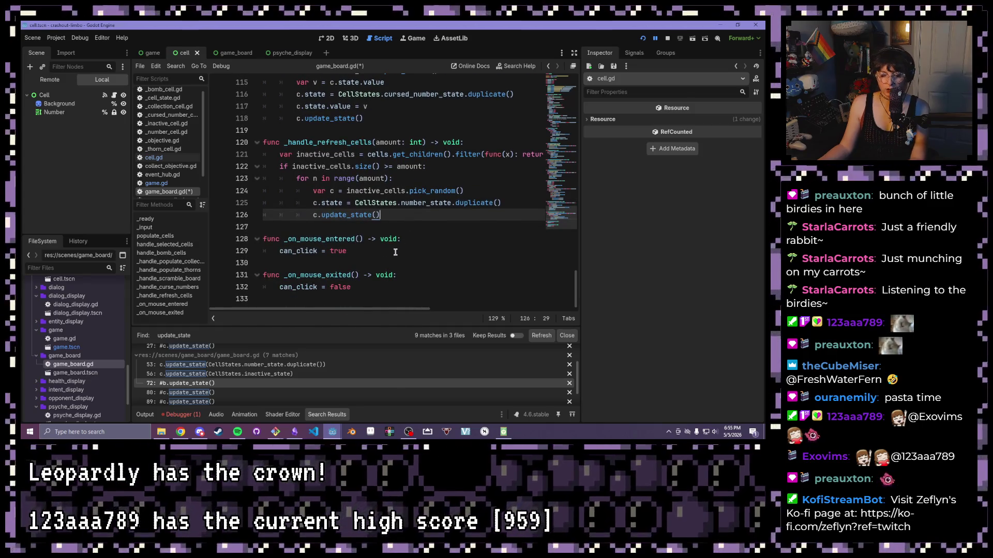
{"action": "key", "text": "ctrl+s"}
{"action": "left_click", "coordinate": [643, 40]}
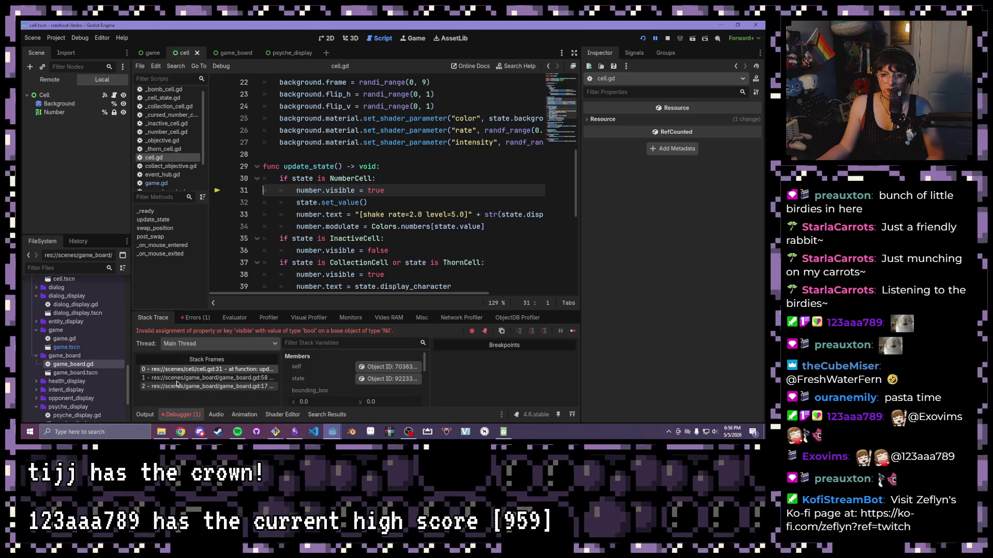
Open the Debugger's Errors tab to inspect the Nil 'visible' assignment at cell.gd line 31.
{"action": "left_click", "coordinate": [195, 317]}
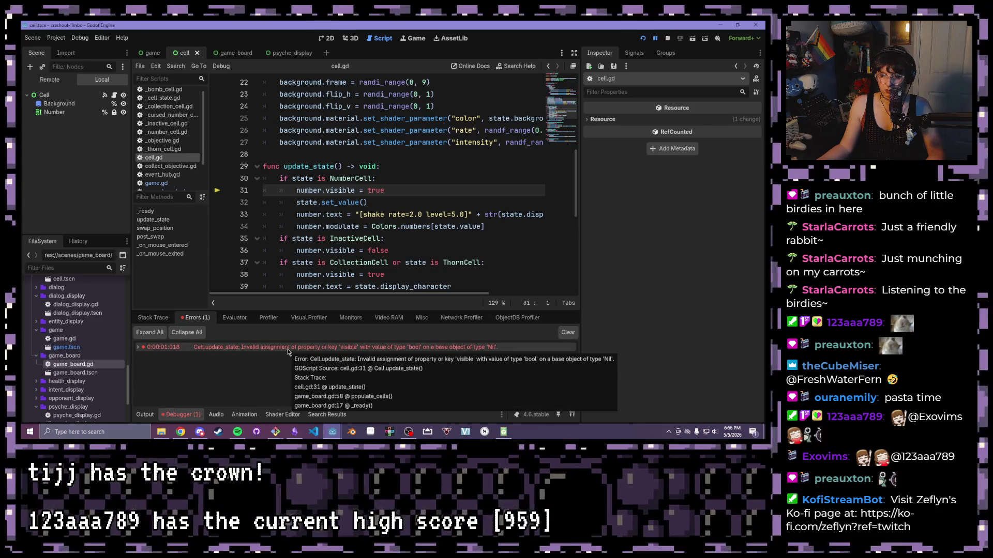
Insert update_state() as the first line of cell.gd's _ready and rerun the game.
{"action": "mouse_move", "coordinate": [313, 223]}
{"action": "scroll", "coordinate": [313, 223], "scroll_direction": "down", "scroll_amount": 4}
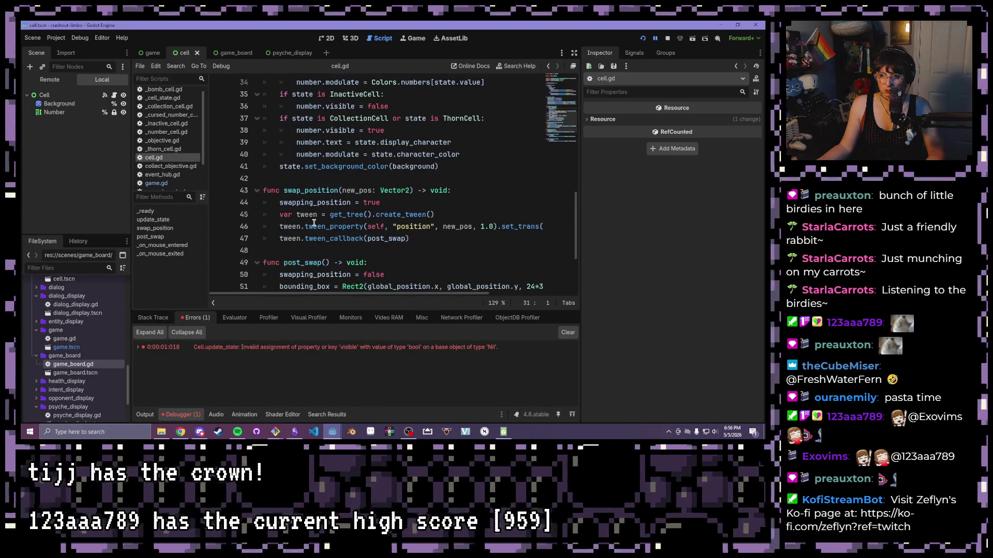
{"action": "scroll", "coordinate": [313, 223], "scroll_direction": "up", "scroll_amount": 3}
{"action": "scroll", "coordinate": [313, 223], "scroll_direction": "up", "scroll_amount": 6}
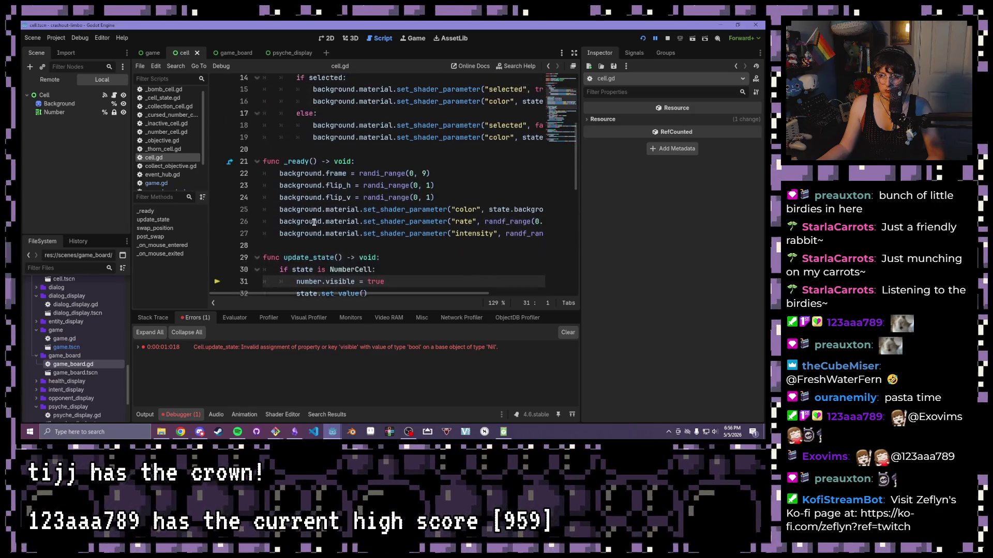
{"action": "left_click", "coordinate": [369, 252]}
{"action": "key", "text": "Return"}
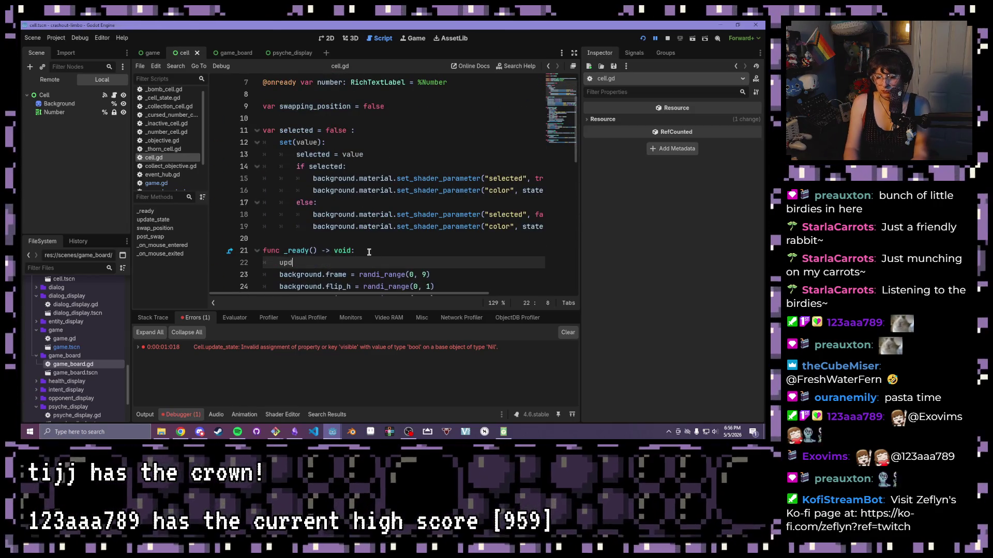
{"action": "type", "text": "update_sta"}
{"action": "key", "text": "Return"}
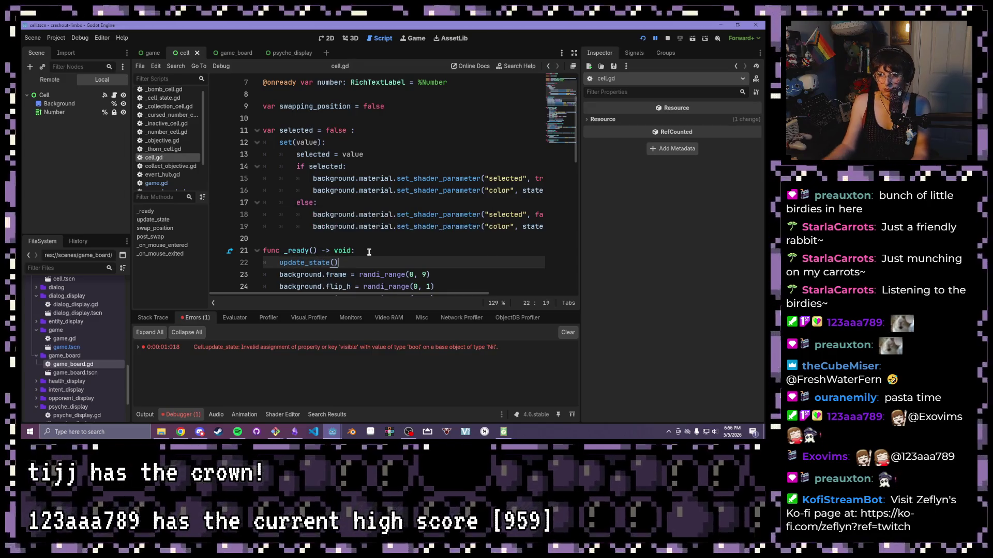
{"action": "left_click", "coordinate": [644, 39]}
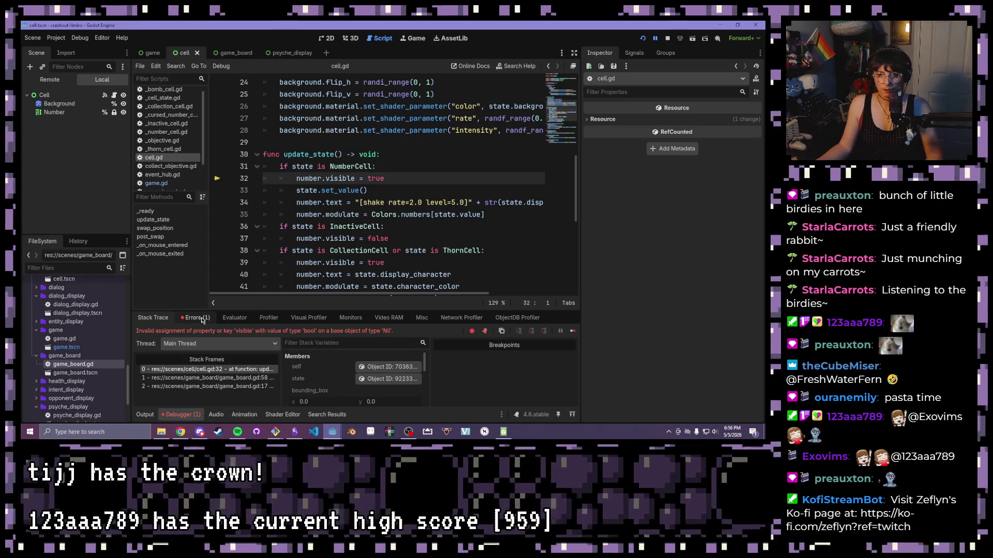
Delete the c.update_state() call on line 58 of game_board.gd's populate_cells.
{"action": "scroll", "coordinate": [166, 163], "scroll_direction": "down", "scroll_amount": 2}
{"action": "left_click", "coordinate": [166, 160]}
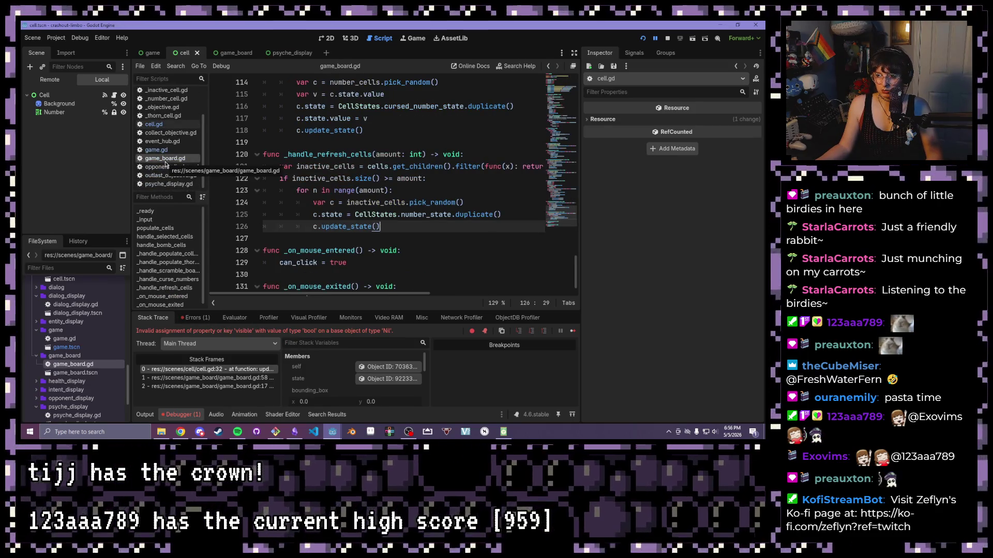
{"action": "scroll", "coordinate": [362, 206], "scroll_direction": "up", "scroll_amount": 3}
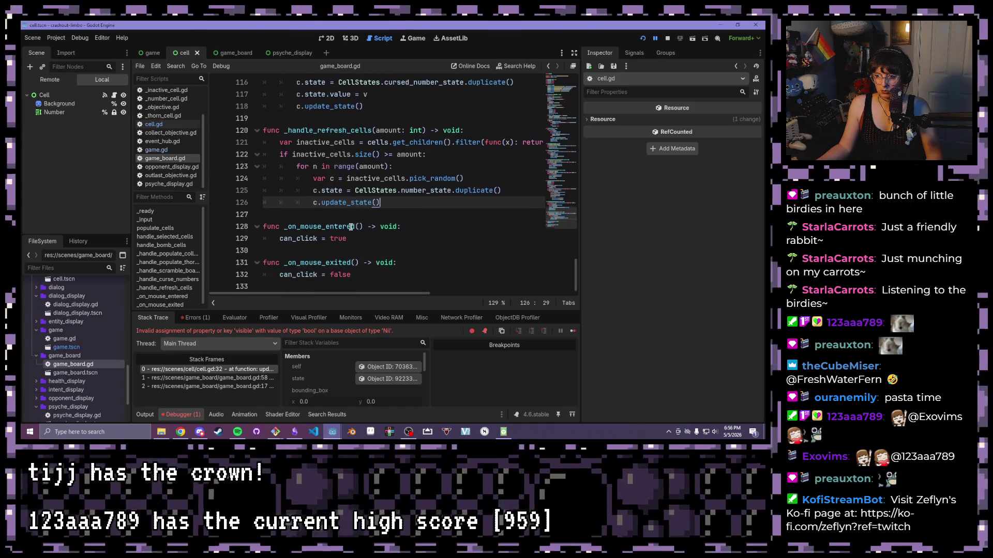
{"action": "left_click", "coordinate": [151, 229]}
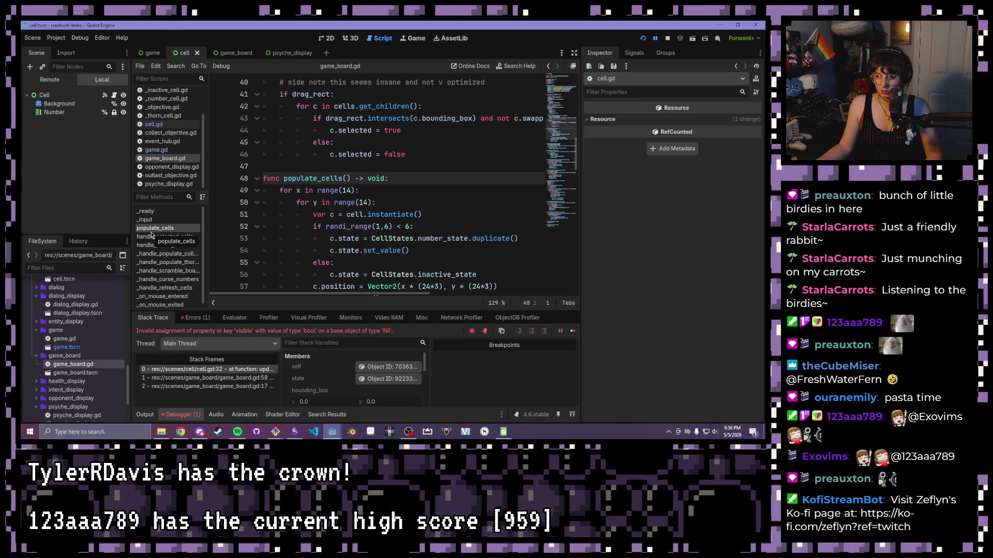
{"action": "scroll", "coordinate": [431, 249], "scroll_direction": "down", "scroll_amount": 1}
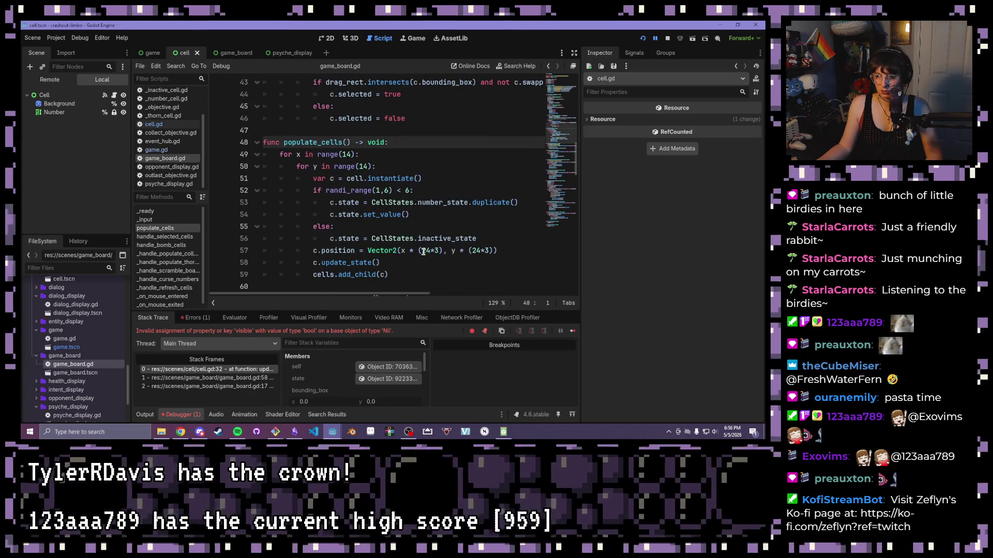
{"action": "left_click", "coordinate": [402, 261]}
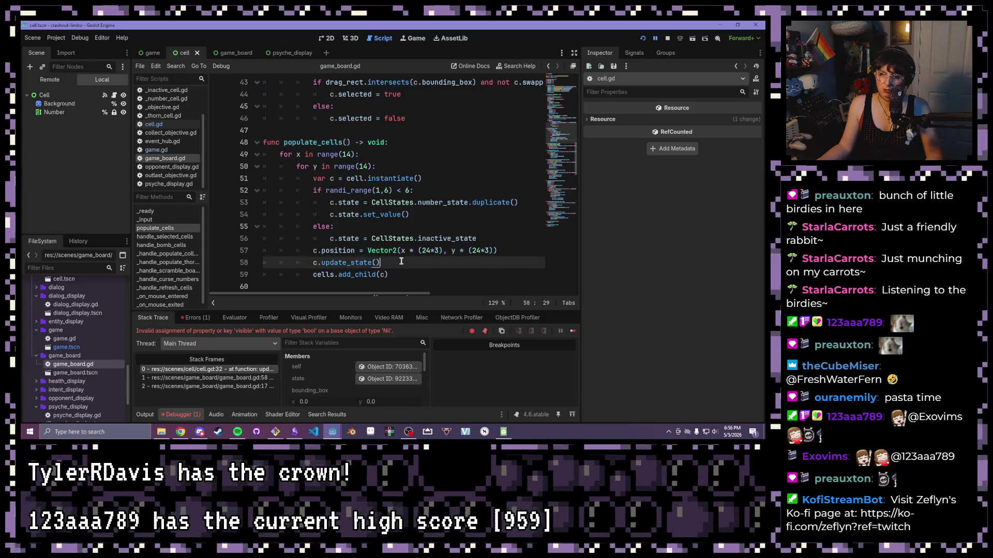
{"action": "left_click_drag", "start_coordinate": [306, 265], "coordinate": [242, 262]}
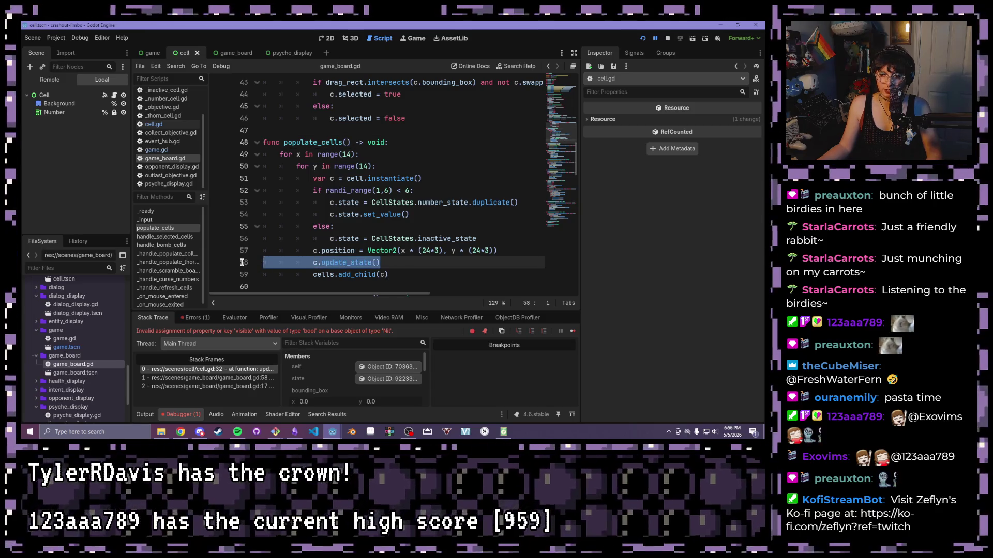
{"action": "key", "text": "BackSpace"}
{"action": "key", "text": "BackSpace"}
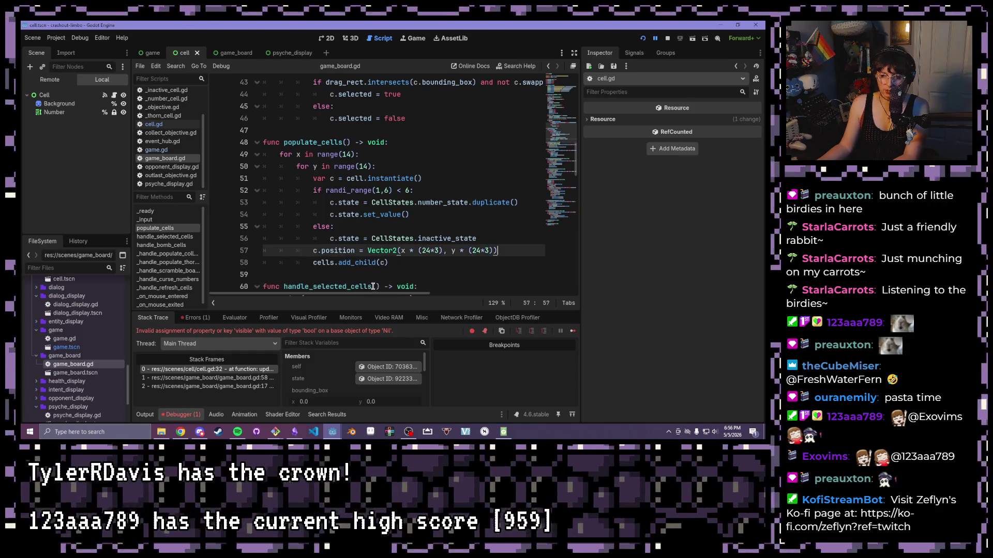
{"action": "key", "text": "Down"}
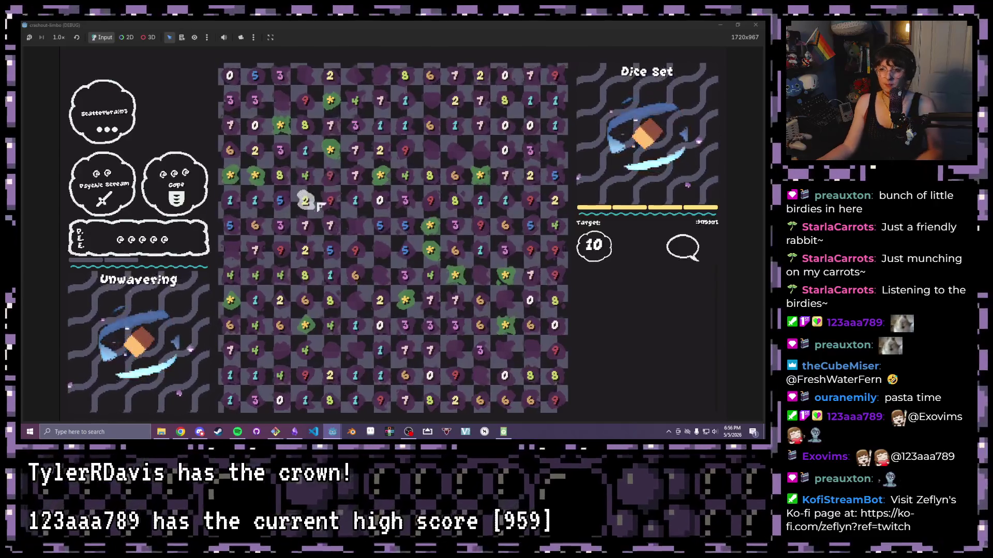
Stop the test run with F8 and scroll game_board.gd down to handle_bomb_cells.
{"action": "key", "text": "F8"}
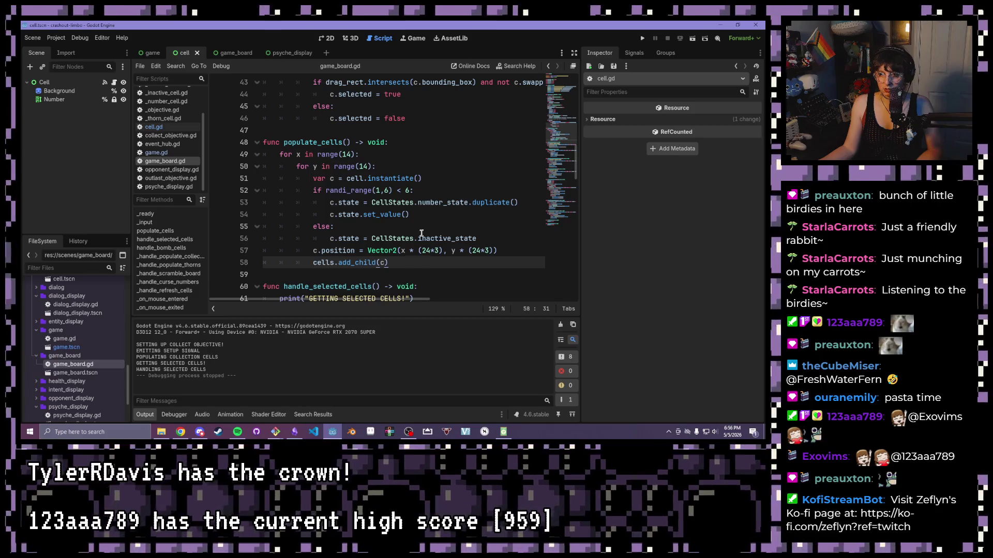
{"action": "left_click", "coordinate": [423, 217]}
{"action": "scroll", "coordinate": [418, 201], "scroll_direction": "down", "scroll_amount": 5}
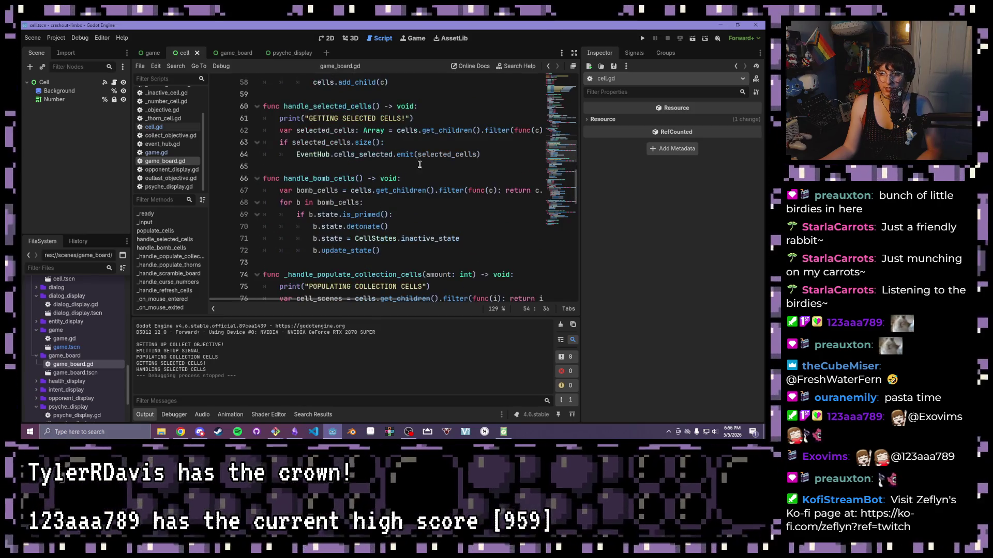
Look over game.gd's cell-reset lines and cell.gd, then open _bomb_cell.gd to view BombCell.
{"action": "key", "text": "alt+Left"}
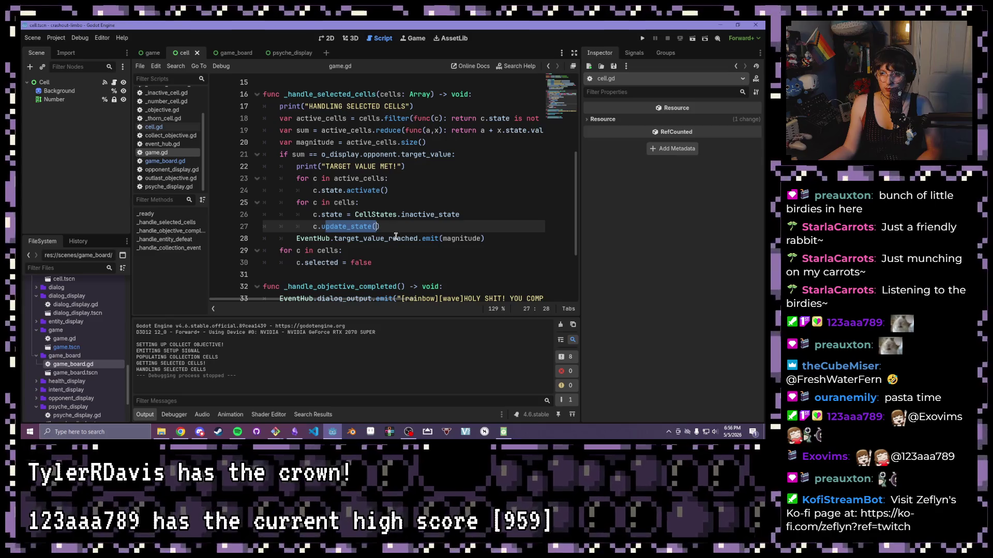
{"action": "mouse_move", "coordinate": [433, 225]}
{"action": "left_mouse_down"}
{"action": "mouse_move", "coordinate": [262, 215]}
{"action": "mouse_move", "coordinate": [308, 215]}
{"action": "left_mouse_up"}
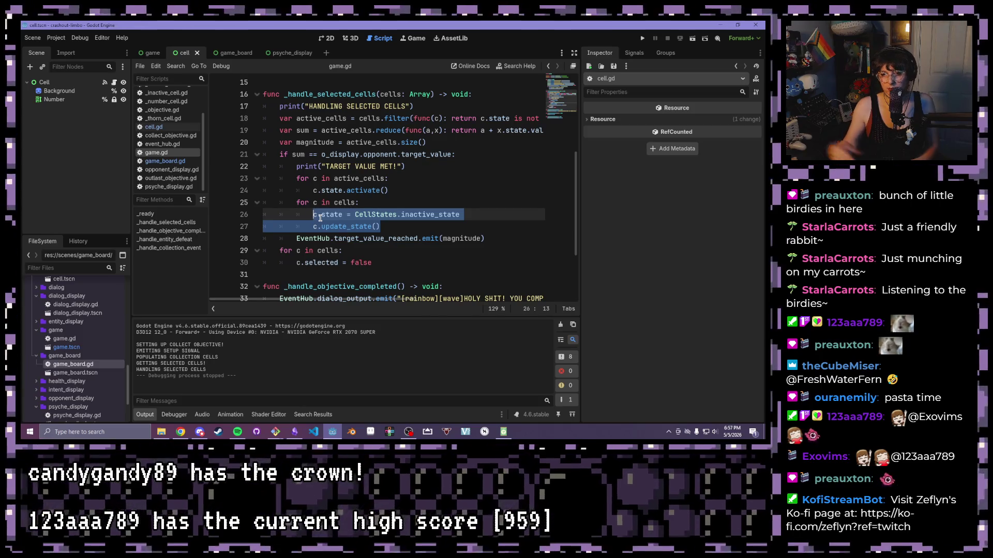
{"action": "left_click", "coordinate": [165, 128]}
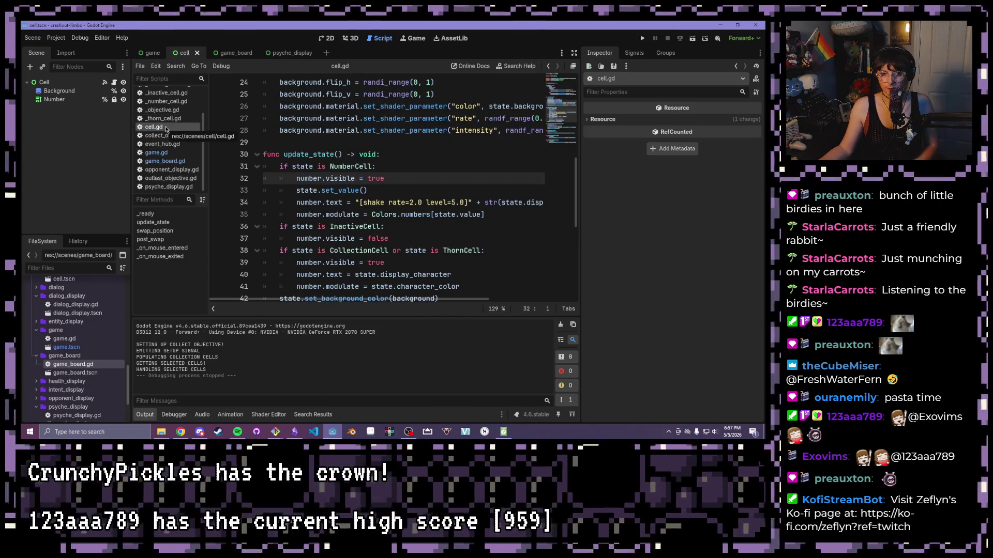
{"action": "scroll", "coordinate": [389, 142], "scroll_direction": "down", "scroll_amount": 1}
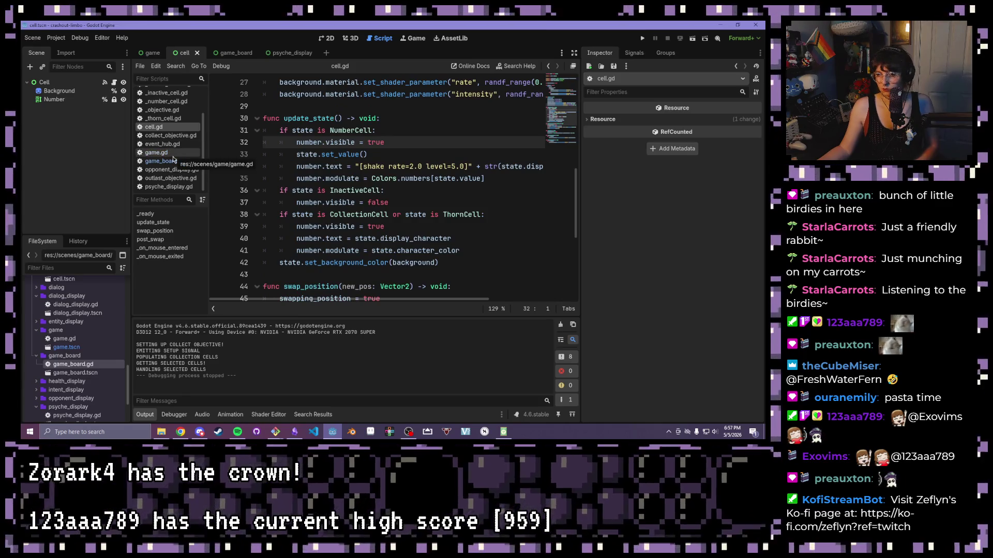
{"action": "scroll", "coordinate": [361, 194], "scroll_direction": "up", "scroll_amount": 8}
{"action": "scroll", "coordinate": [165, 144], "scroll_direction": "up", "scroll_amount": 2}
{"action": "left_click", "coordinate": [163, 92]}
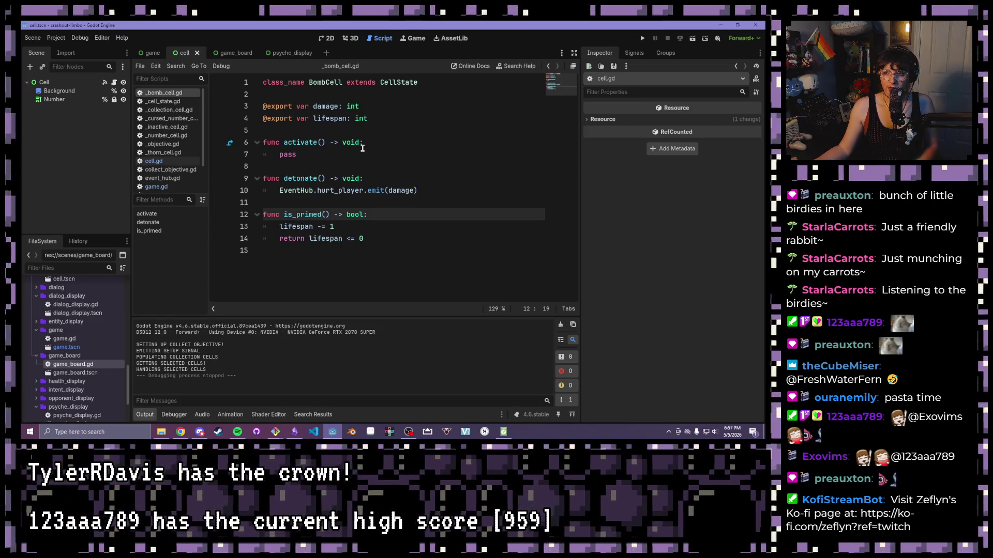
Find 'detonate' in all project files and jump to its call in game_board.gd.
{"action": "left_click", "coordinate": [335, 177]}
{"action": "left_click", "coordinate": [175, 65]}
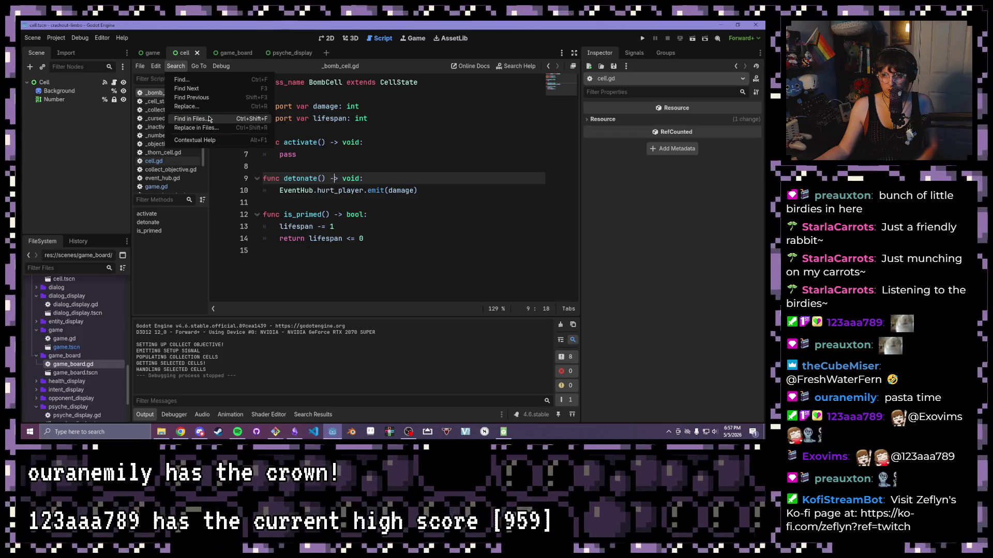
{"action": "left_click", "coordinate": [209, 119]}
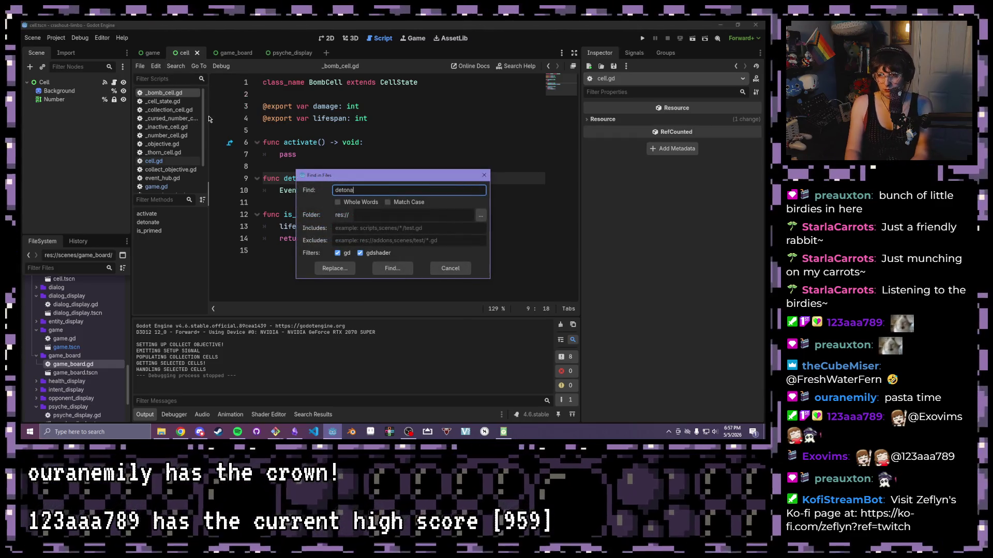
{"action": "type", "text": "te"}
{"action": "key", "text": "Return"}
{"action": "left_click", "coordinate": [199, 380]}
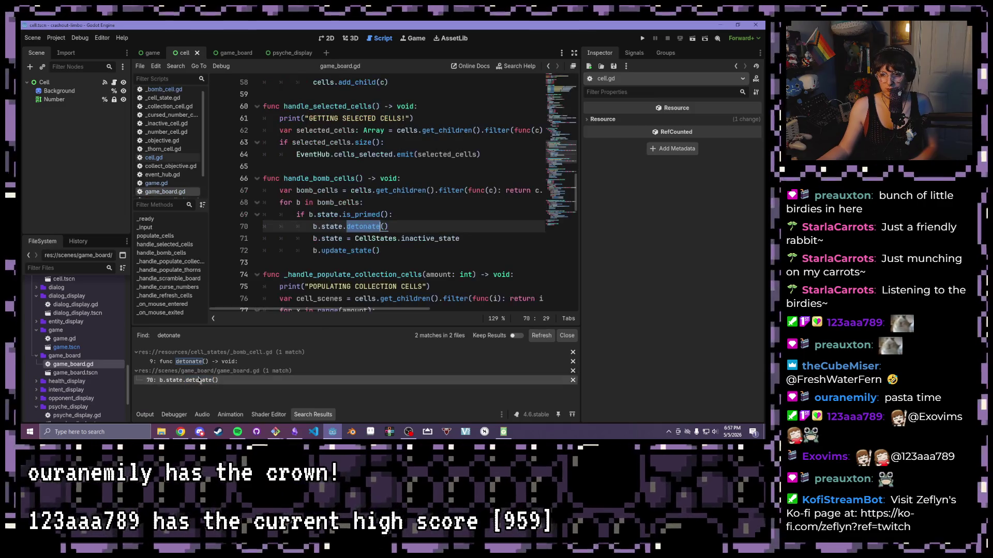
Select and review the handle_bomb_cells function around line 67 in game_board.gd.
{"action": "left_click", "coordinate": [299, 247]}
{"action": "mouse_move", "coordinate": [406, 248]}
{"action": "left_mouse_down"}
{"action": "mouse_move", "coordinate": [244, 148]}
{"action": "mouse_move", "coordinate": [244, 173]}
{"action": "left_mouse_up"}
{"action": "left_click", "coordinate": [315, 194]}
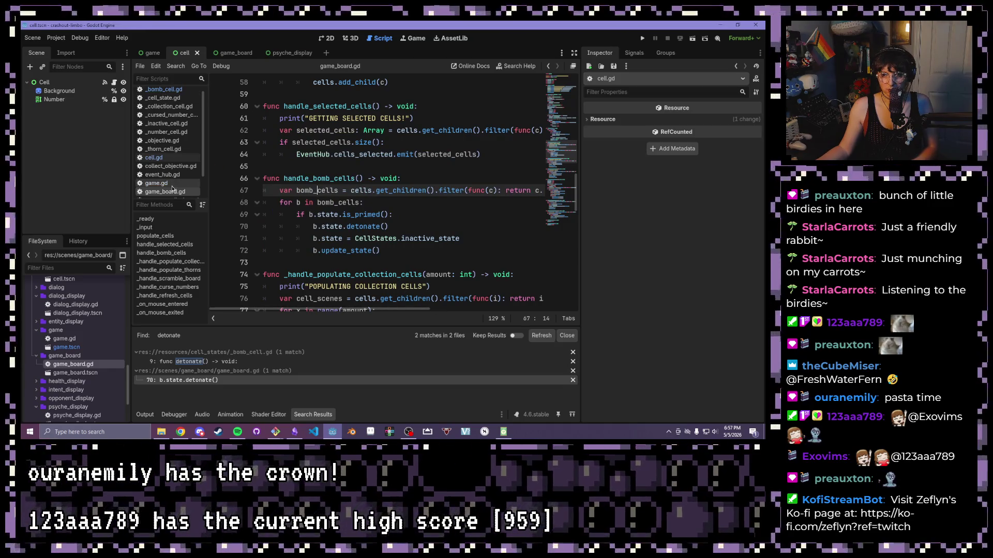
{"action": "scroll", "coordinate": [172, 189], "scroll_direction": "down", "scroll_amount": 1}
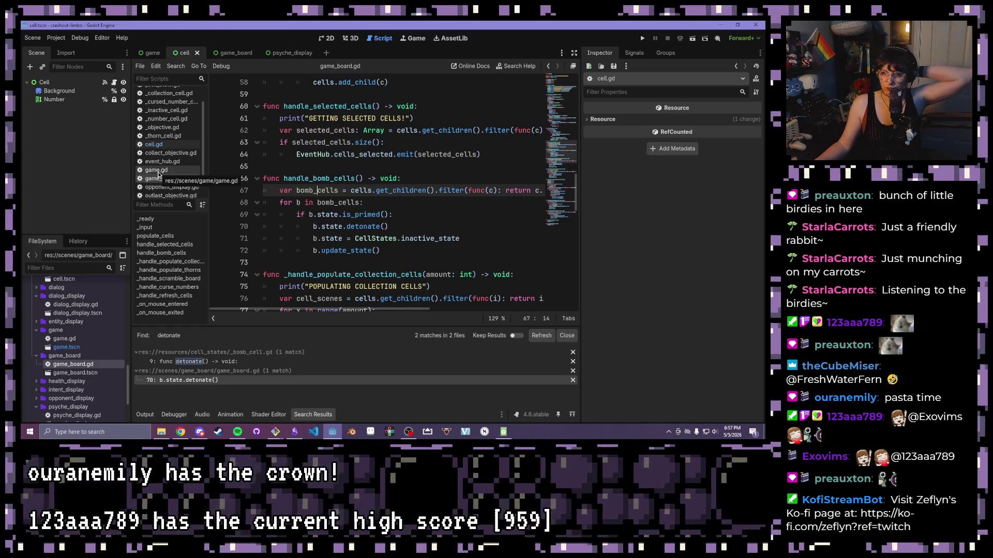
Insert an empty line in game.gd after the target_value check on line 21.
{"action": "left_click", "coordinate": [159, 173]}
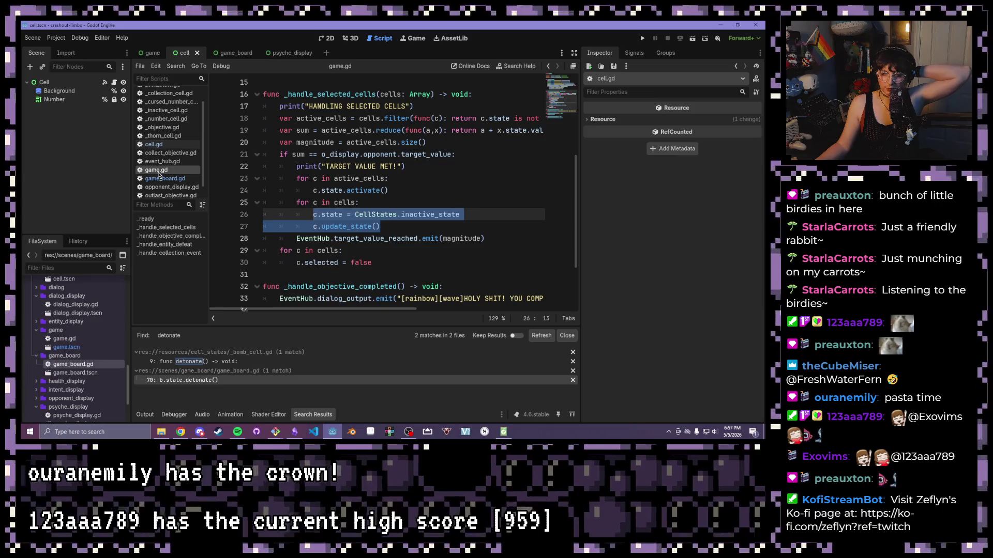
{"action": "left_click", "coordinate": [443, 167]}
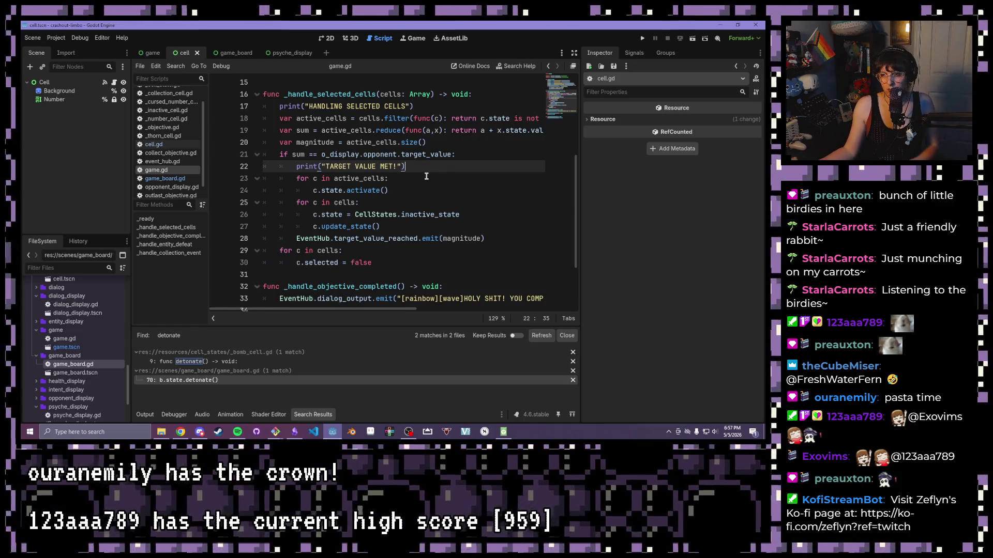
{"action": "left_click_drag", "start_coordinate": [279, 155], "coordinate": [474, 156]}
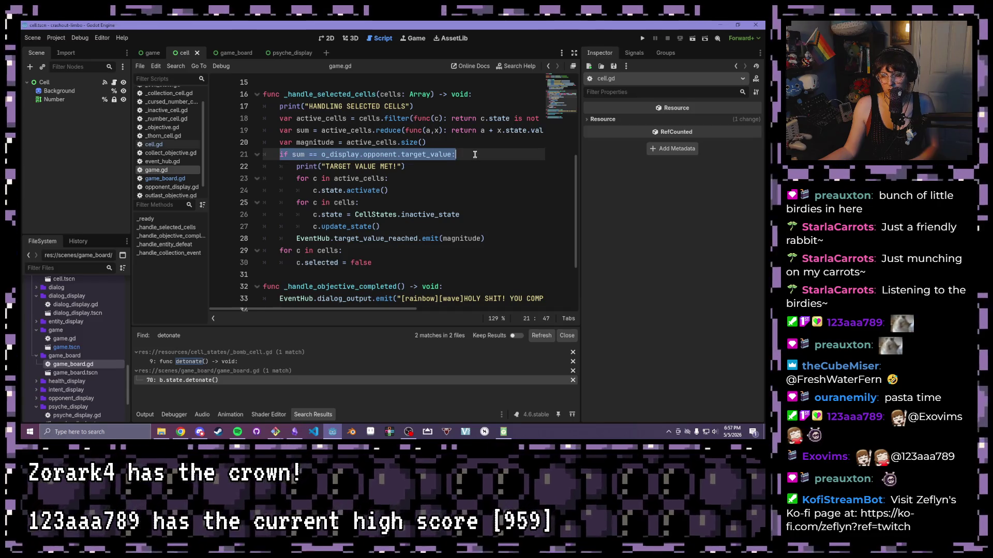
{"action": "left_click", "coordinate": [475, 155]}
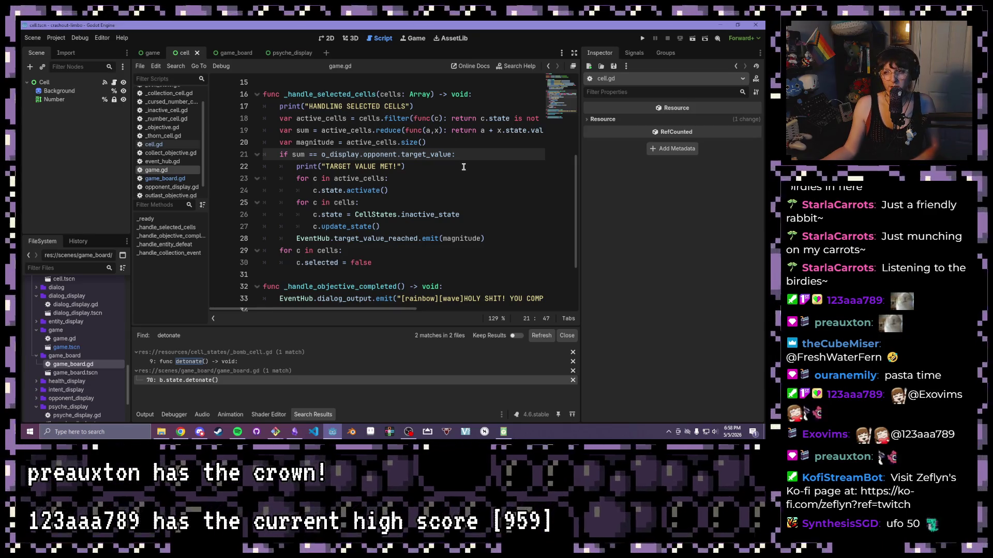
{"action": "key", "text": "Return"}
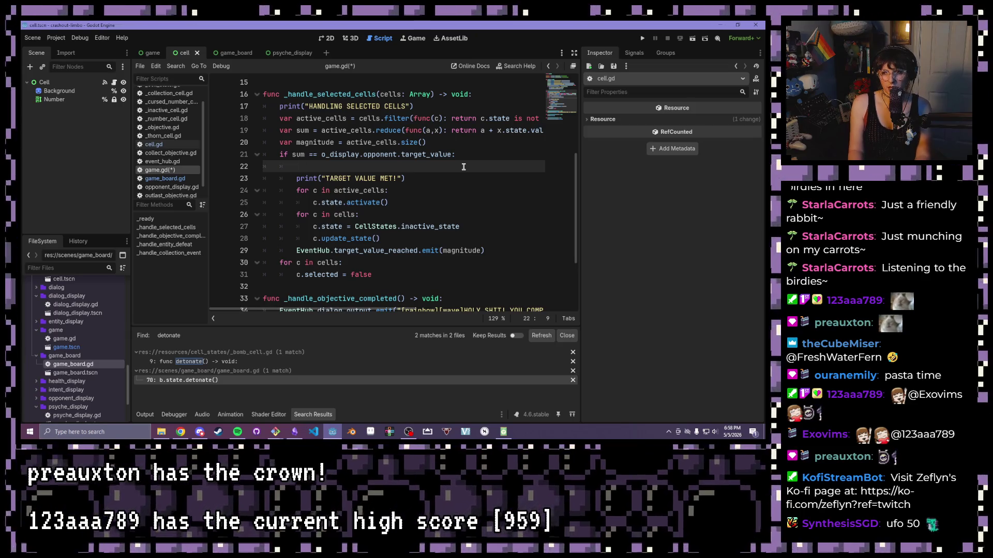
{"action": "type", "text": "f"}
{"action": "key", "text": "BackSpace"}
{"action": "type", "text": "game"}
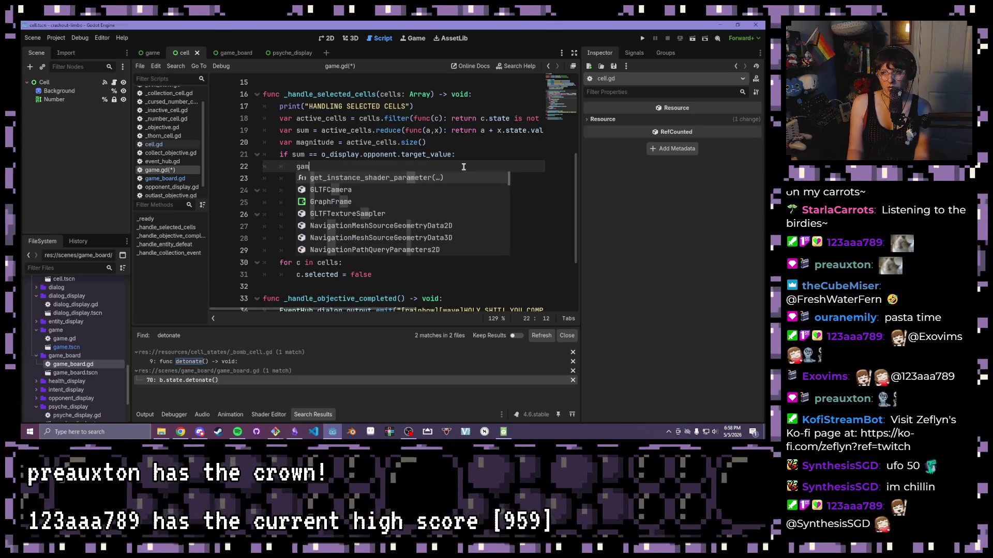
{"action": "scroll", "coordinate": [434, 144], "scroll_direction": "up", "scroll_amount": 5}
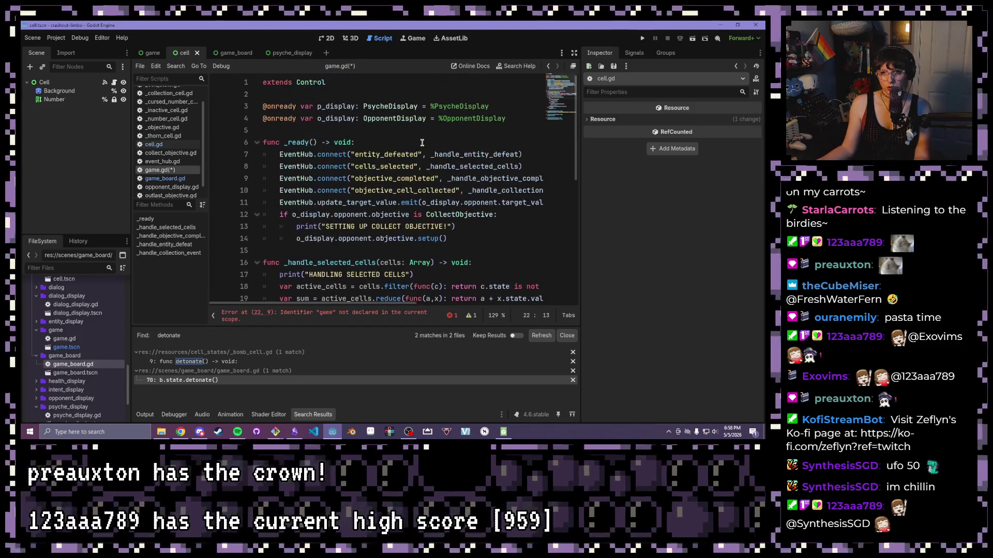
{"action": "left_click", "coordinate": [464, 120]}
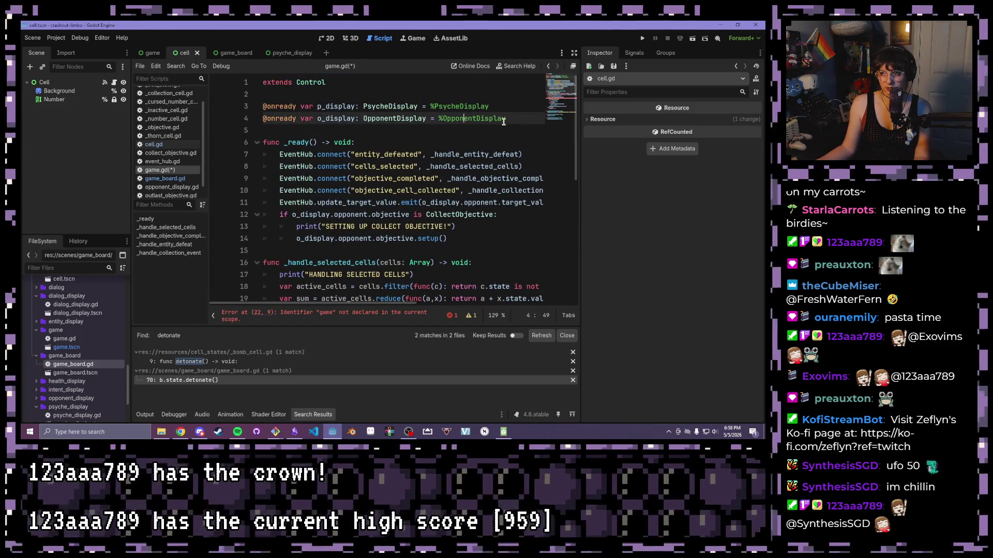
{"action": "key", "text": "Return"}
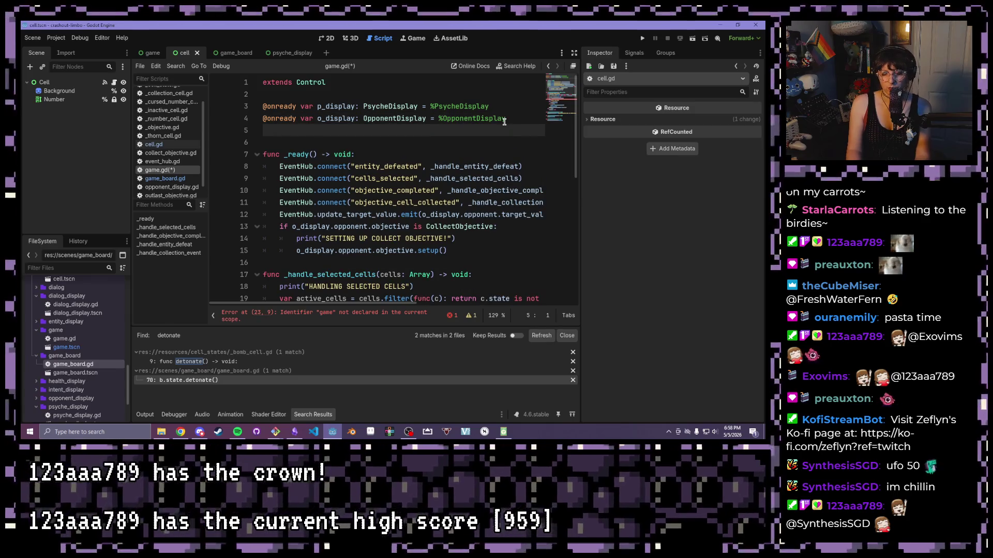
{"action": "type", "text": "@onreadt"}
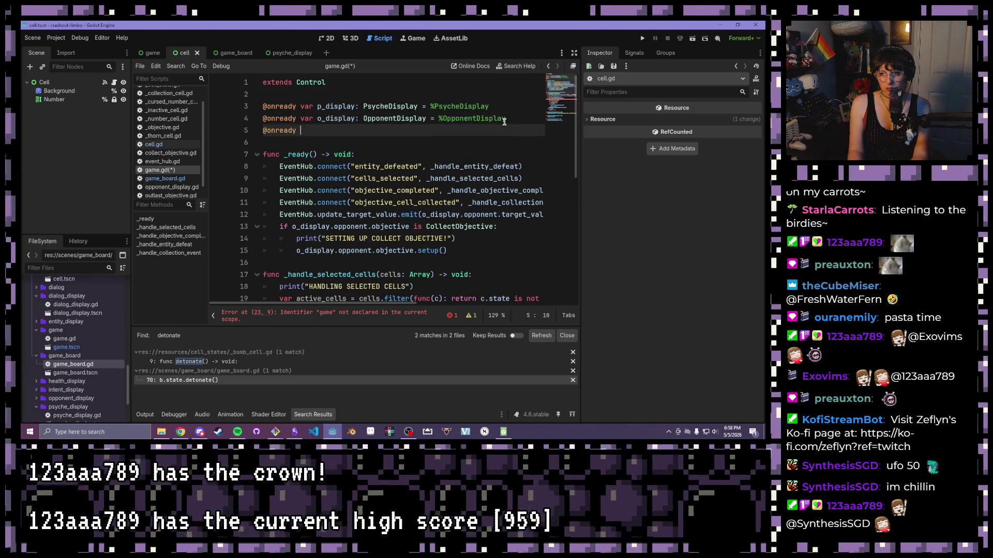
{"action": "left_click", "coordinate": [153, 53]}
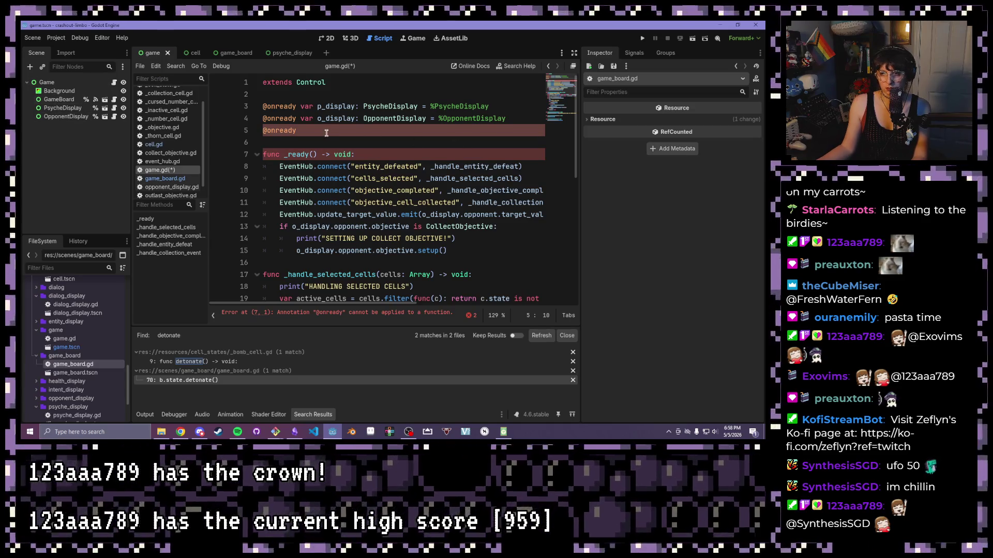
{"action": "left_click_drag", "start_coordinate": [300, 130], "coordinate": [251, 135]}
{"action": "key", "text": "BackSpace"}
{"action": "key", "text": "BackSpace"}
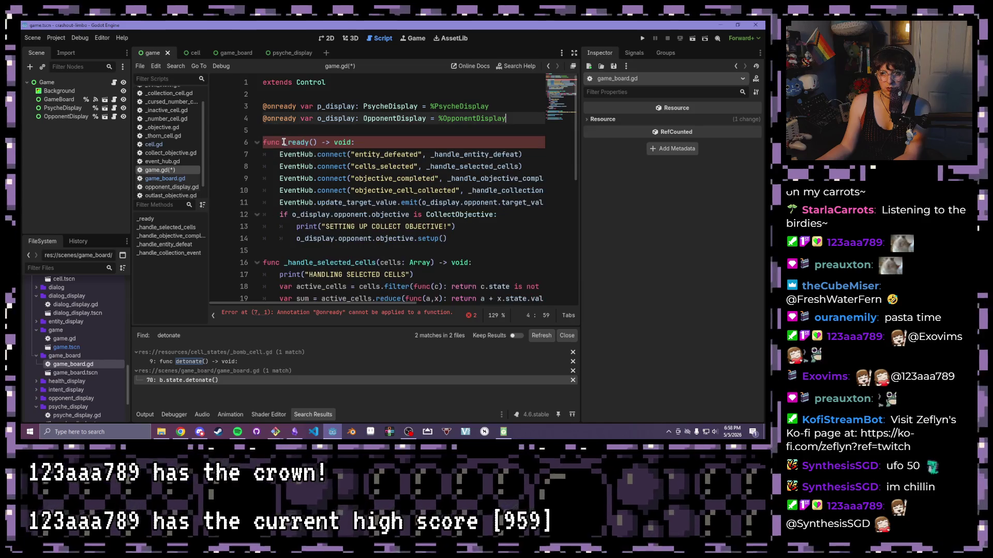
{"action": "key", "text": "Return"}
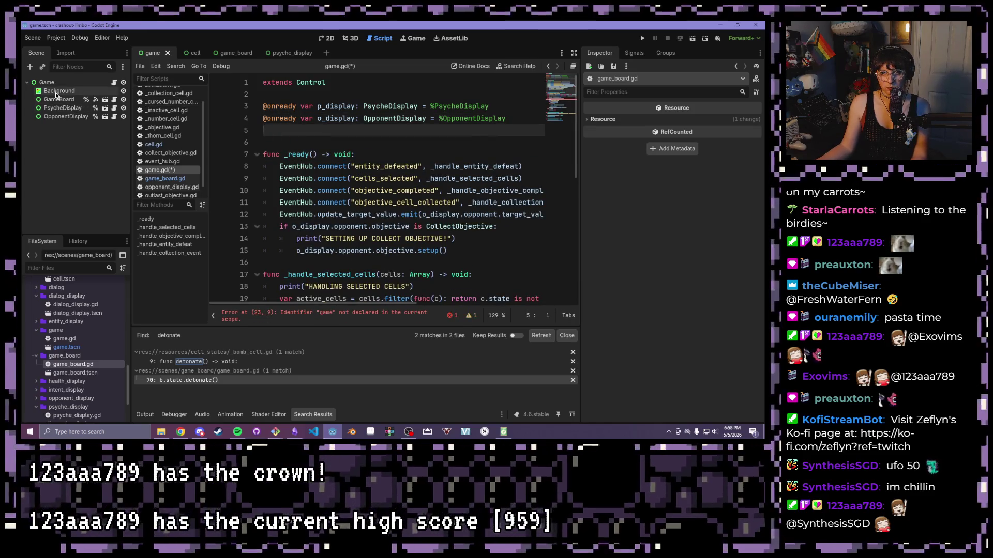
{"action": "left_click_drag", "start_coordinate": [67, 99], "coordinate": [296, 136]}
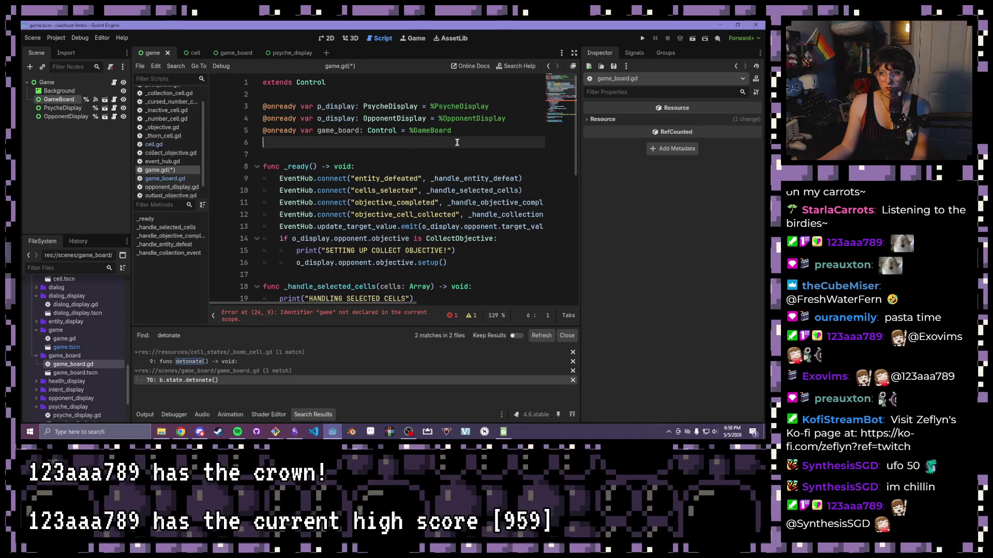
{"action": "key", "text": "ctrl+s"}
Complete line 24 as game_board.handle_bomb_cells() and save game.gd.
{"action": "scroll", "coordinate": [388, 113], "scroll_direction": "down", "scroll_amount": 2}
{"action": "scroll", "coordinate": [376, 122], "scroll_direction": "down", "scroll_amount": 2}
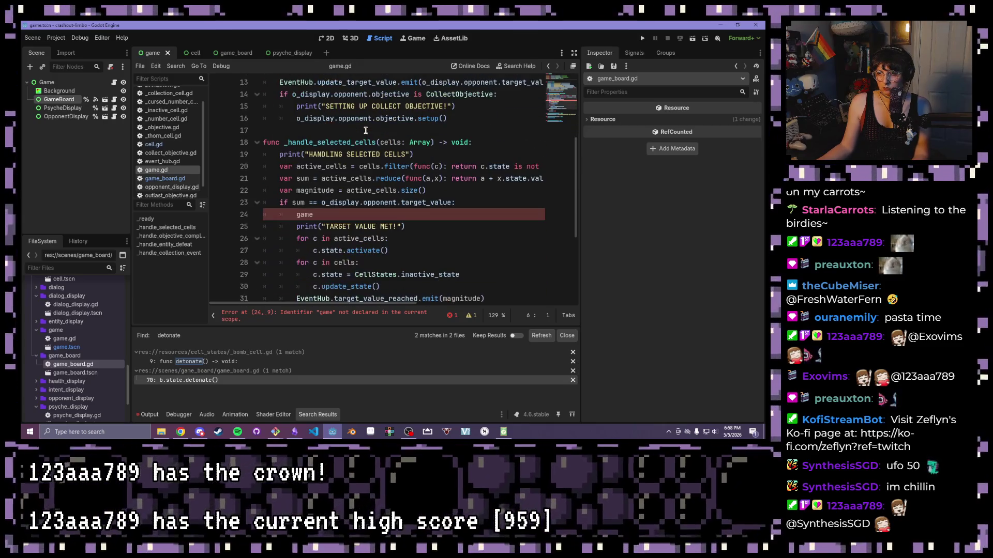
{"action": "left_click", "coordinate": [316, 215]}
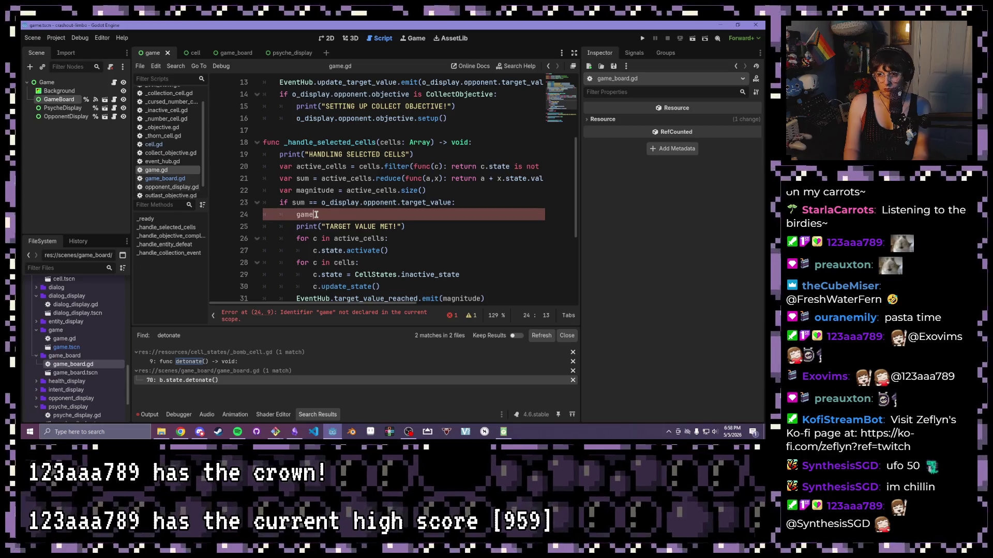
{"action": "type", "text": "board."}
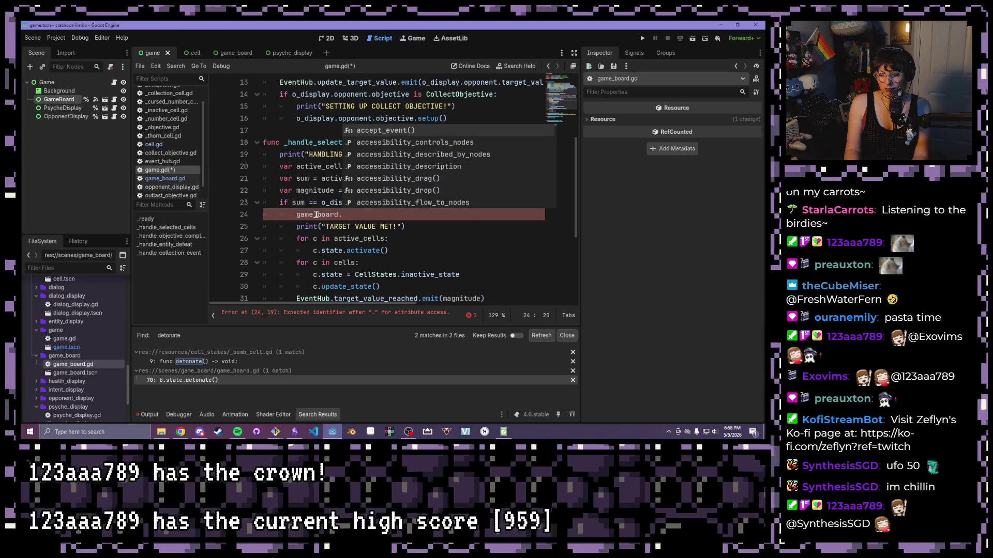
{"action": "type", "text": "handle_bomb_cells"}
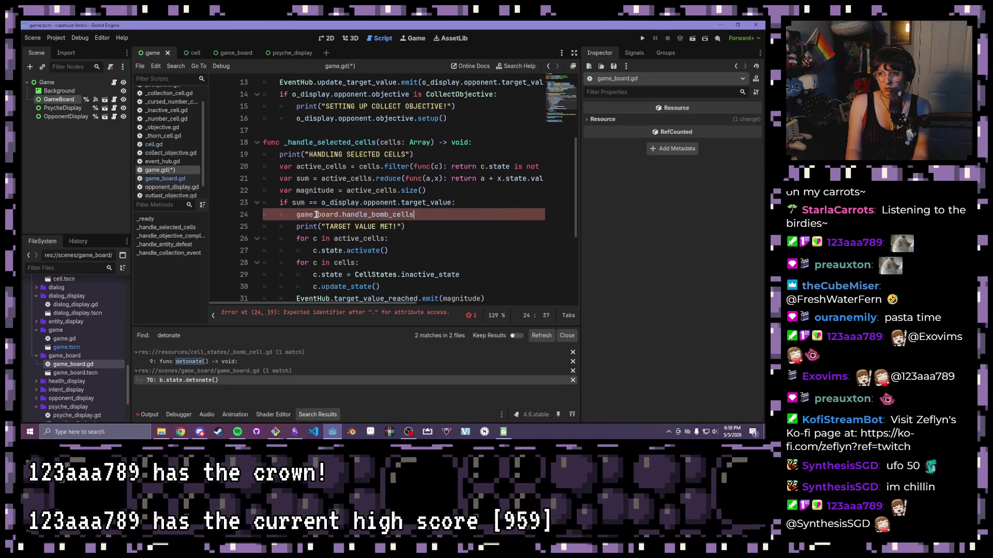
{"action": "type", "text": "()"}
{"action": "key", "text": "ctrl+s"}
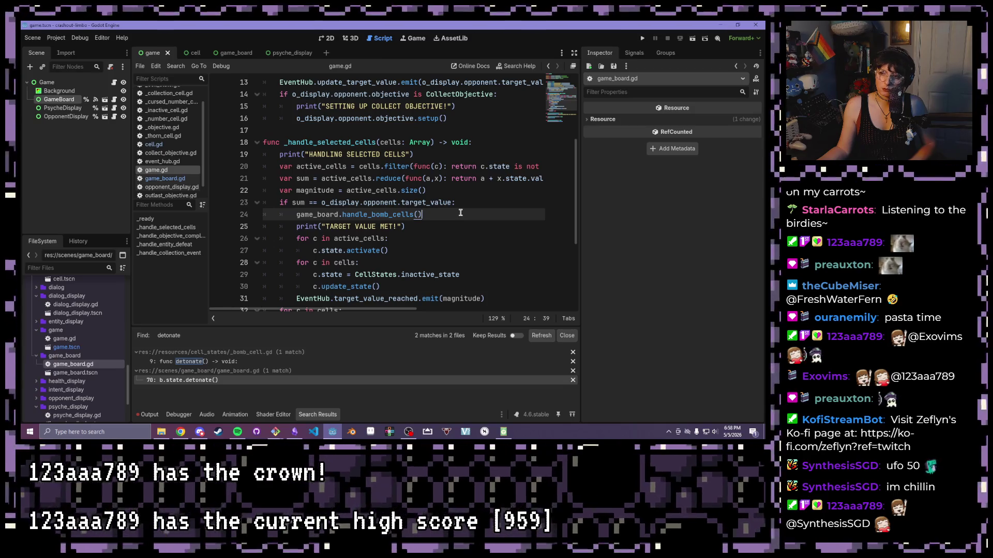
{"action": "left_click", "coordinate": [468, 190]}
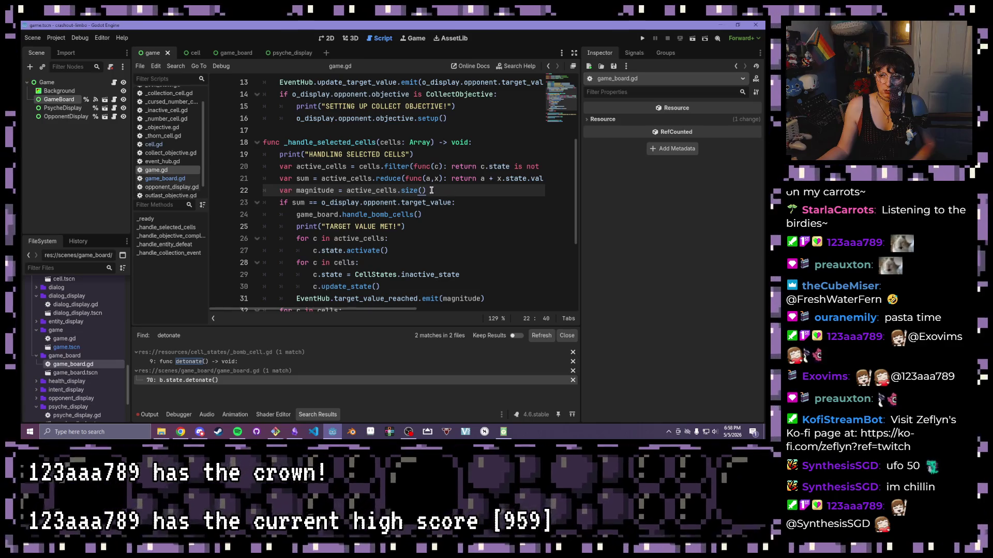
{"action": "scroll", "coordinate": [379, 229], "scroll_direction": "down", "scroll_amount": 2}
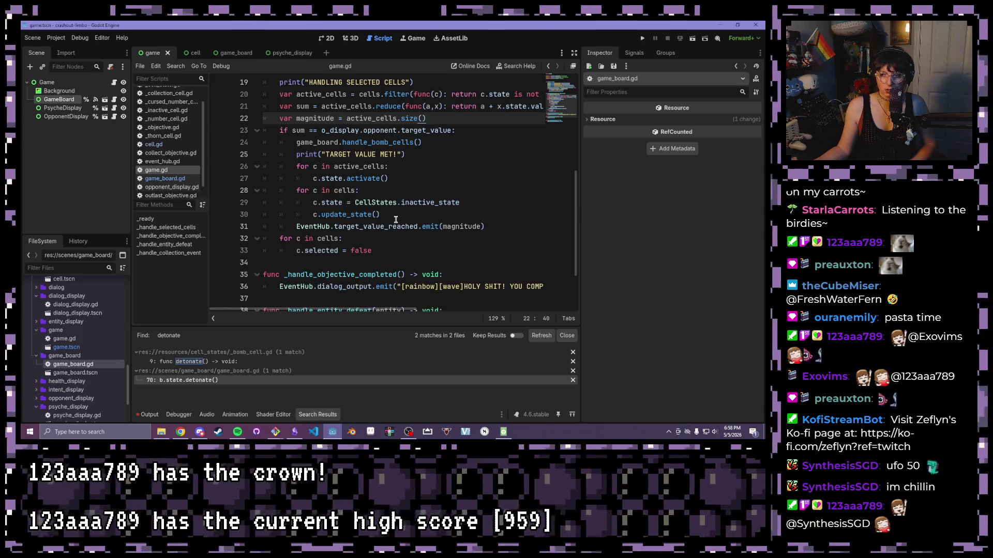
{"action": "left_click", "coordinate": [182, 63]}
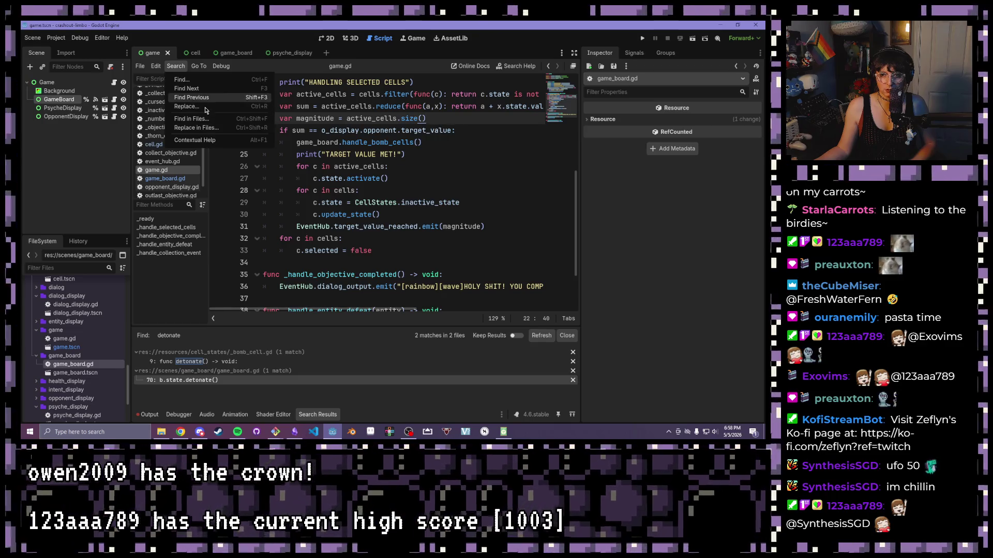
Search all project files for target_value_reached, then select the handle_bomb_cells call on line 24.
{"action": "left_click", "coordinate": [194, 118]}
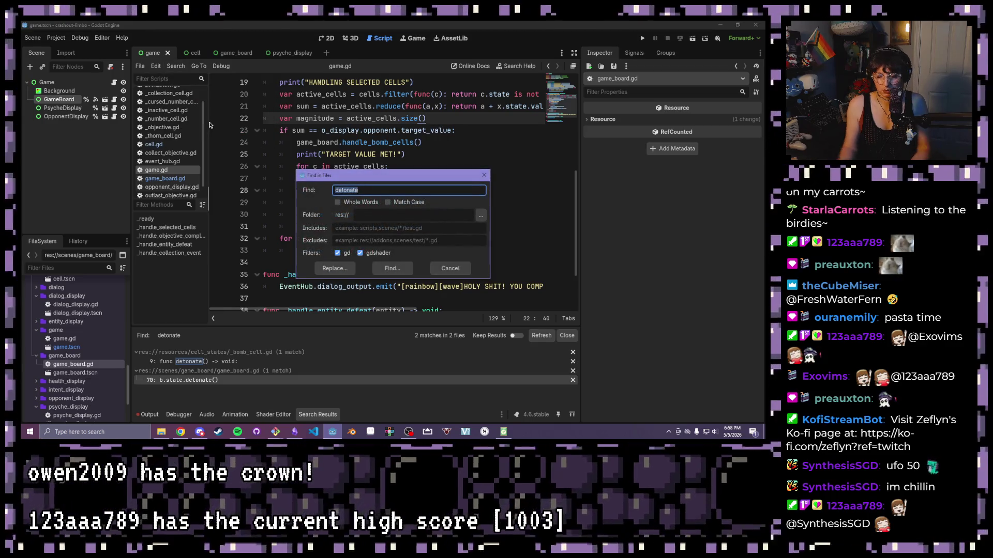
{"action": "type", "text": "\"ta"}
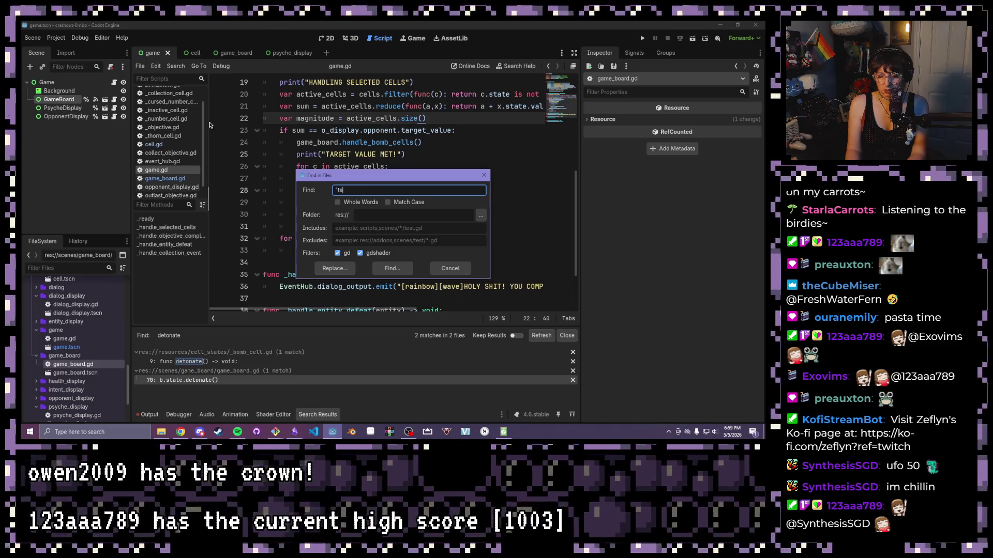
{"action": "type", "text": "rget_value_\""}
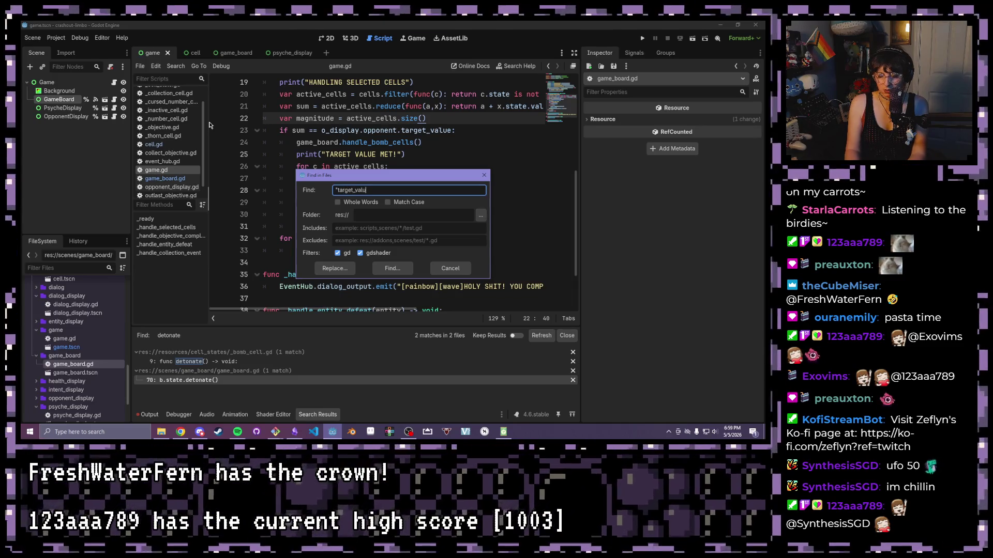
{"action": "key", "text": "BackSpace"}
{"action": "type", "text": "reached"}
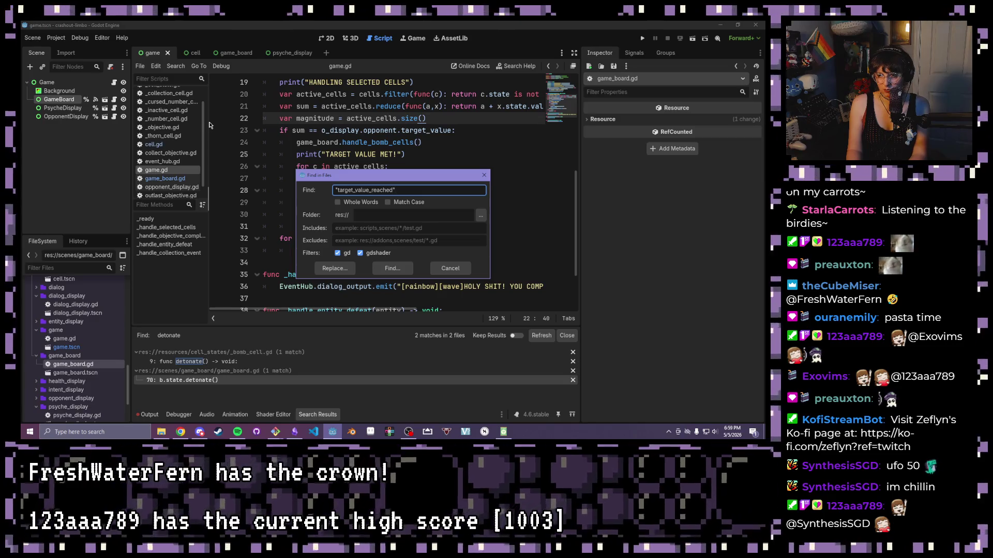
{"action": "type", "text": "\""}
{"action": "key", "text": "Return"}
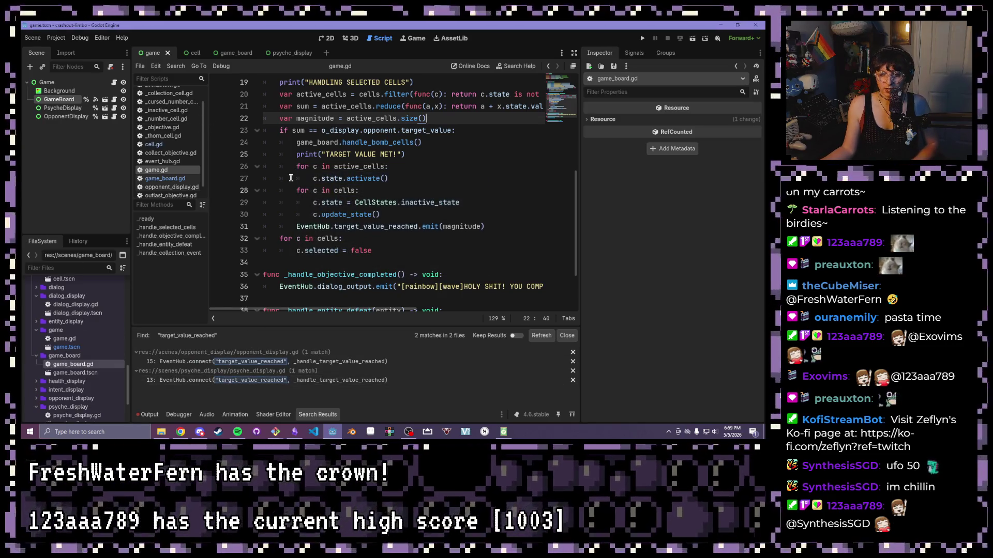
{"action": "left_click", "coordinate": [472, 132]}
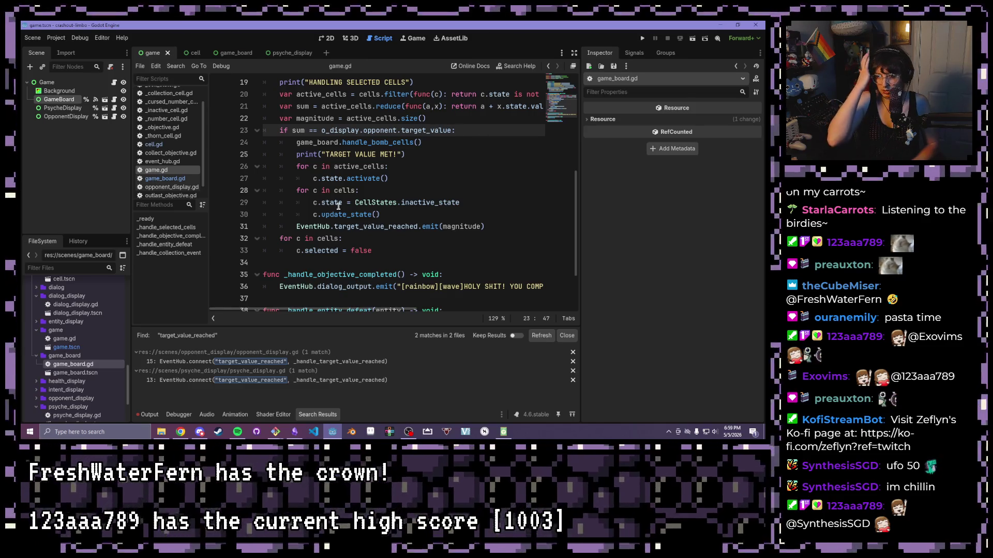
{"action": "left_click_drag", "start_coordinate": [426, 143], "coordinate": [291, 137]}
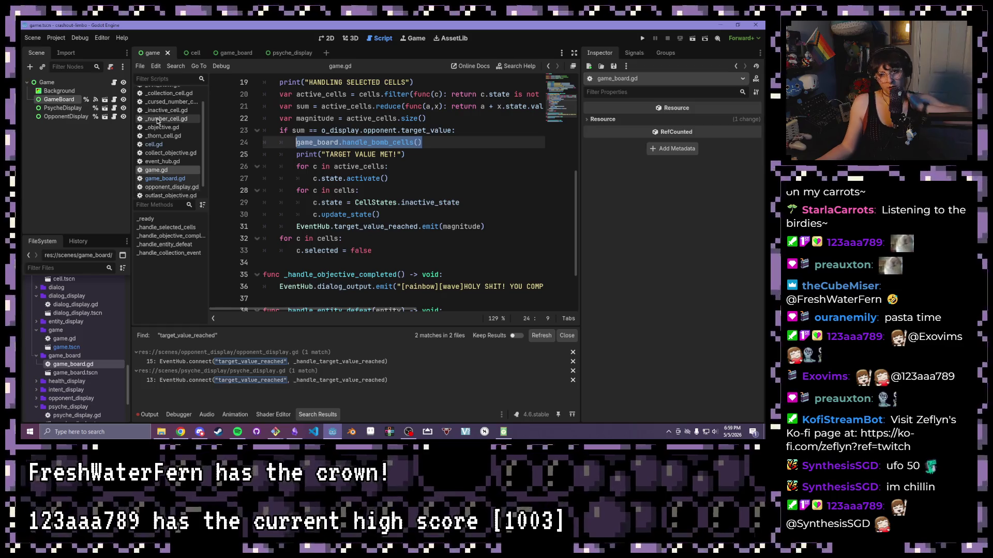
{"action": "left_click", "coordinate": [164, 179]}
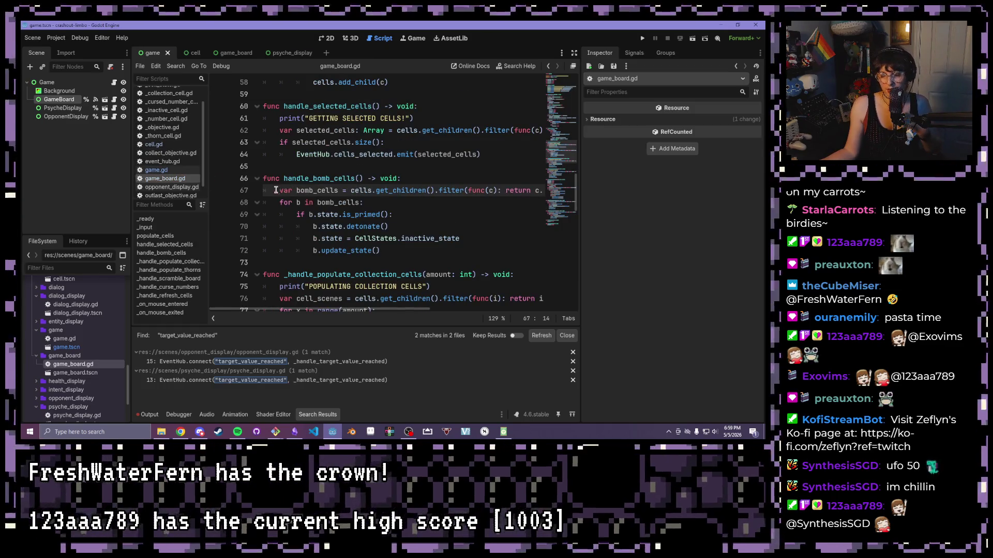
{"action": "left_click_drag", "start_coordinate": [272, 190], "coordinate": [500, 190]}
{"action": "left_click", "coordinate": [481, 199]}
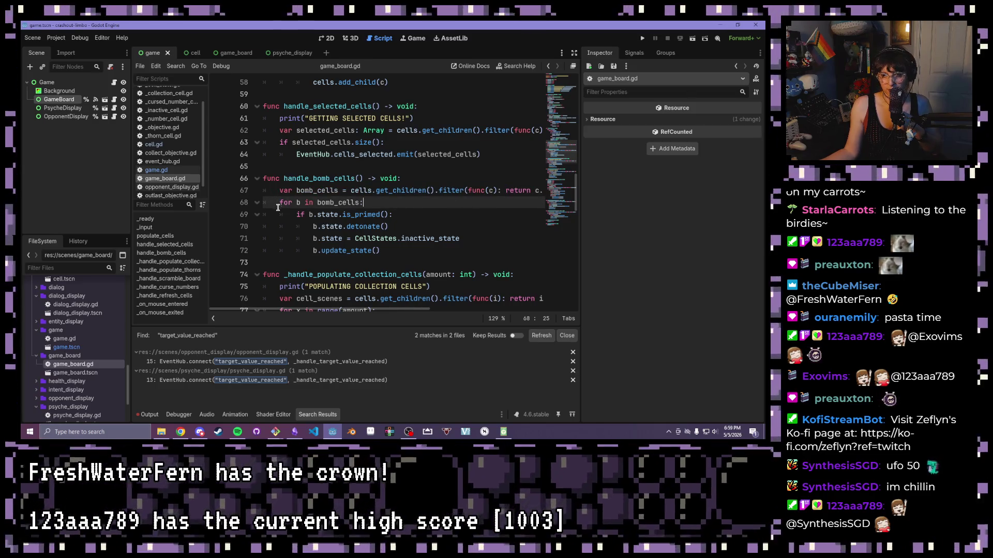
{"action": "mouse_move", "coordinate": [280, 201]}
{"action": "left_mouse_down"}
{"action": "mouse_move", "coordinate": [365, 204]}
{"action": "mouse_move", "coordinate": [397, 227]}
{"action": "mouse_move", "coordinate": [394, 246]}
{"action": "left_mouse_up"}
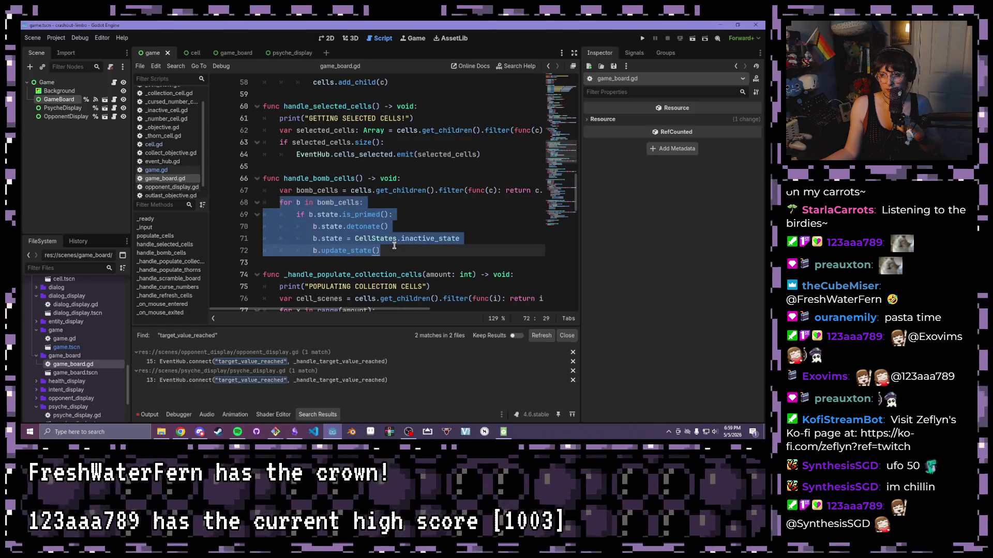
{"action": "left_click", "coordinate": [427, 191]}
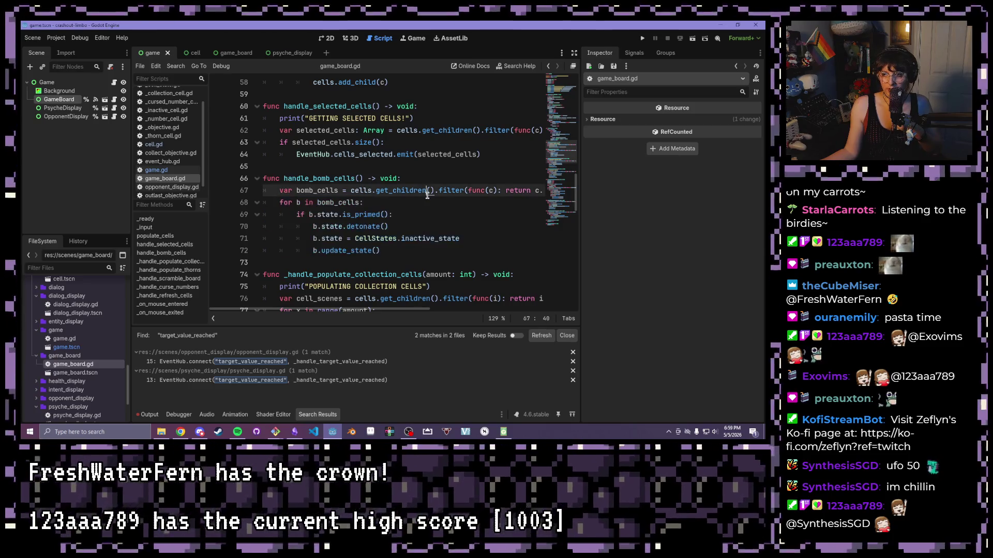
{"action": "left_click_drag", "start_coordinate": [428, 191], "coordinate": [530, 191]}
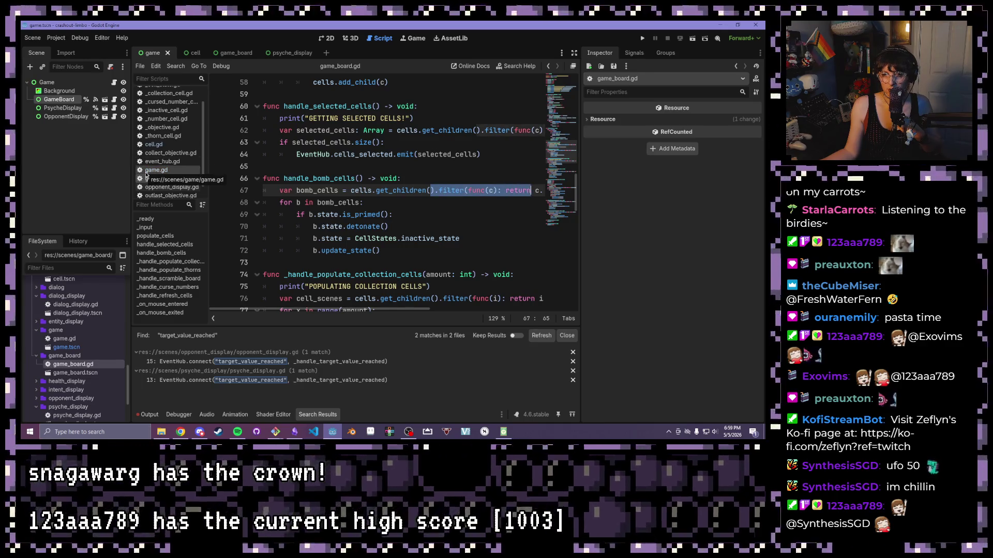
{"action": "left_click", "coordinate": [155, 145]}
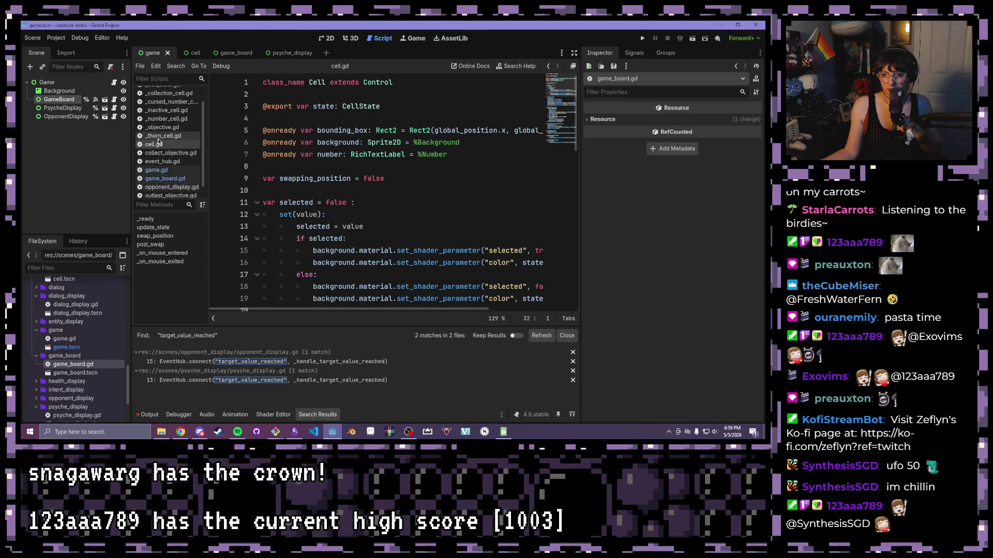
{"action": "scroll", "coordinate": [161, 156], "scroll_direction": "up", "scroll_amount": 1}
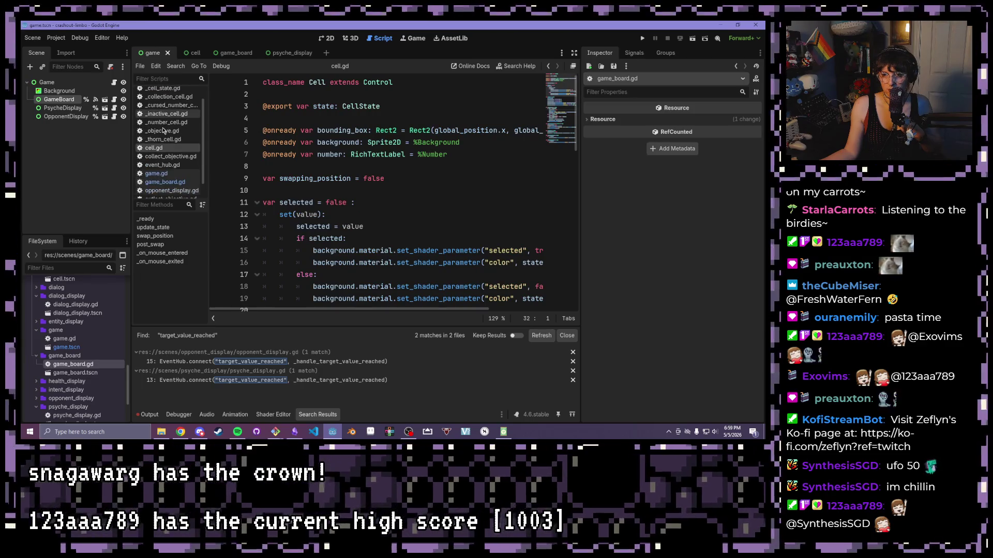
{"action": "left_click", "coordinate": [156, 174]}
{"action": "left_click", "coordinate": [440, 144]}
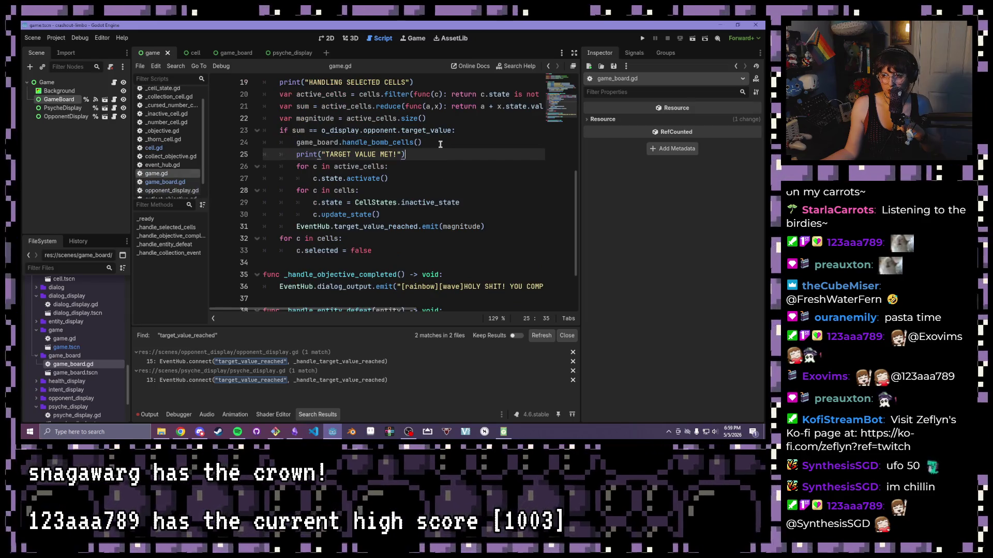
Remove the handle_bomb_cells() call from line 24 inside the target-value check.
{"action": "left_click_drag", "start_coordinate": [440, 144], "coordinate": [293, 140]}
{"action": "key", "text": "ctrl+c"}
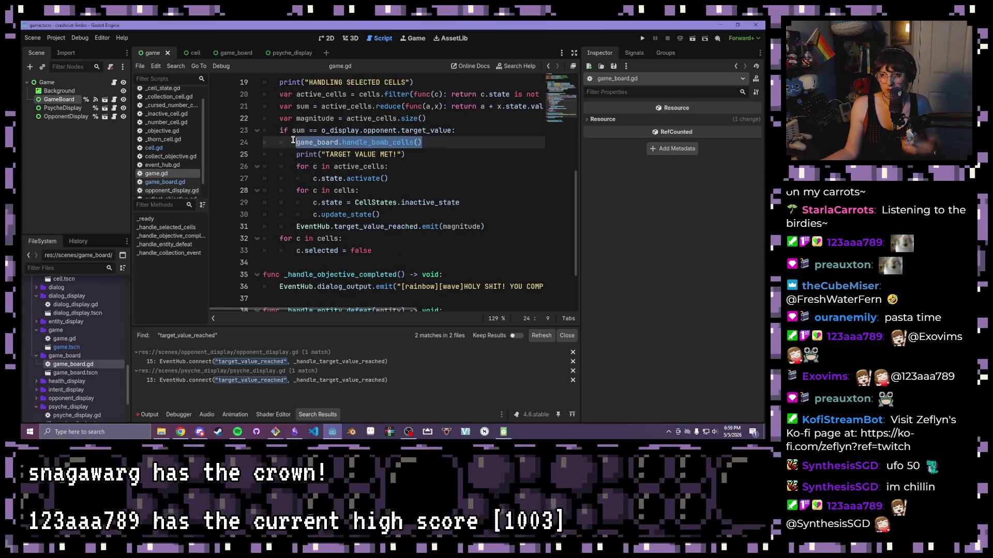
{"action": "key", "text": "BackSpace"}
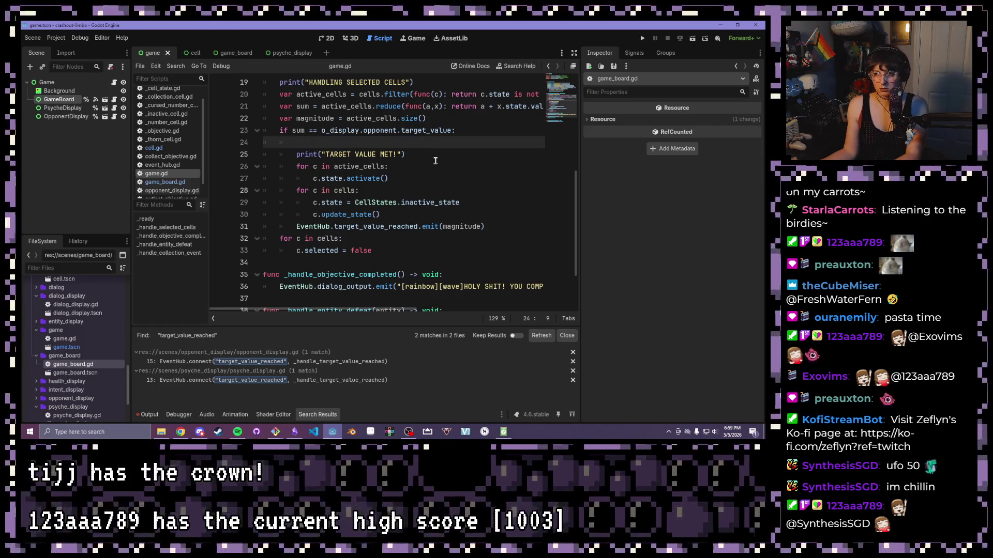
{"action": "key", "text": "BackSpace"}
{"action": "key", "text": "BackSpace"}
{"action": "left_click", "coordinate": [383, 164]}
{"action": "left_click_drag", "start_coordinate": [297, 153], "coordinate": [404, 165]}
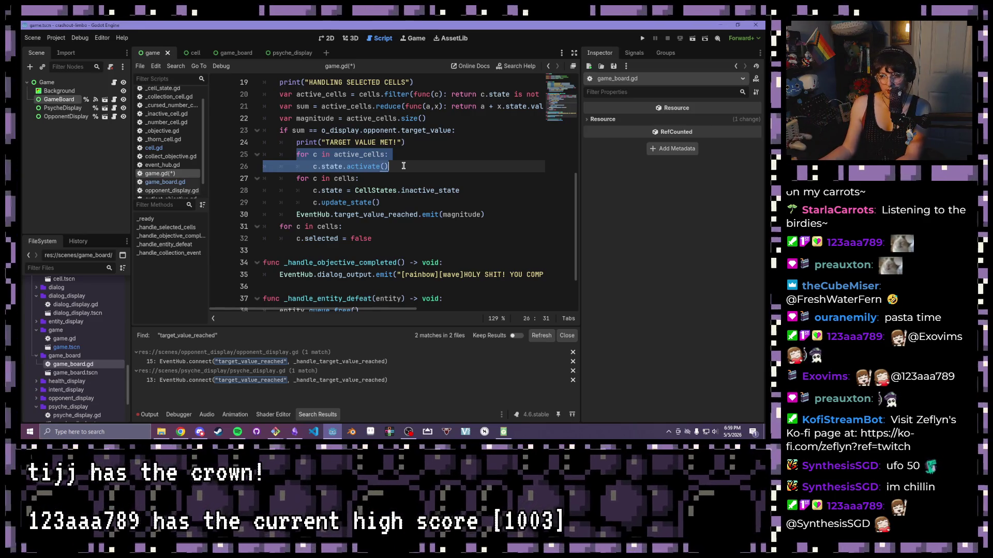
{"action": "left_click", "coordinate": [404, 165]}
Paste game_board.handle_bomb_cells() on a new line after the inactive-reset loop and save.
{"action": "mouse_move", "coordinate": [297, 180]}
{"action": "left_mouse_down"}
{"action": "mouse_move", "coordinate": [411, 191]}
{"action": "mouse_move", "coordinate": [423, 202]}
{"action": "left_mouse_up"}
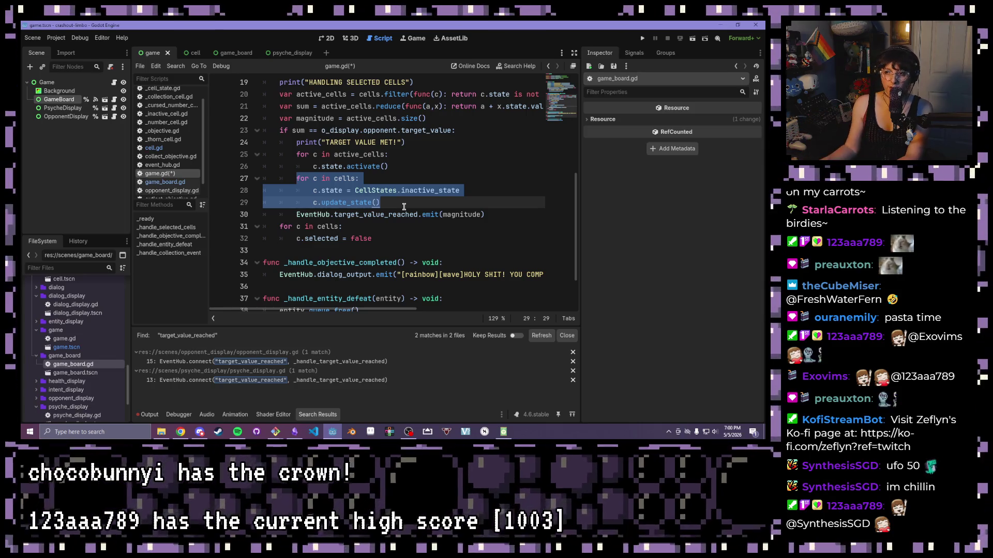
{"action": "left_click", "coordinate": [404, 202]}
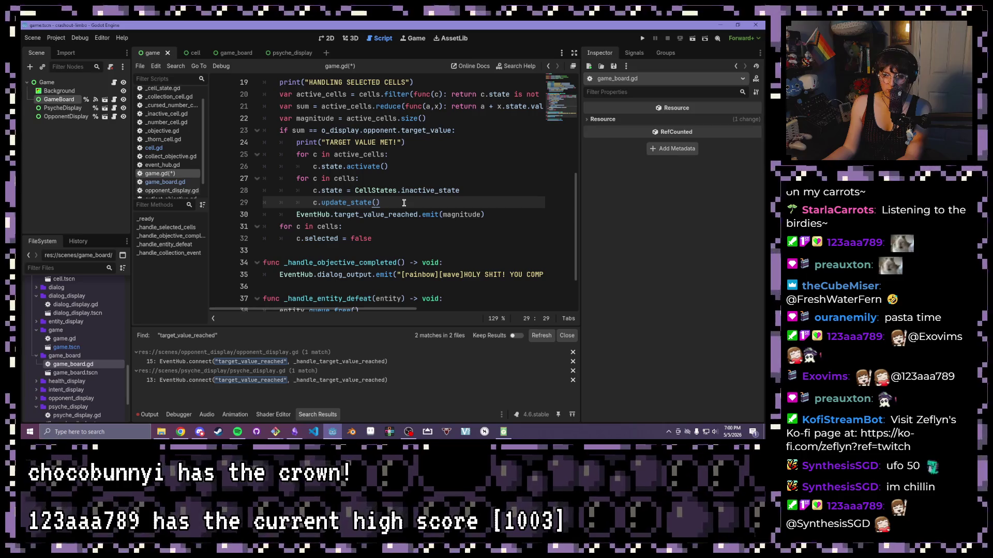
{"action": "key", "text": "Return"}
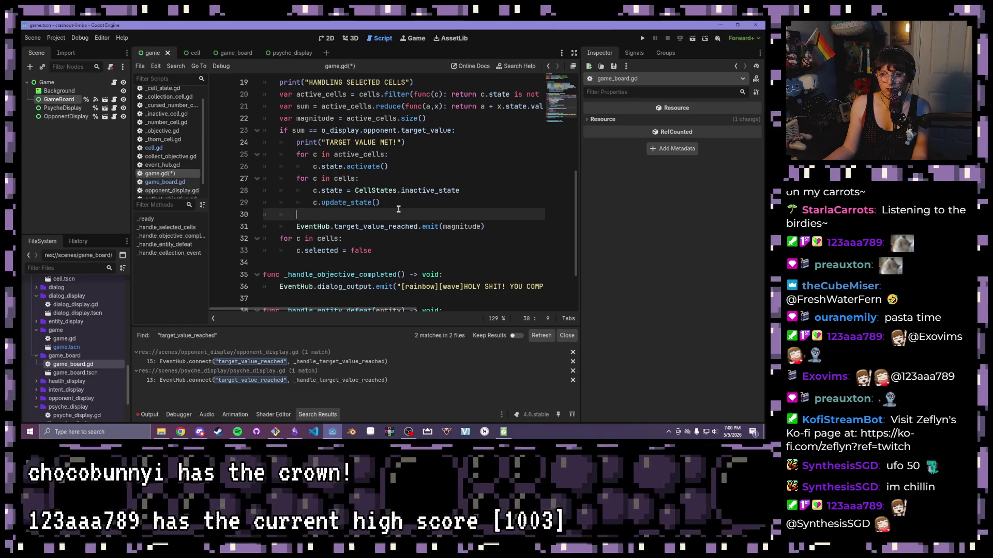
{"action": "key", "text": "ctrl+v"}
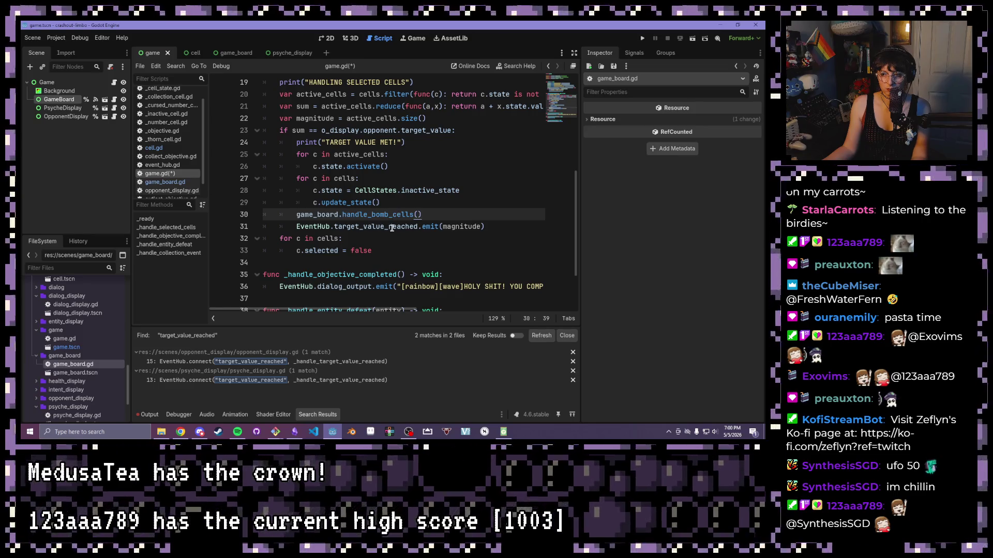
{"action": "key", "text": "ctrl+s"}
{"action": "mouse_move", "coordinate": [446, 204]}
{"action": "left_mouse_down"}
{"action": "mouse_move", "coordinate": [429, 214]}
{"action": "mouse_move", "coordinate": [294, 214]}
{"action": "left_mouse_up"}
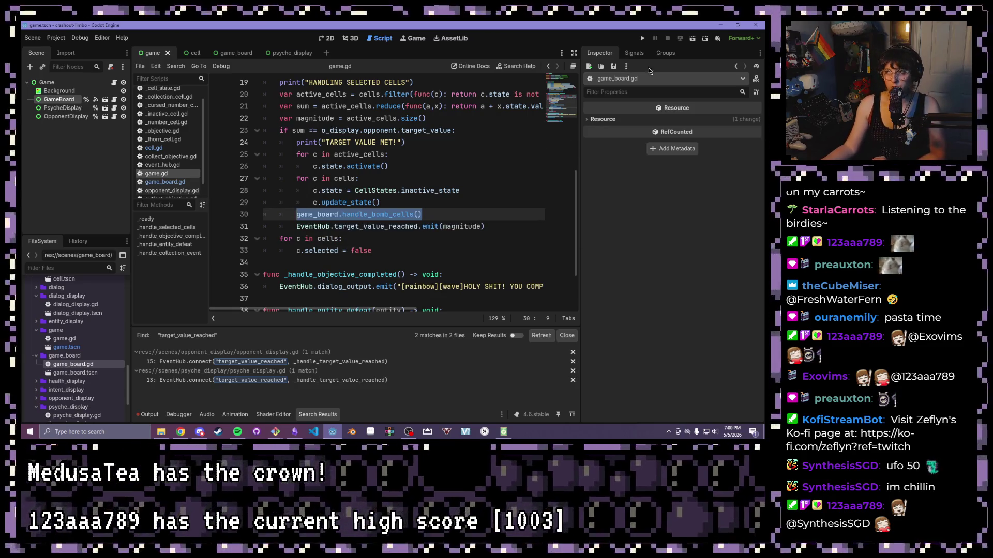
{"action": "left_click", "coordinate": [401, 191]}
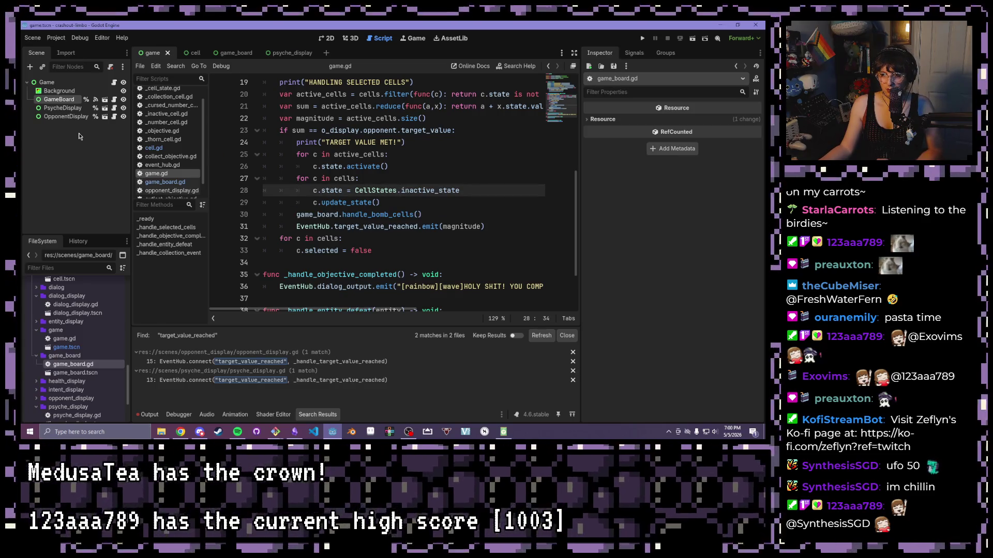
Scroll the FileSystem dock to globals and open cell_states.gd to review its preloaded states.
{"action": "scroll", "coordinate": [155, 148], "scroll_direction": "down", "scroll_amount": 2}
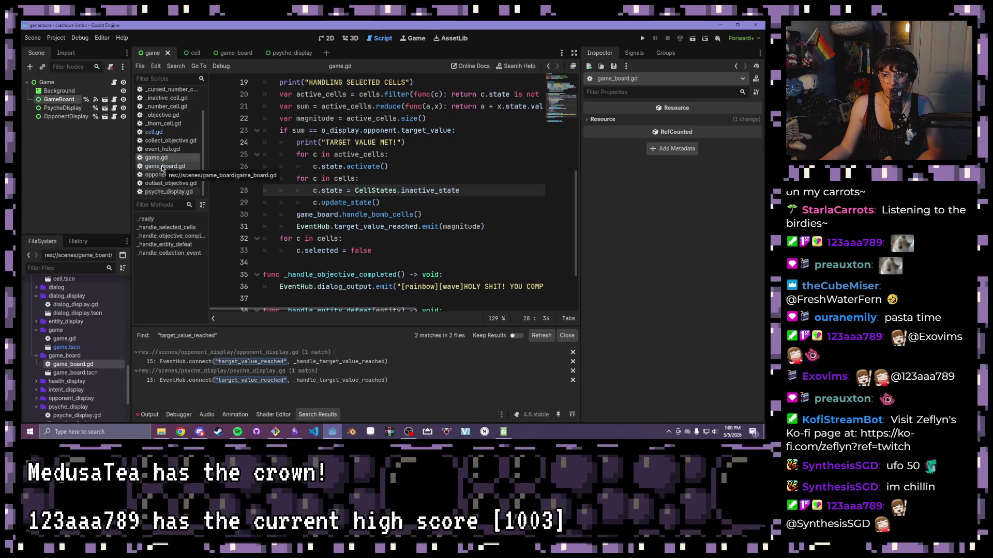
{"action": "scroll", "coordinate": [162, 168], "scroll_direction": "up", "scroll_amount": 2}
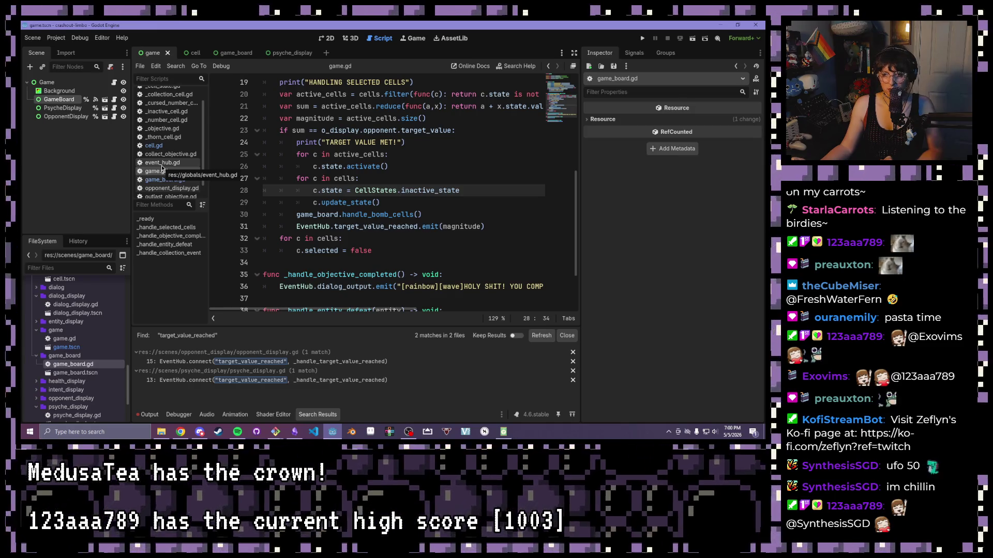
{"action": "scroll", "coordinate": [162, 168], "scroll_direction": "up", "scroll_amount": 2}
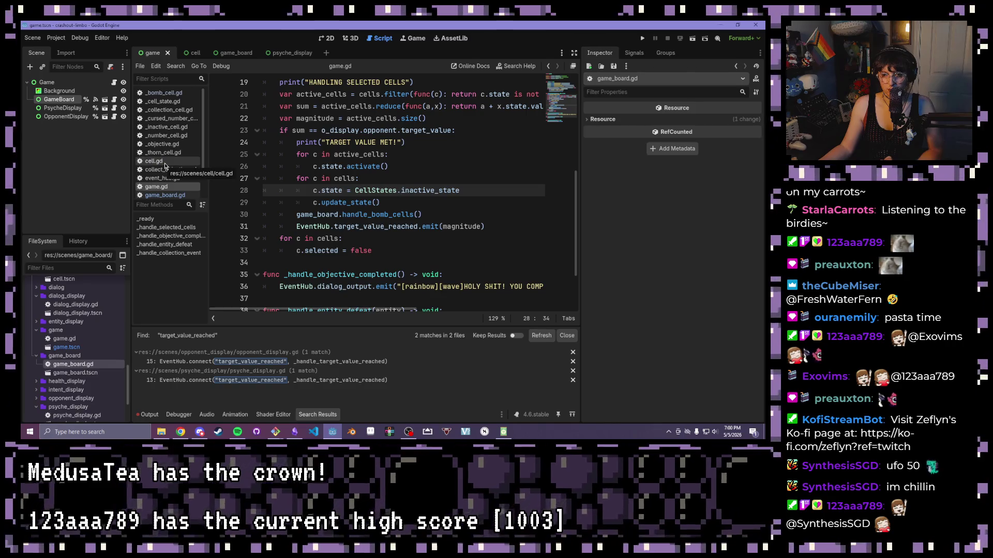
{"action": "scroll", "coordinate": [66, 331], "scroll_direction": "up", "scroll_amount": 6}
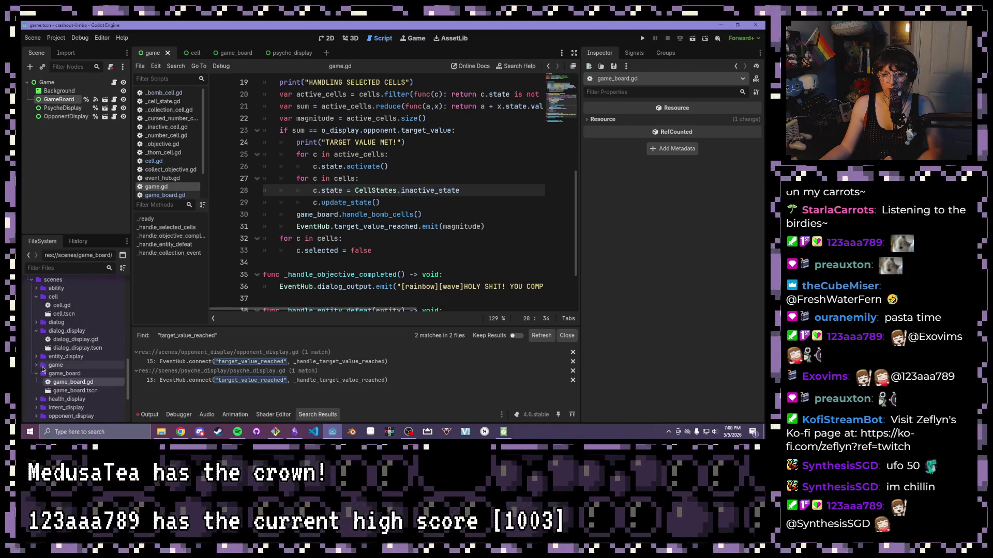
{"action": "scroll", "coordinate": [40, 366], "scroll_direction": "up", "scroll_amount": 5}
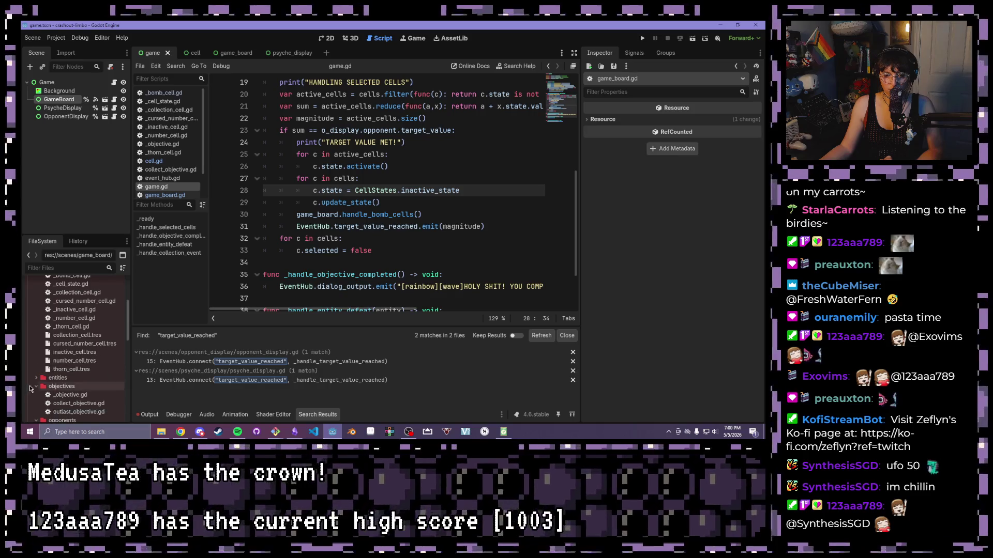
{"action": "scroll", "coordinate": [36, 388], "scroll_direction": "up", "scroll_amount": 1}
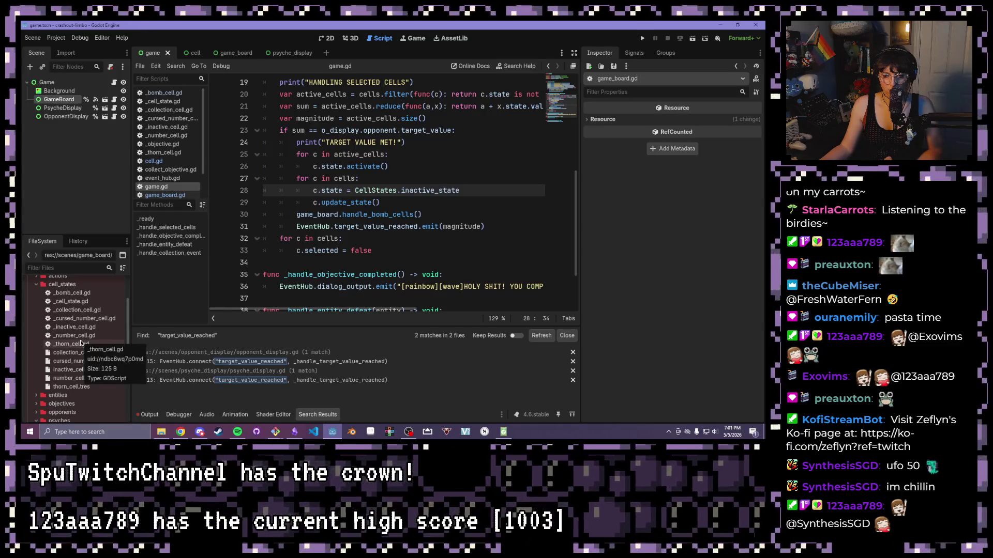
{"action": "scroll", "coordinate": [78, 341], "scroll_direction": "down", "scroll_amount": 5}
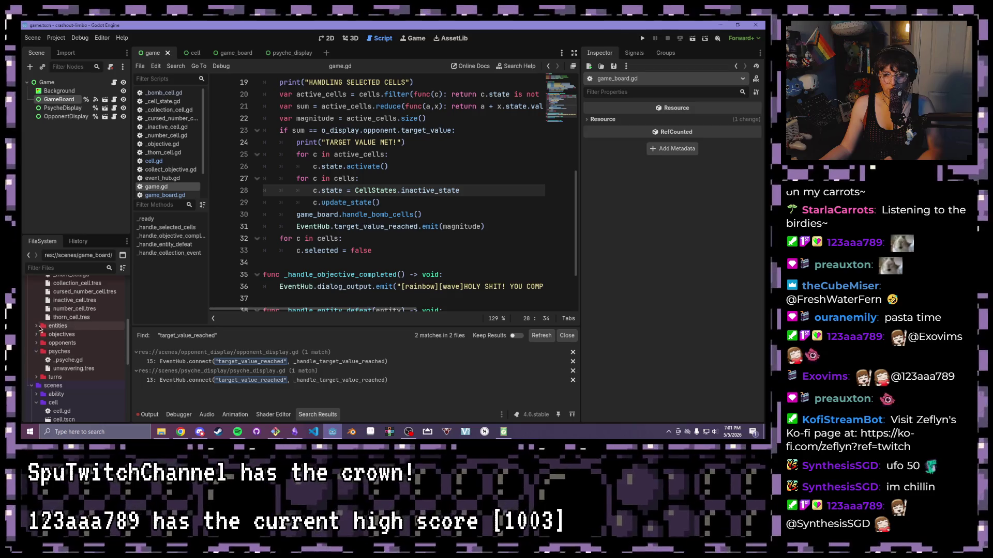
{"action": "scroll", "coordinate": [40, 335], "scroll_direction": "up", "scroll_amount": 5}
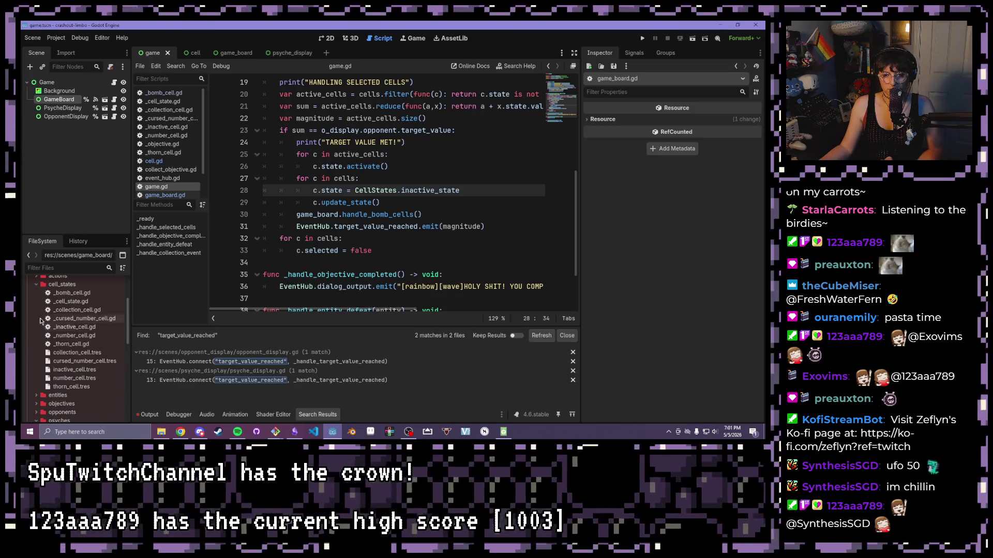
{"action": "scroll", "coordinate": [61, 343], "scroll_direction": "up", "scroll_amount": 1}
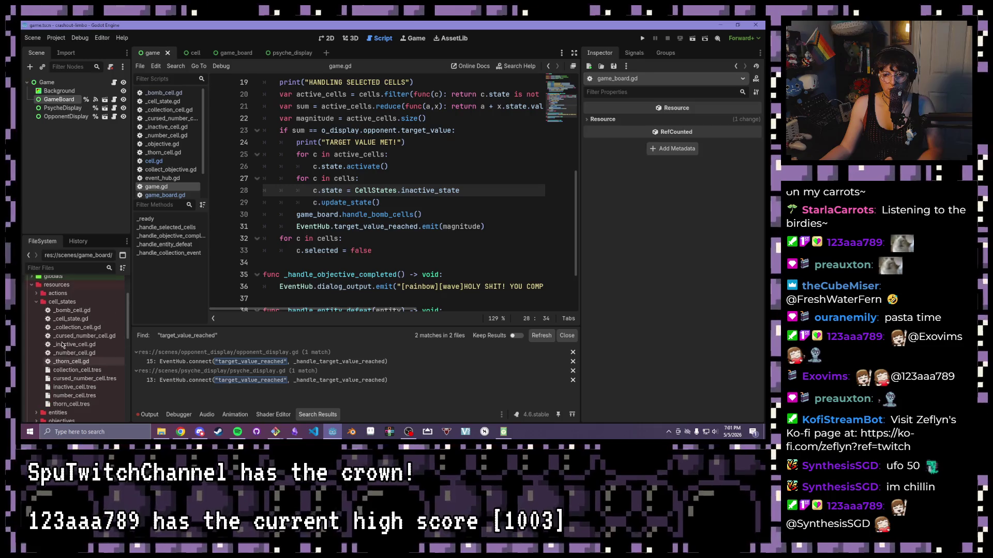
{"action": "scroll", "coordinate": [62, 346], "scroll_direction": "up", "scroll_amount": 5}
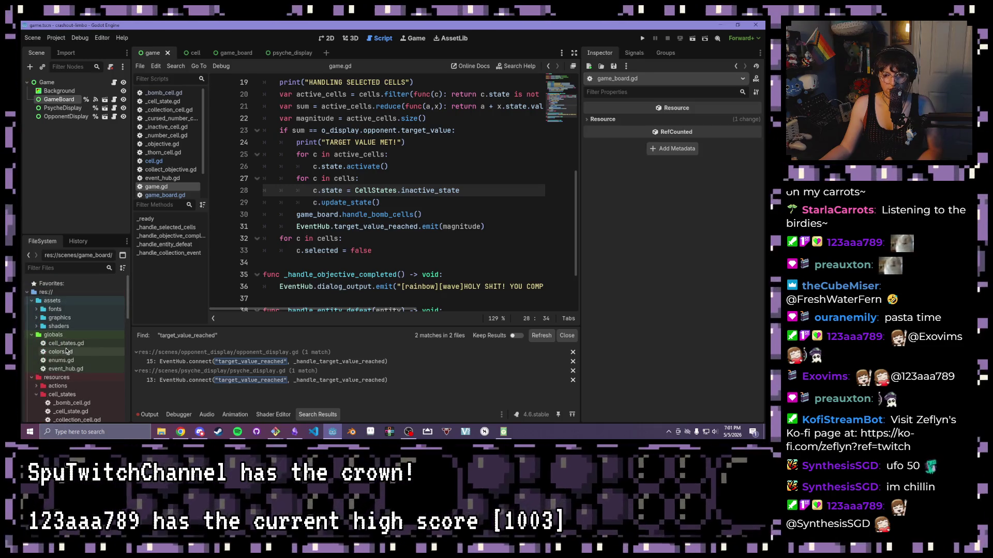
{"action": "double_click", "coordinate": [67, 344]}
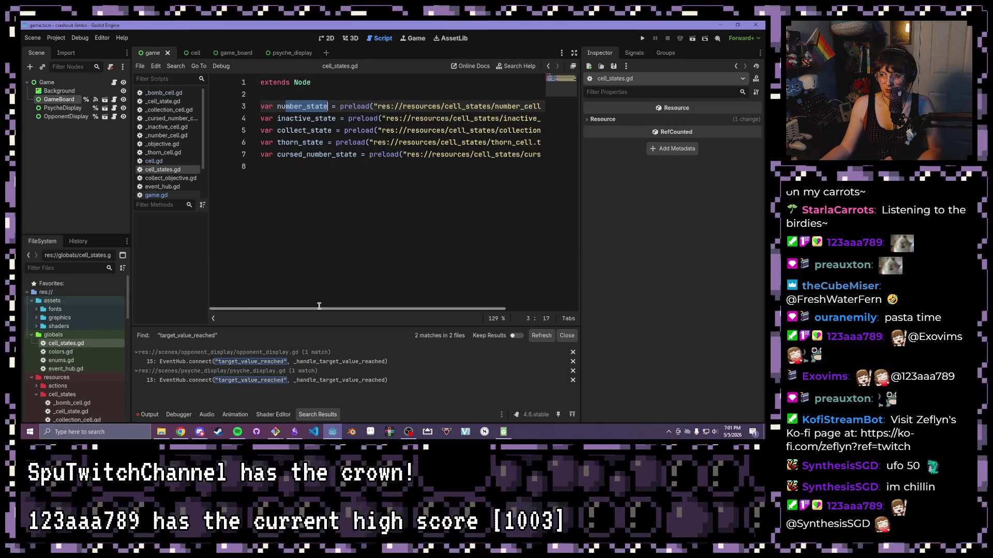
{"action": "left_click_drag", "start_coordinate": [333, 314], "coordinate": [485, 313]}
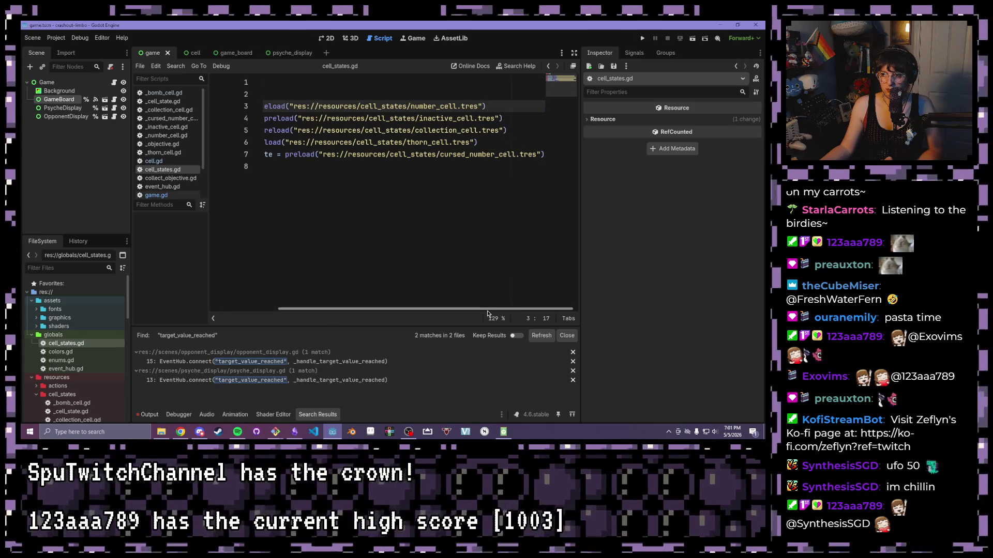
{"action": "left_click_drag", "start_coordinate": [487, 310], "coordinate": [376, 309]}
{"action": "scroll", "coordinate": [55, 290], "scroll_direction": "down", "scroll_amount": 5}
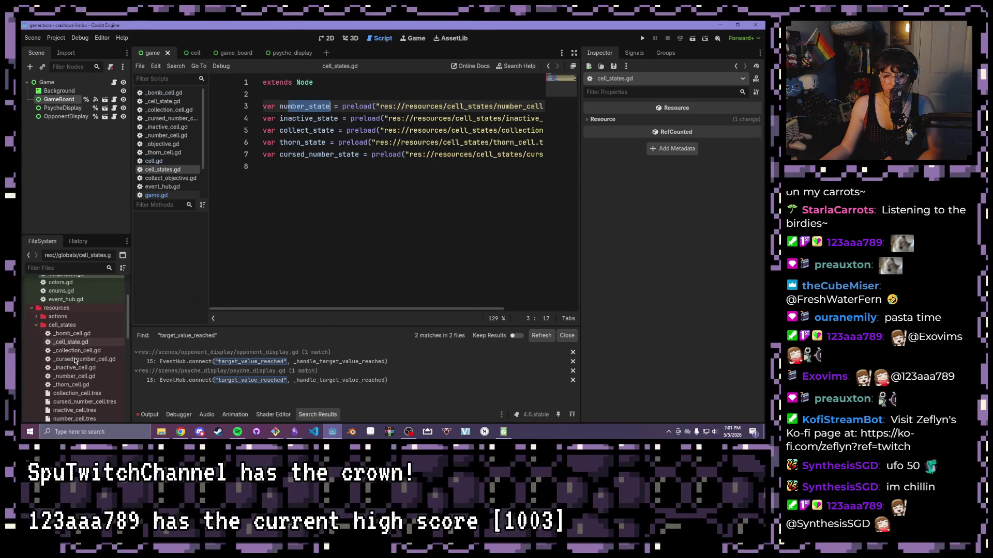
Create a BombCell resource saved as bomb_cell.tres in cell_states and select it.
{"action": "right_click", "coordinate": [57, 308]}
{"action": "mouse_move", "coordinate": [155, 286]}
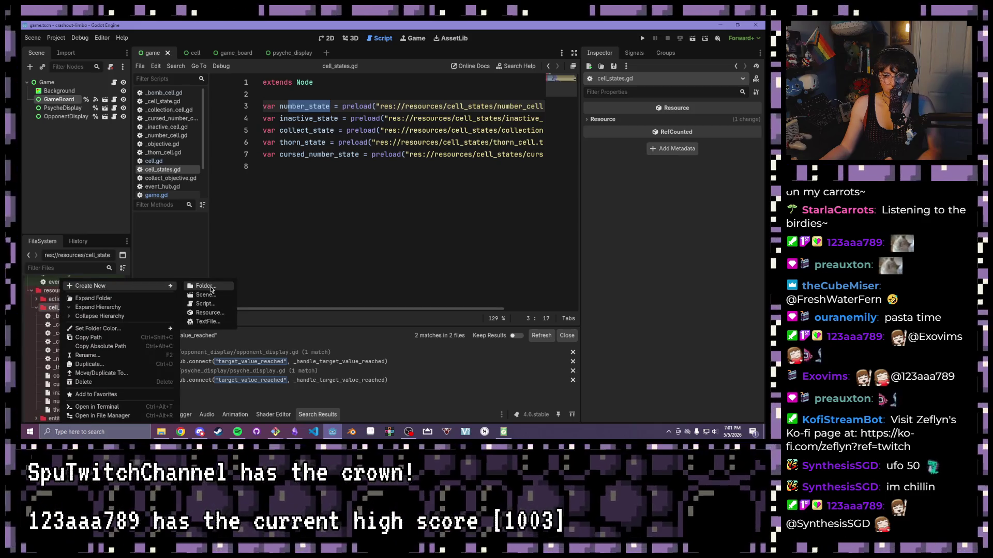
{"action": "left_click", "coordinate": [209, 314]}
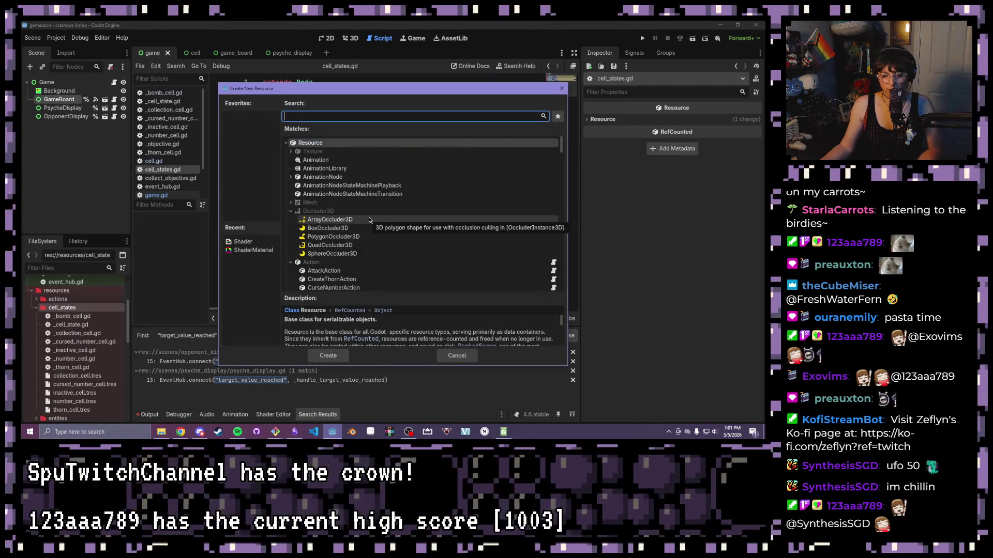
{"action": "type", "text": "Bomb"}
{"action": "key", "text": "Return"}
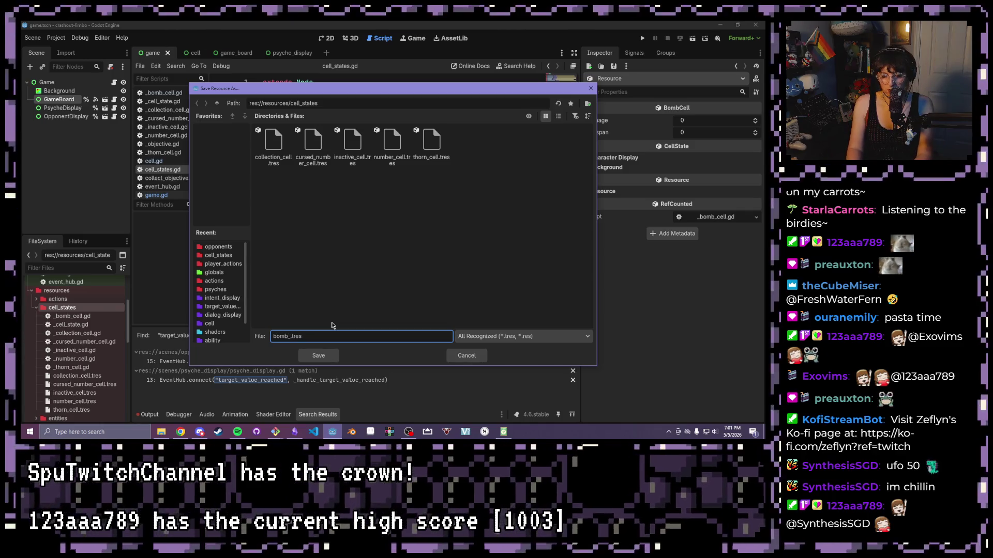
{"action": "key", "text": "Return"}
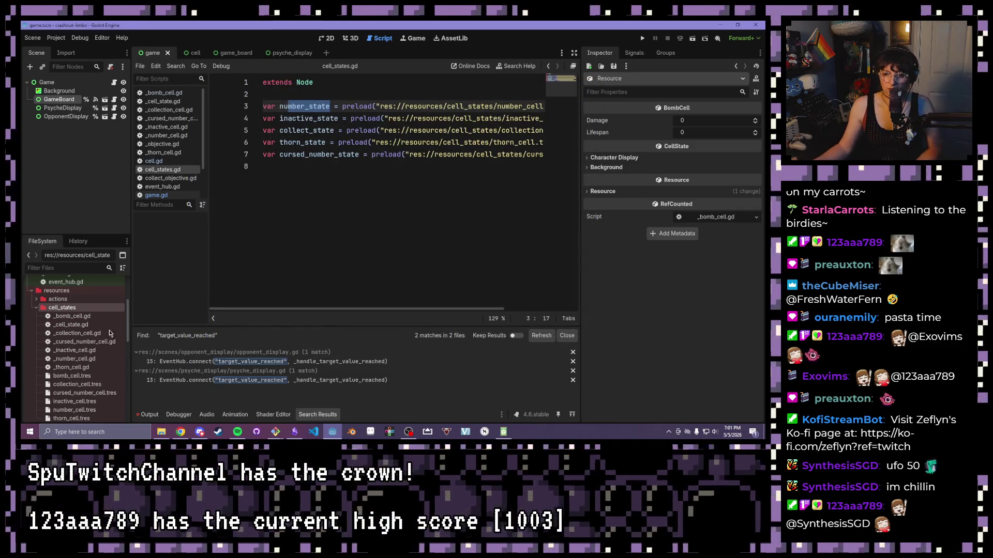
{"action": "left_click", "coordinate": [68, 377]}
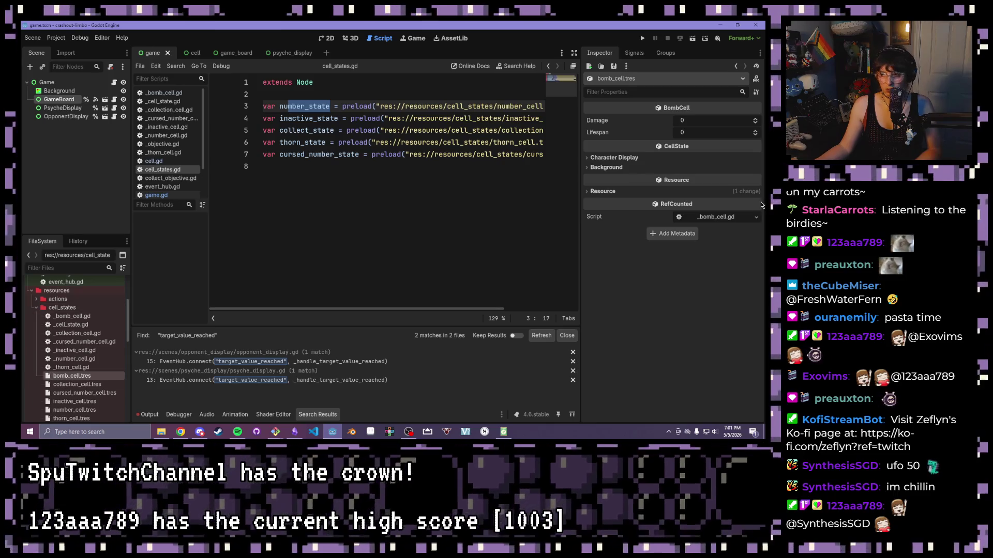
Set the bomb cell's damage to 8 and lifespan to 4.
{"action": "left_click", "coordinate": [599, 157]}
{"action": "left_click", "coordinate": [708, 117]}
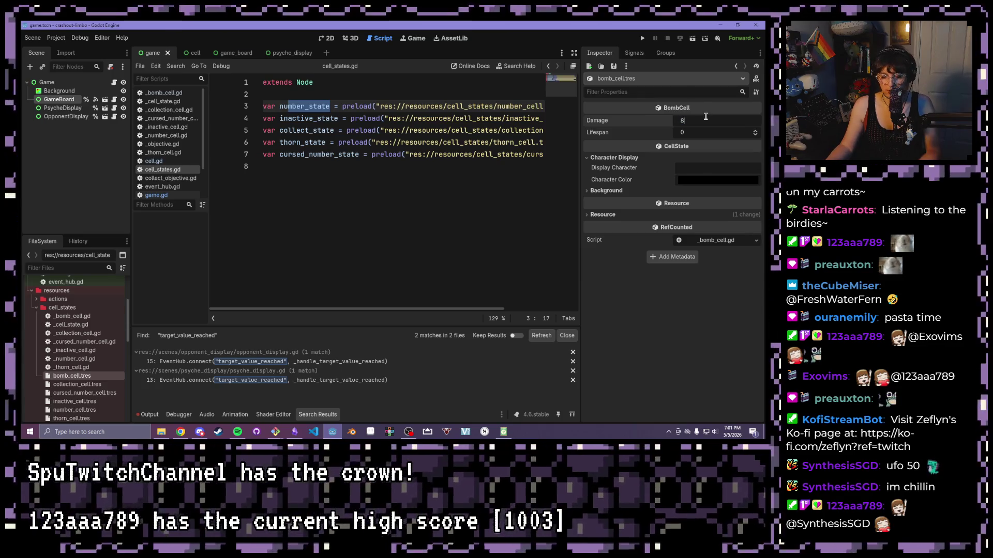
{"action": "key", "text": "Tab"}
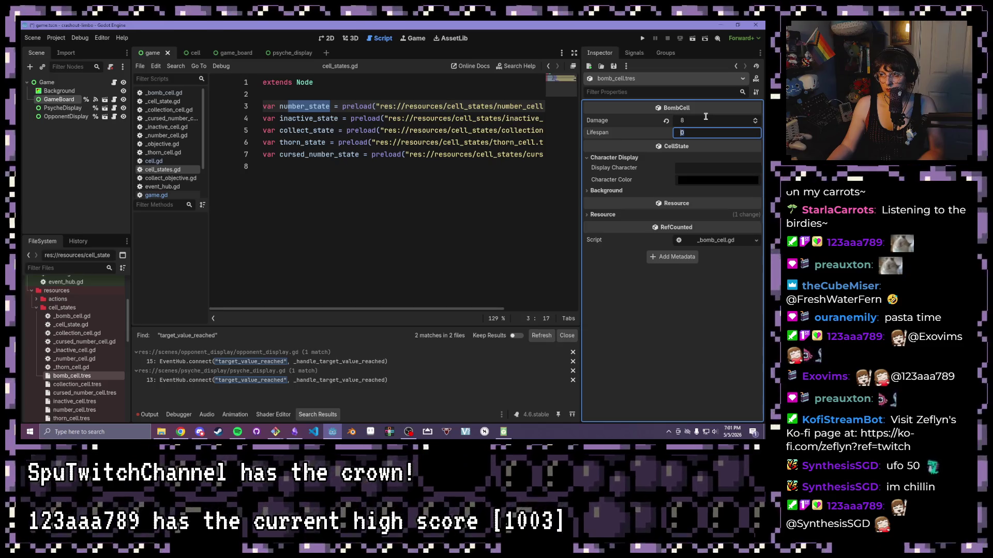
{"action": "type", "text": "4"}
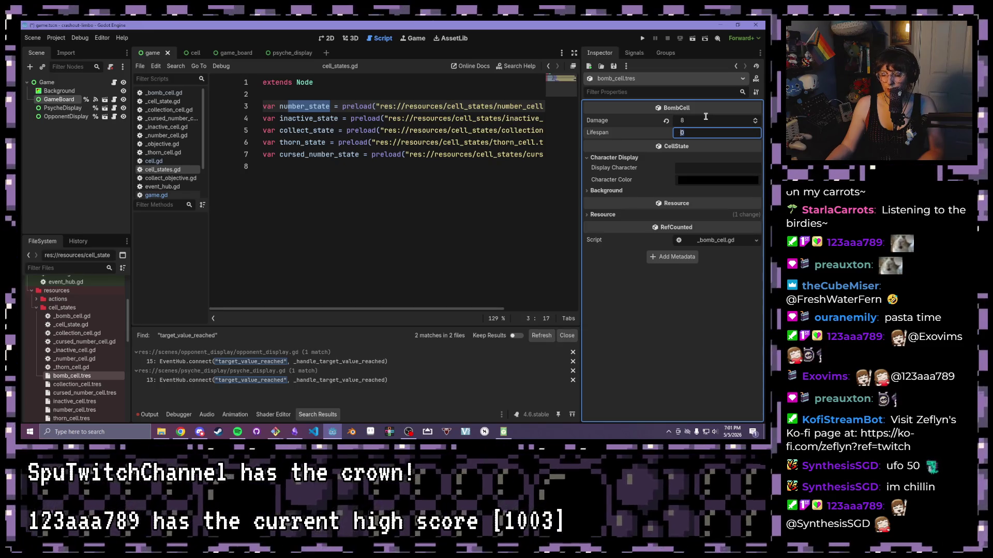
Give it display character '!' and pink-red character colour e63e5d.
{"action": "left_click", "coordinate": [689, 167]}
{"action": "type", "text": "!"}
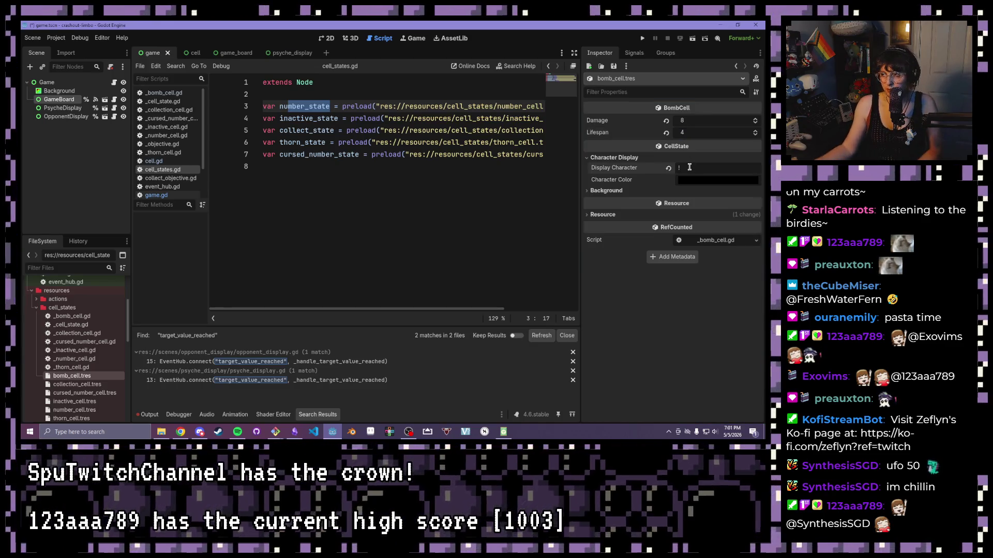
{"action": "left_click", "coordinate": [702, 181]}
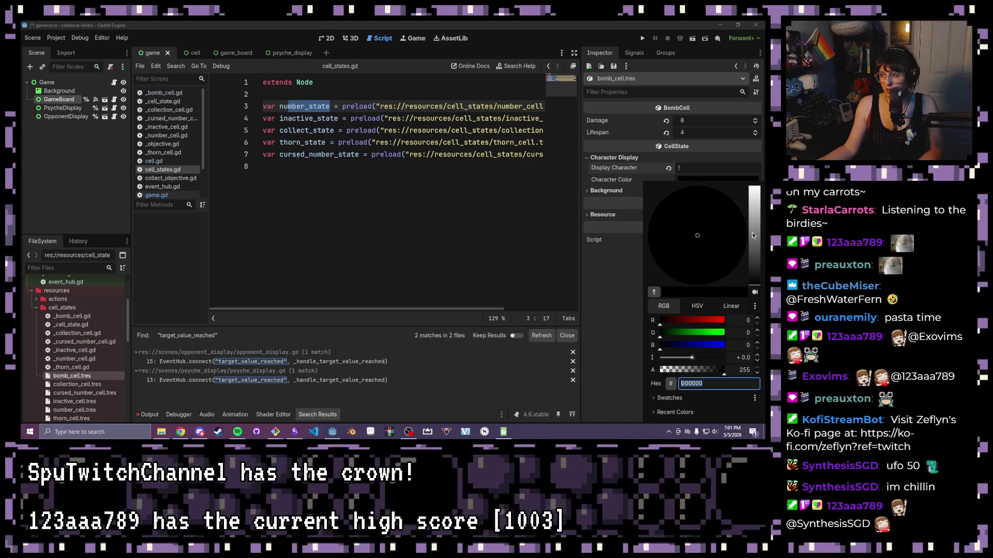
{"action": "mouse_move", "coordinate": [753, 268]}
{"action": "left_mouse_down"}
{"action": "mouse_move", "coordinate": [754, 229]}
{"action": "mouse_move", "coordinate": [738, 246]}
{"action": "left_mouse_up"}
{"action": "left_click", "coordinate": [741, 250]}
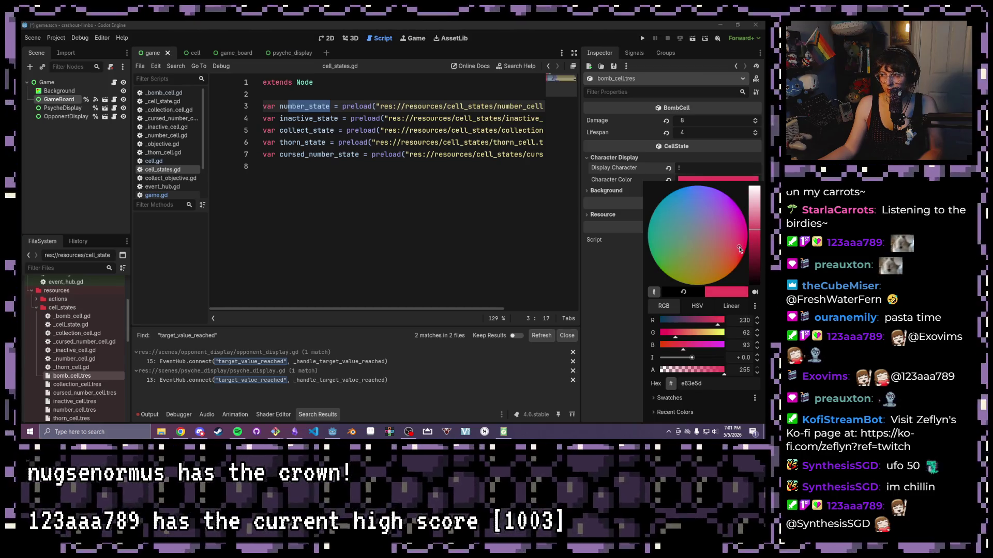
Expand the Background settings and shift Background Color toward a dark red.
{"action": "left_click", "coordinate": [640, 265]}
{"action": "left_click", "coordinate": [677, 191]}
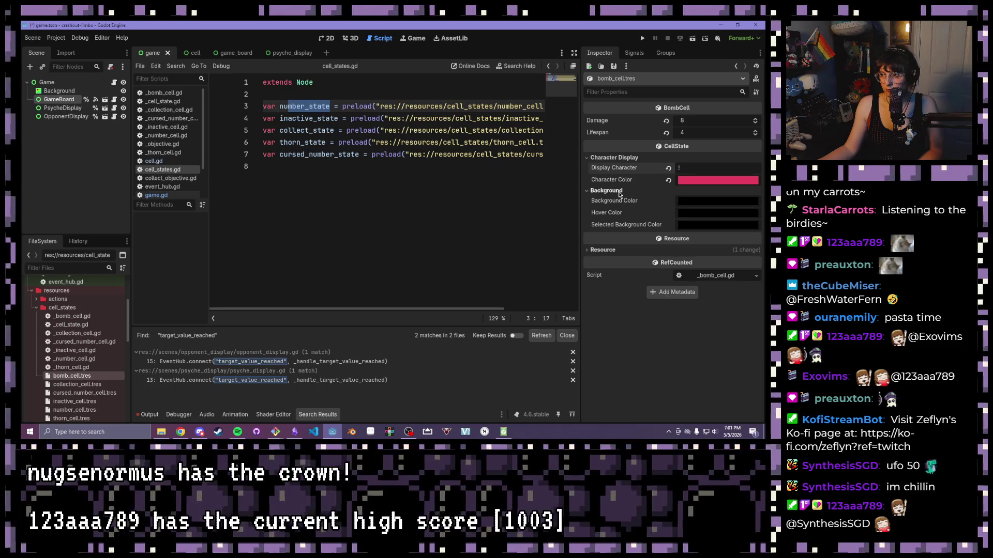
{"action": "left_click", "coordinate": [680, 201]}
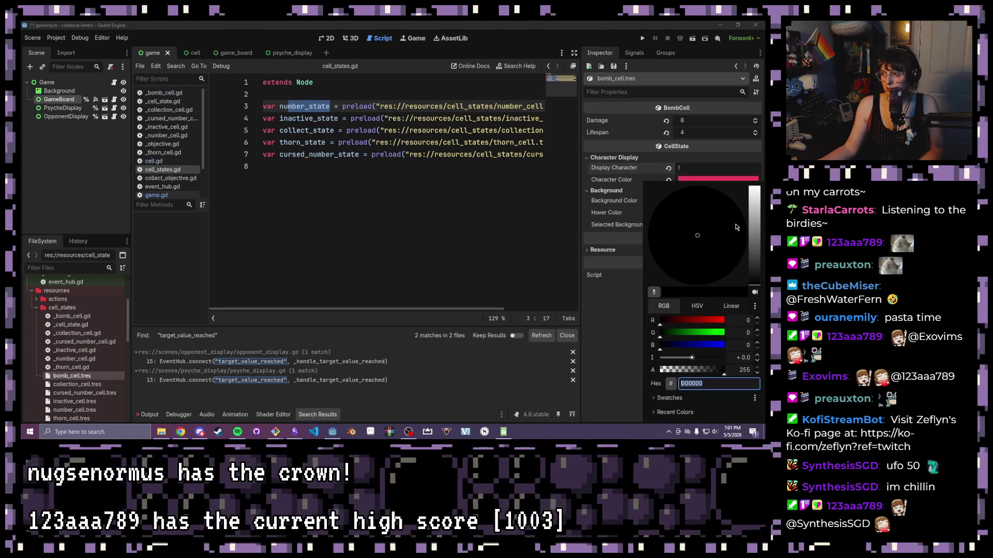
{"action": "left_click", "coordinate": [756, 236]}
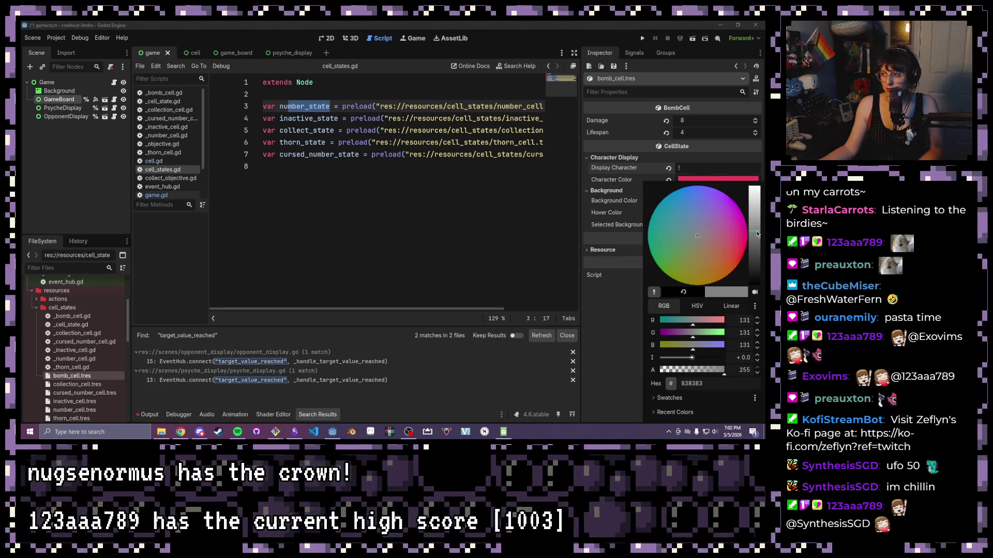
{"action": "left_click", "coordinate": [756, 250]}
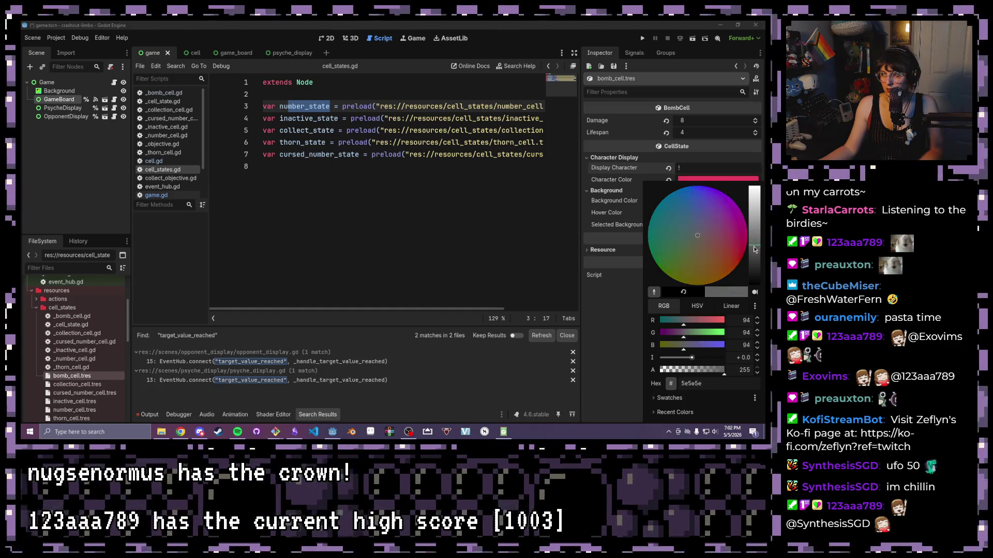
{"action": "left_click", "coordinate": [727, 207]}
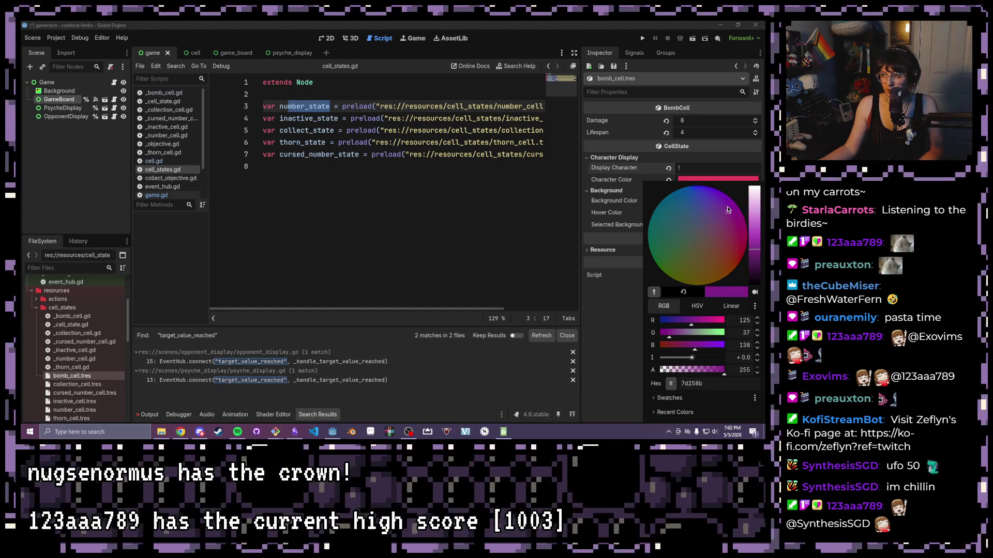
{"action": "left_click", "coordinate": [754, 252]}
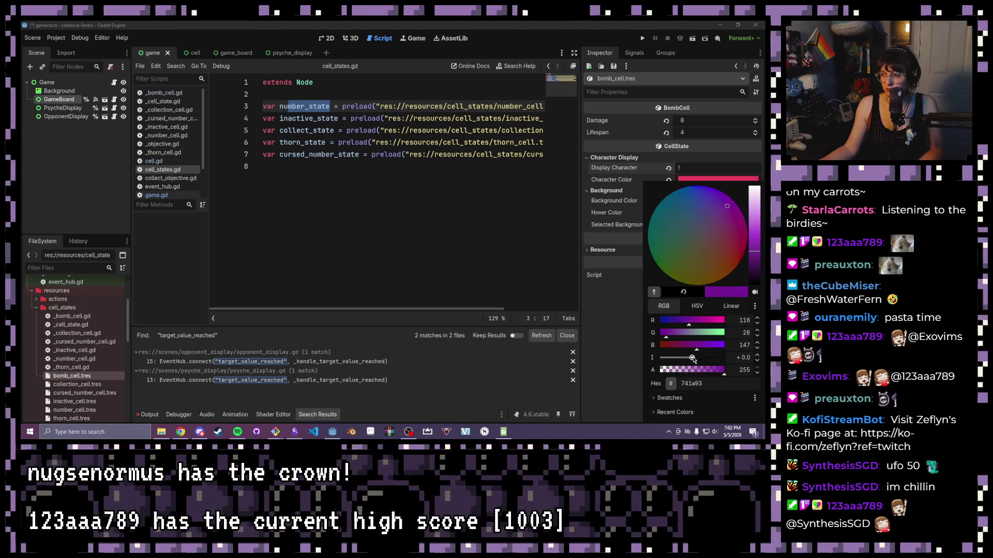
{"action": "left_click", "coordinate": [696, 347]}
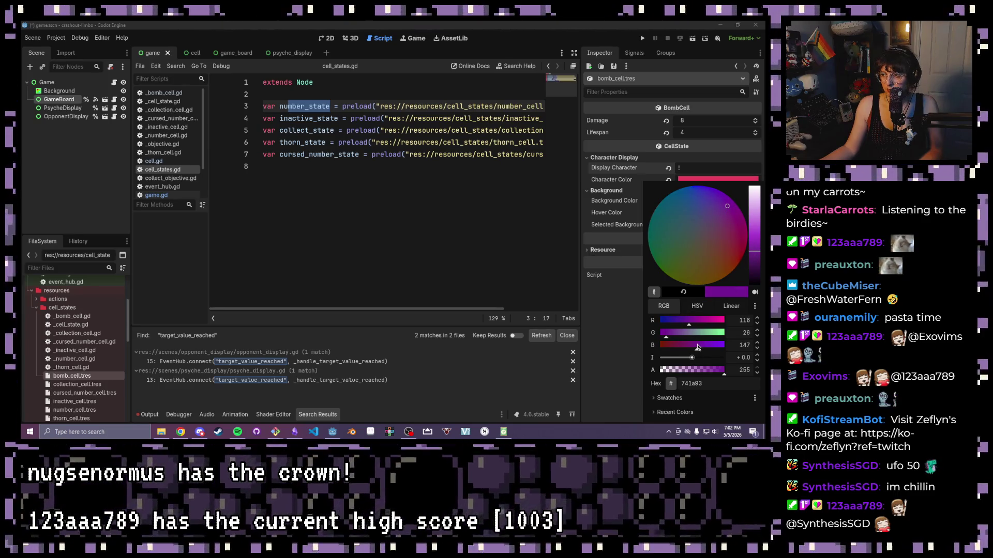
{"action": "left_click_drag", "start_coordinate": [696, 347], "coordinate": [687, 348]}
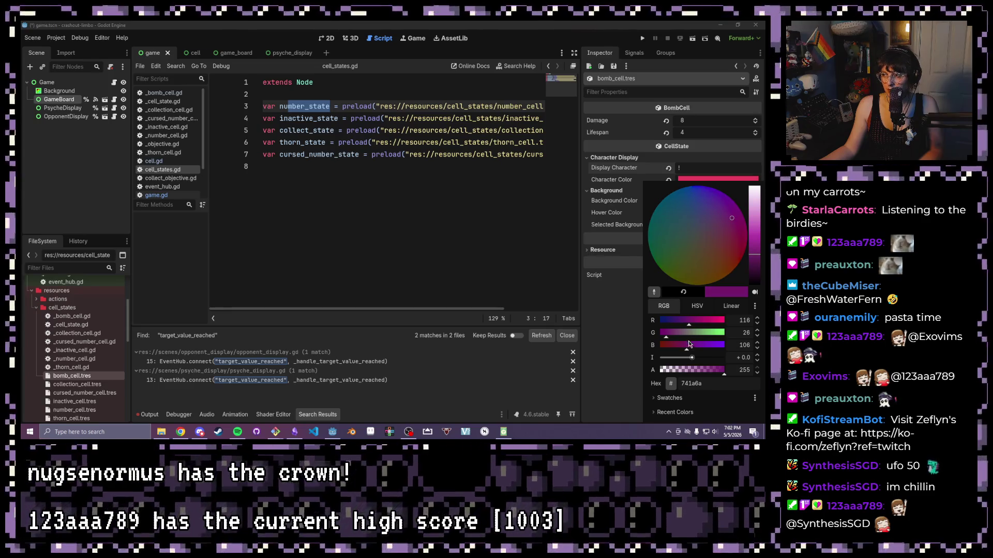
{"action": "mouse_move", "coordinate": [732, 231]}
{"action": "left_mouse_down"}
{"action": "mouse_move", "coordinate": [714, 268]}
{"action": "mouse_move", "coordinate": [754, 243]}
{"action": "mouse_move", "coordinate": [754, 231]}
{"action": "left_mouse_up"}
Refine the Background Color to coral and make it translucent.
{"action": "mouse_move", "coordinate": [713, 267]}
{"action": "left_mouse_down"}
{"action": "mouse_move", "coordinate": [700, 260]}
{"action": "mouse_move", "coordinate": [683, 271]}
{"action": "mouse_move", "coordinate": [726, 255]}
{"action": "left_mouse_up"}
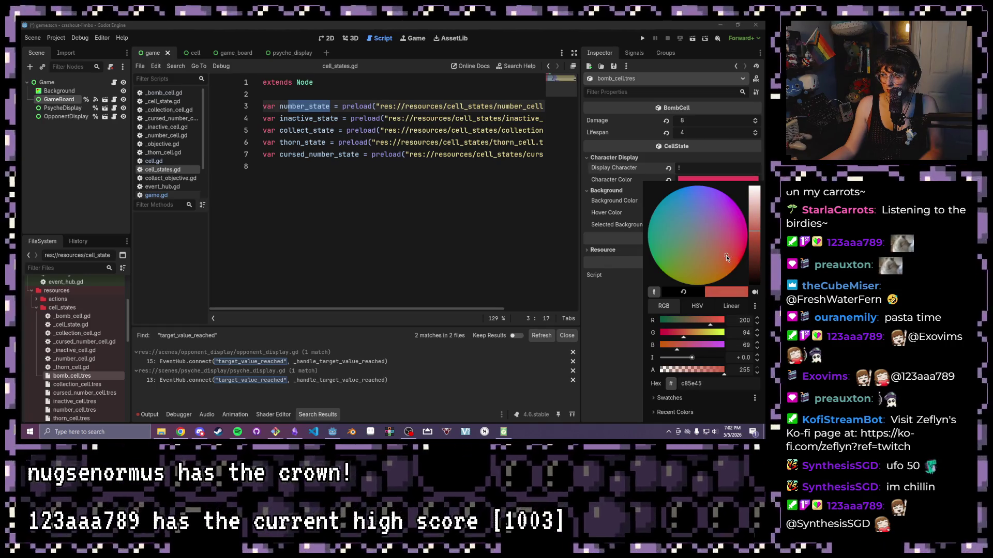
{"action": "left_click", "coordinate": [755, 239]}
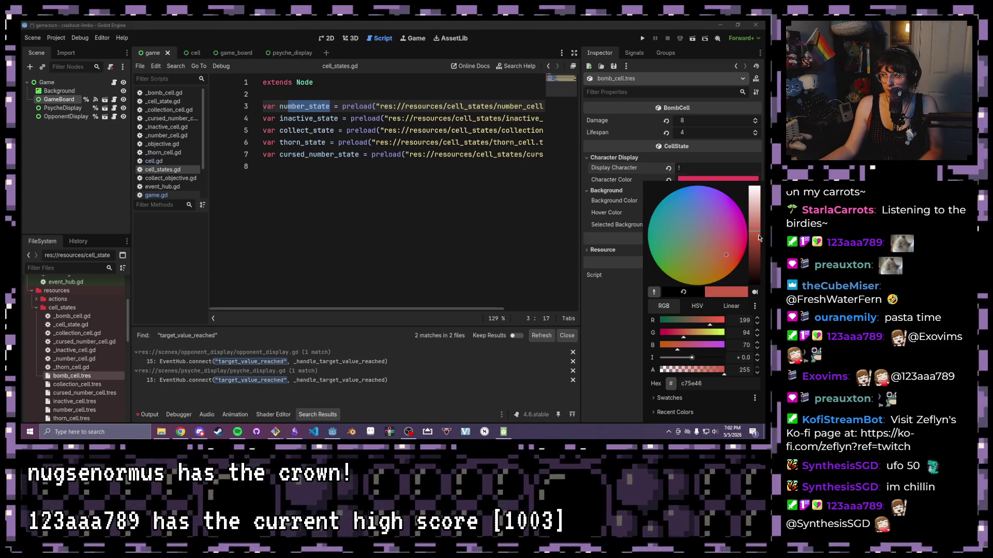
{"action": "left_click_drag", "start_coordinate": [754, 238], "coordinate": [756, 231]}
{"action": "left_click", "coordinate": [727, 255]}
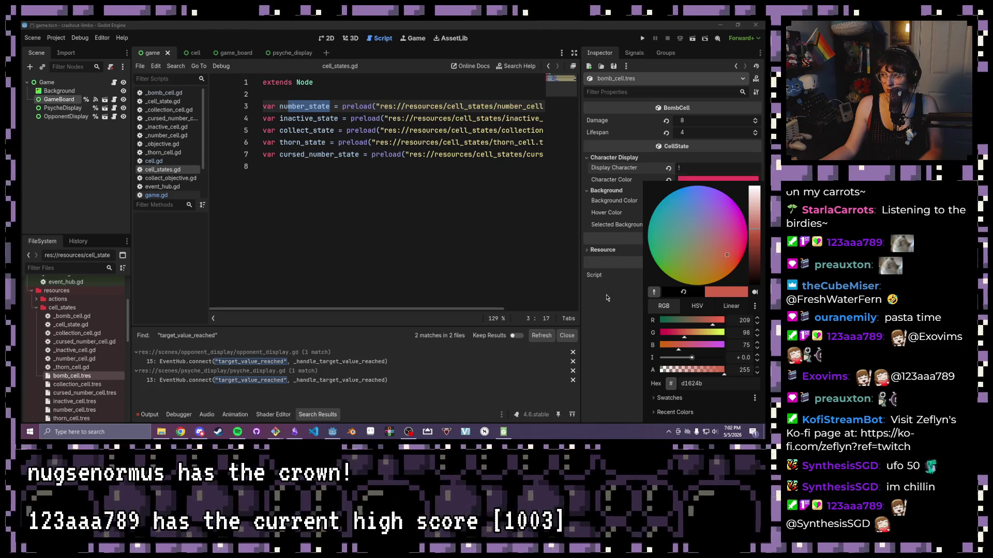
{"action": "left_click", "coordinate": [718, 370]}
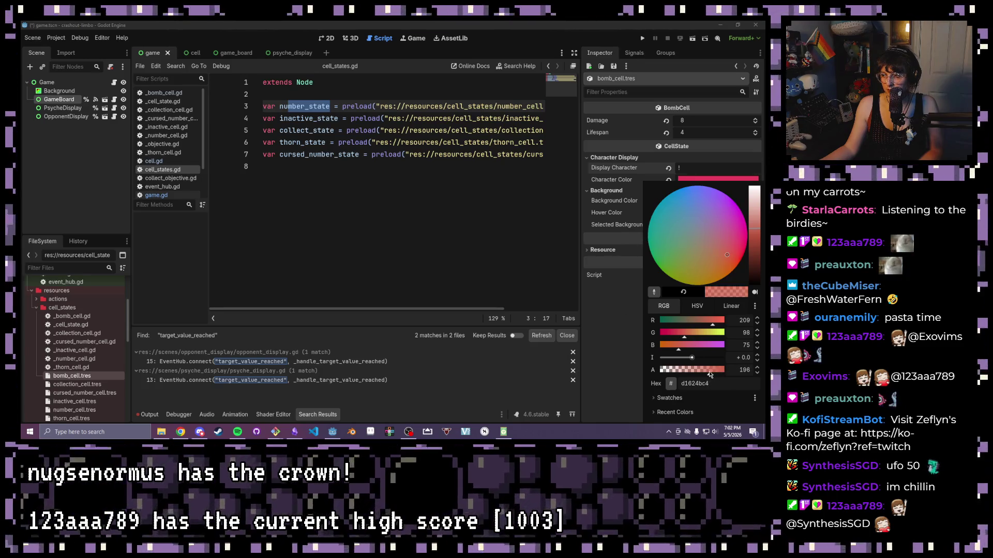
{"action": "left_click", "coordinate": [704, 370]}
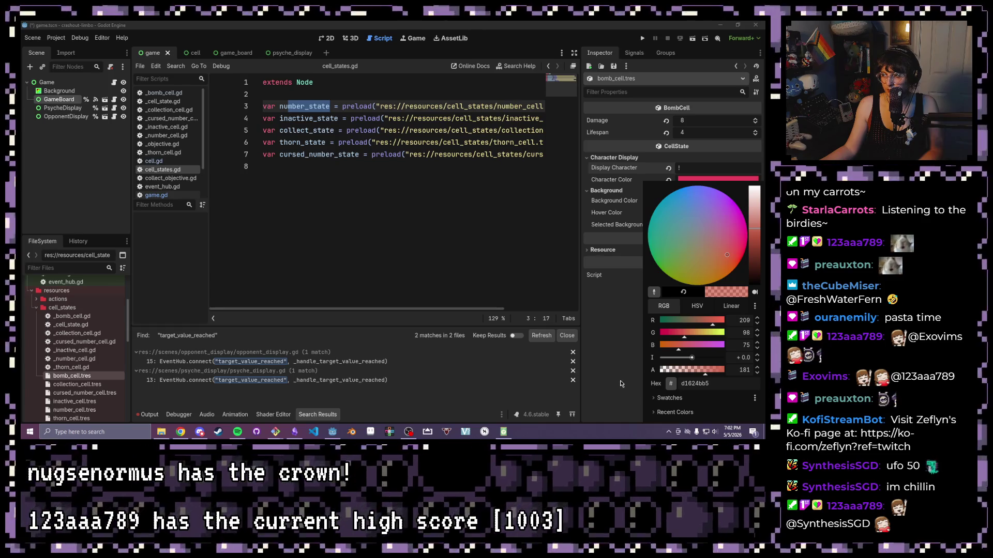
{"action": "key", "text": "Escape"}
Set Hover Color to a light translucent white.
{"action": "left_click", "coordinate": [704, 217]}
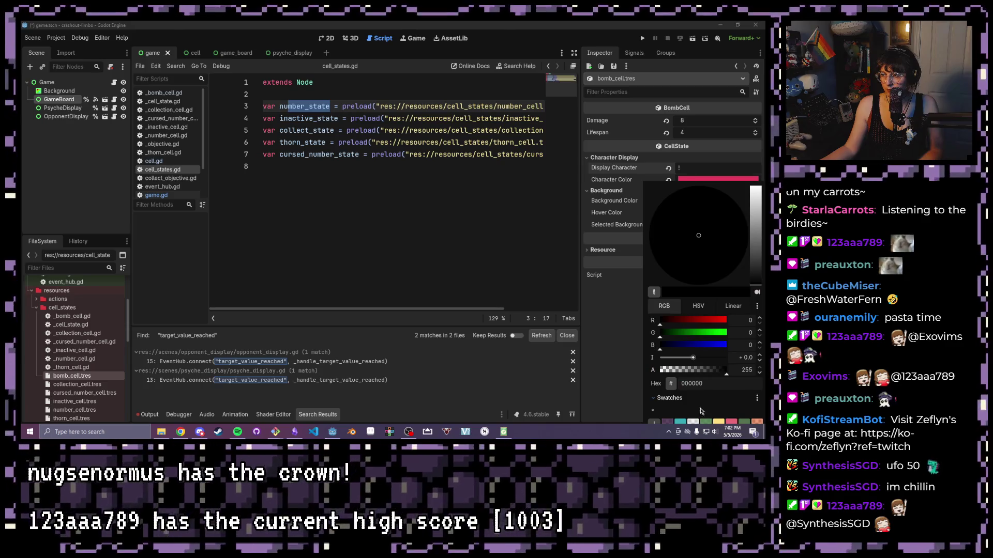
{"action": "left_click", "coordinate": [691, 423]}
{"action": "left_click", "coordinate": [628, 370]}
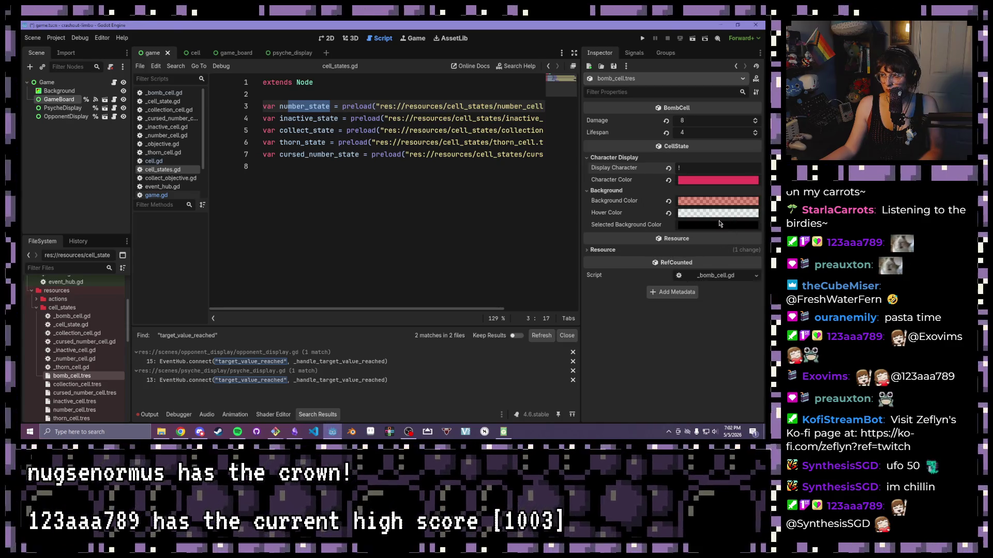
Set Selected Background Color to periwinkle blue, 717fdd.
{"action": "left_click", "coordinate": [688, 213]}
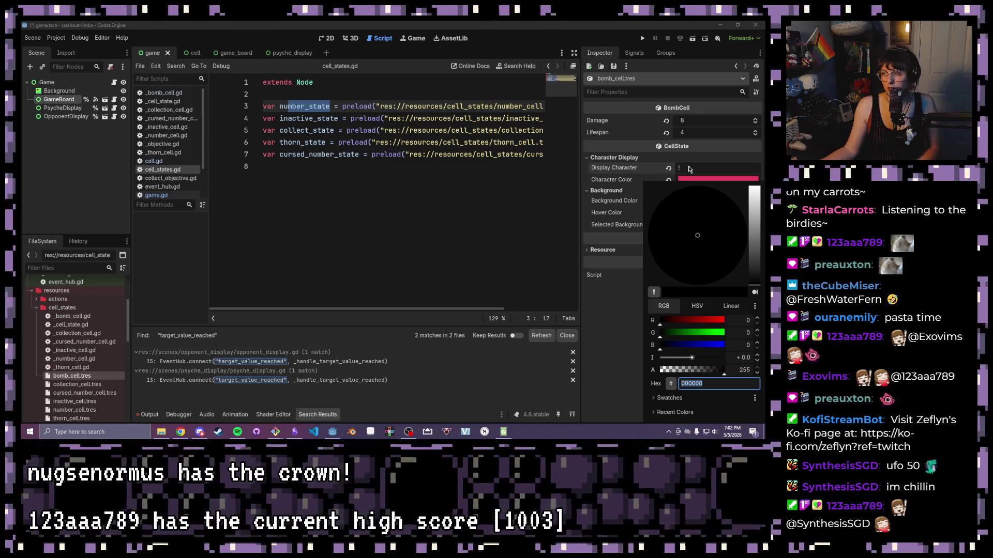
{"action": "type", "text": "ffffff"}
{"action": "key", "text": "Return"}
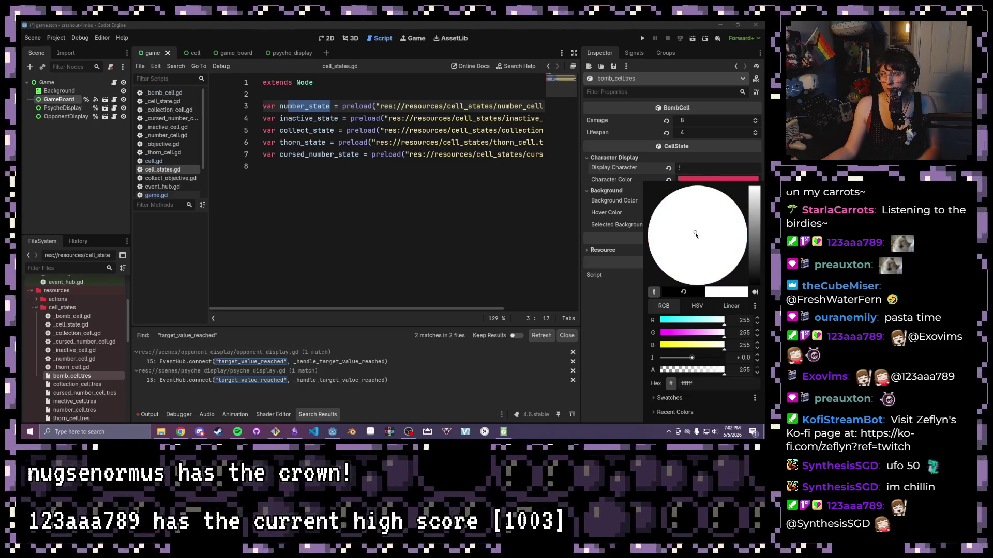
{"action": "left_click", "coordinate": [718, 240]}
{"action": "left_click_drag", "start_coordinate": [754, 189], "coordinate": [756, 226]}
{"action": "mouse_move", "coordinate": [710, 321]}
{"action": "left_mouse_down"}
{"action": "mouse_move", "coordinate": [725, 320]}
{"action": "mouse_move", "coordinate": [660, 332]}
{"action": "mouse_move", "coordinate": [658, 347]}
{"action": "left_mouse_up"}
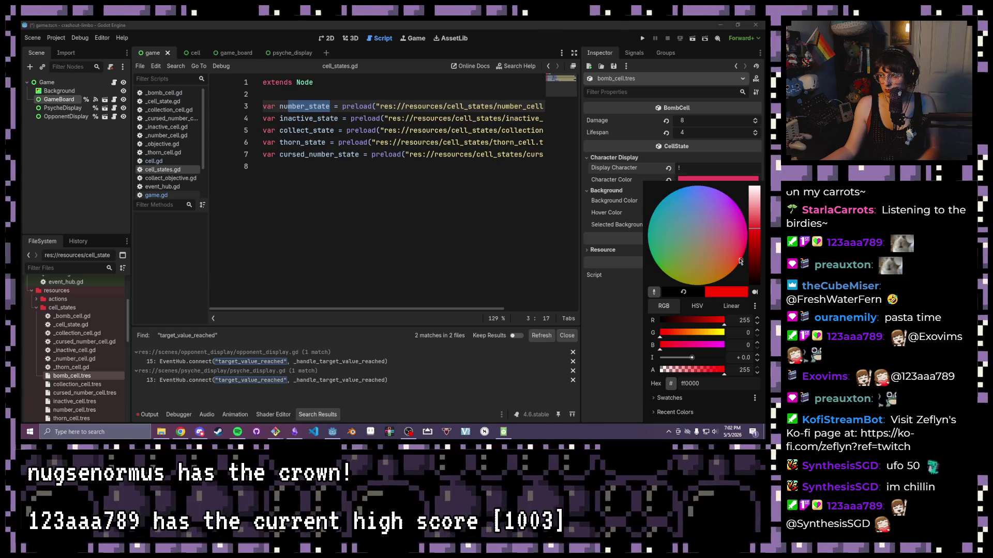
{"action": "mouse_move", "coordinate": [738, 266]}
{"action": "left_mouse_down"}
{"action": "mouse_move", "coordinate": [751, 247]}
{"action": "mouse_move", "coordinate": [718, 194]}
{"action": "mouse_move", "coordinate": [697, 189]}
{"action": "mouse_move", "coordinate": [711, 194]}
{"action": "mouse_move", "coordinate": [702, 206]}
{"action": "left_mouse_up"}
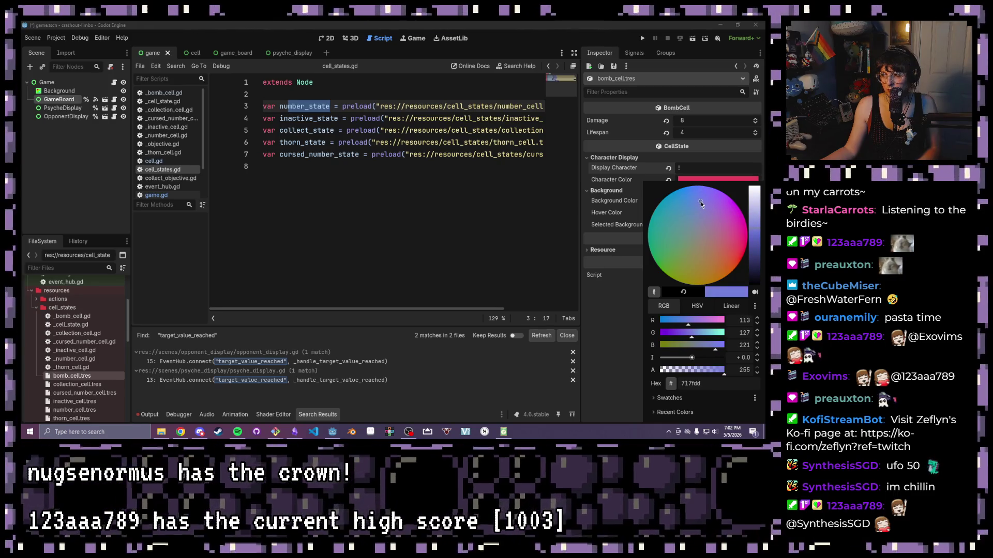
{"action": "left_click", "coordinate": [696, 178]}
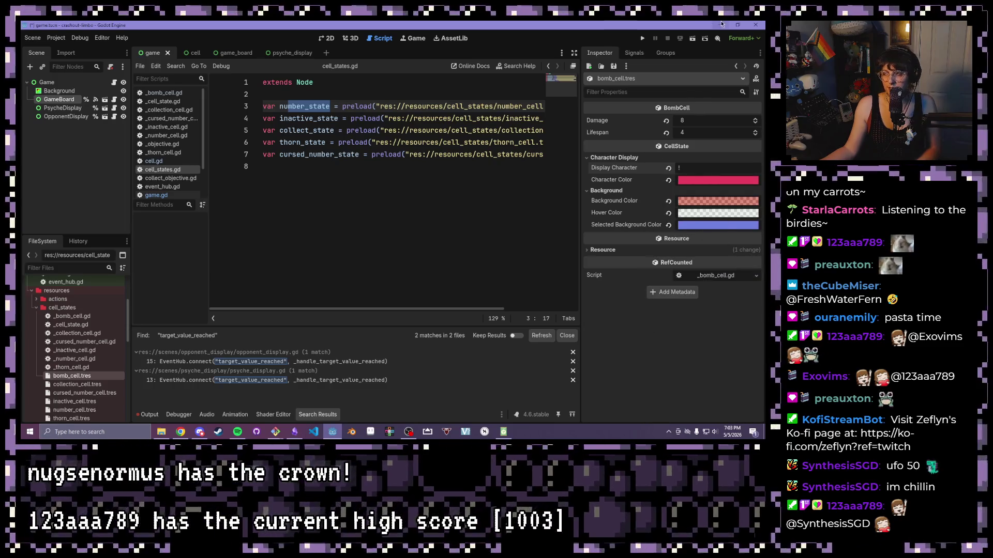
Expand the resources/actions folder and open create_thorn_action.gd in the script editor.
{"action": "left_click", "coordinate": [340, 178]}
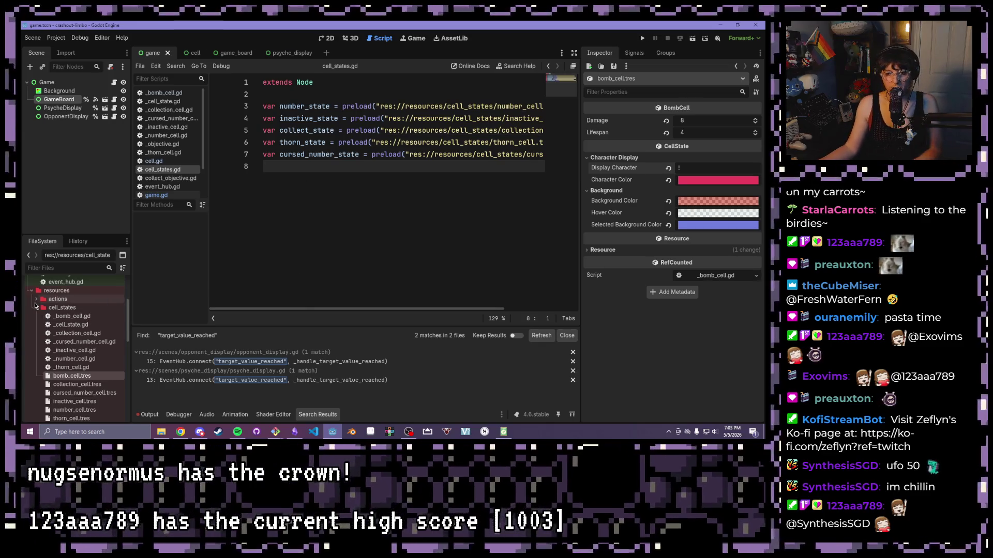
{"action": "double_click", "coordinate": [56, 298]}
{"action": "right_click", "coordinate": [56, 303]}
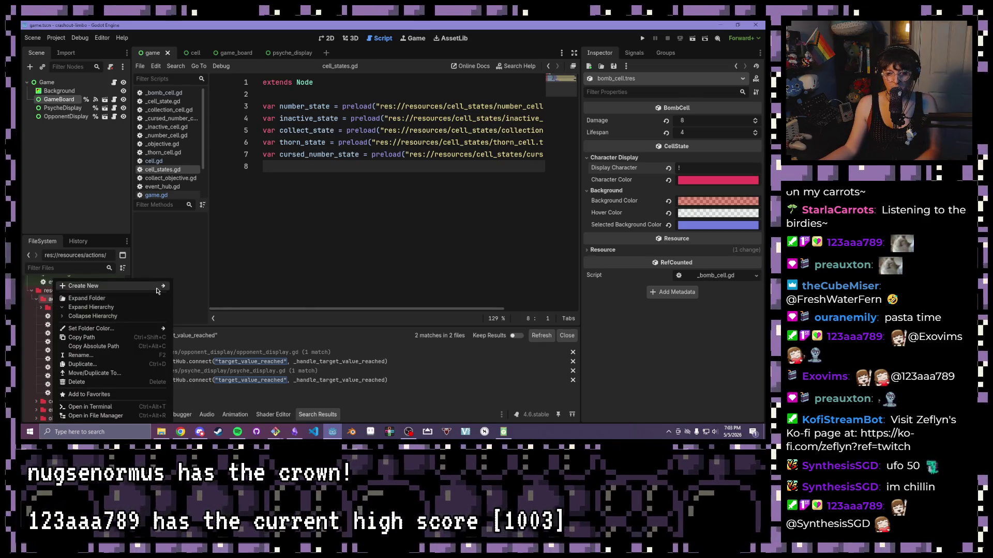
{"action": "mouse_move", "coordinate": [156, 287]}
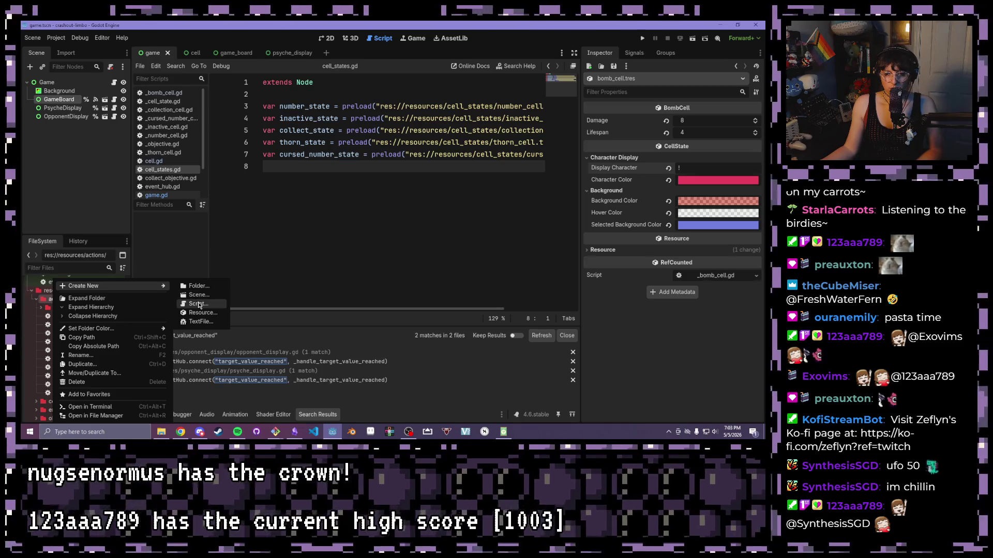
{"action": "left_click", "coordinate": [321, 264]}
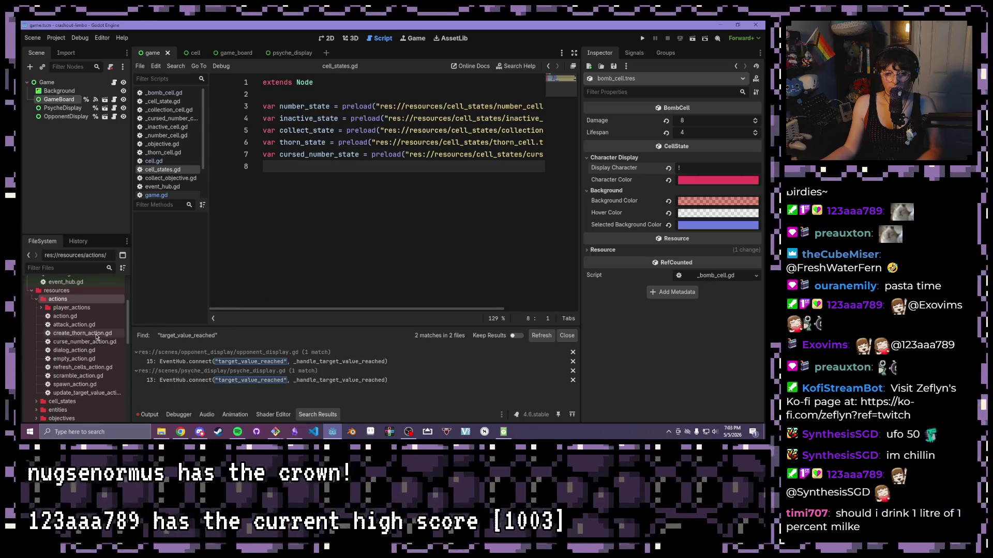
{"action": "double_click", "coordinate": [96, 333]}
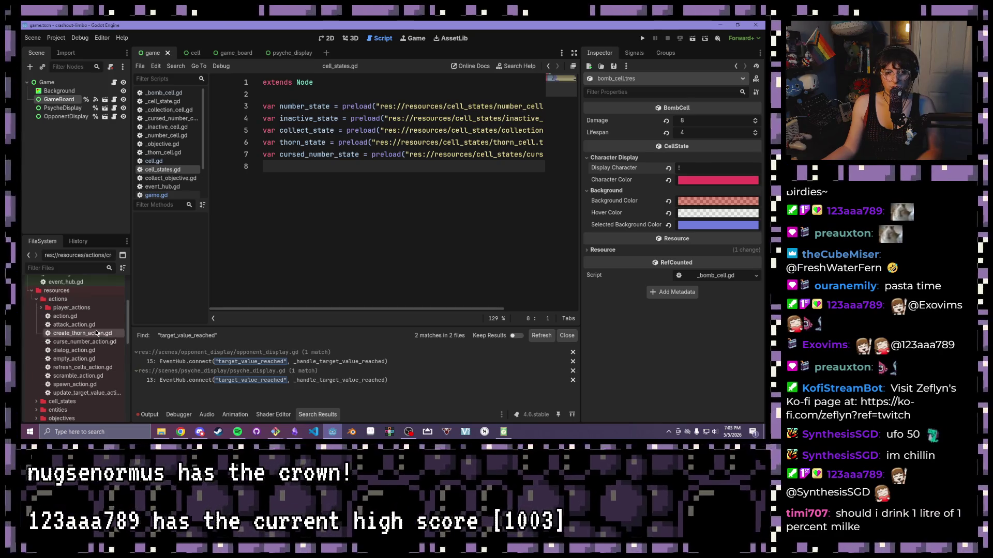
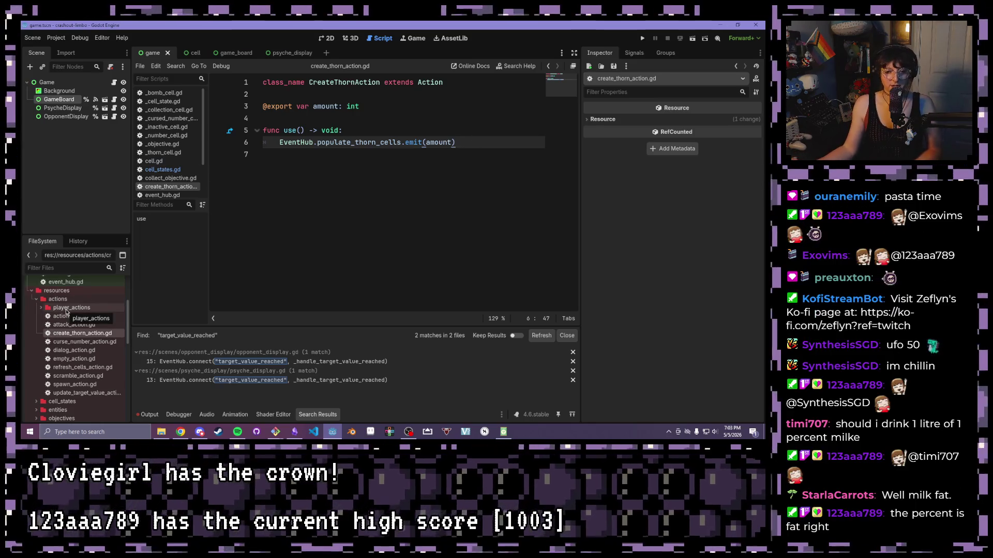
Create create_bomb_action.gd inheriting from Action in the resources/actions folder.
{"action": "right_click", "coordinate": [62, 299]}
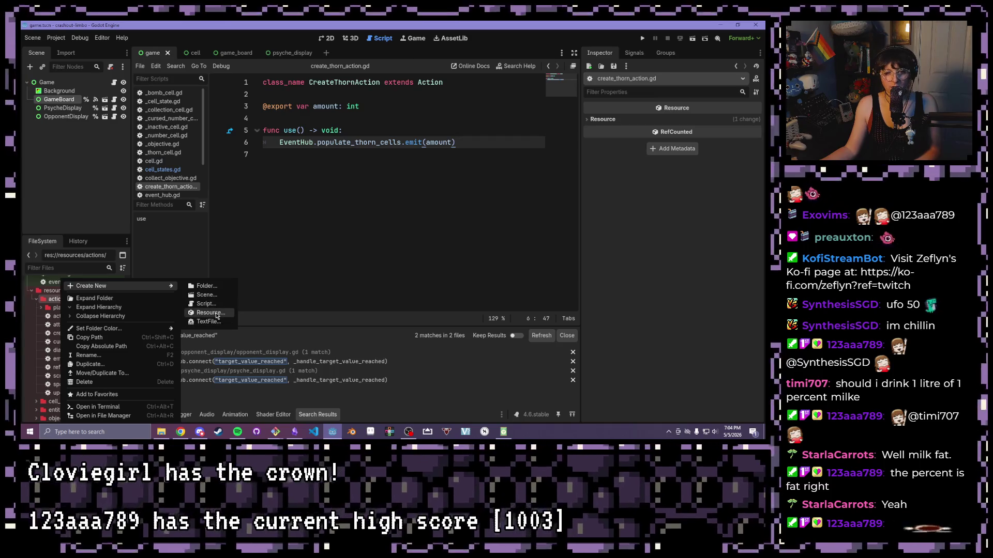
{"action": "left_click", "coordinate": [208, 305]}
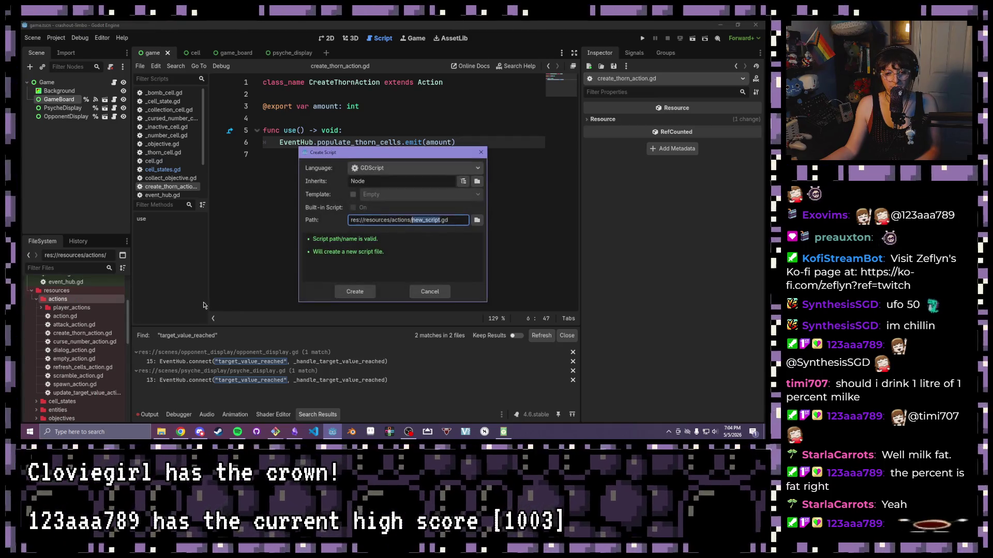
{"action": "double_click", "coordinate": [369, 183]}
{"action": "type", "text": "Action"}
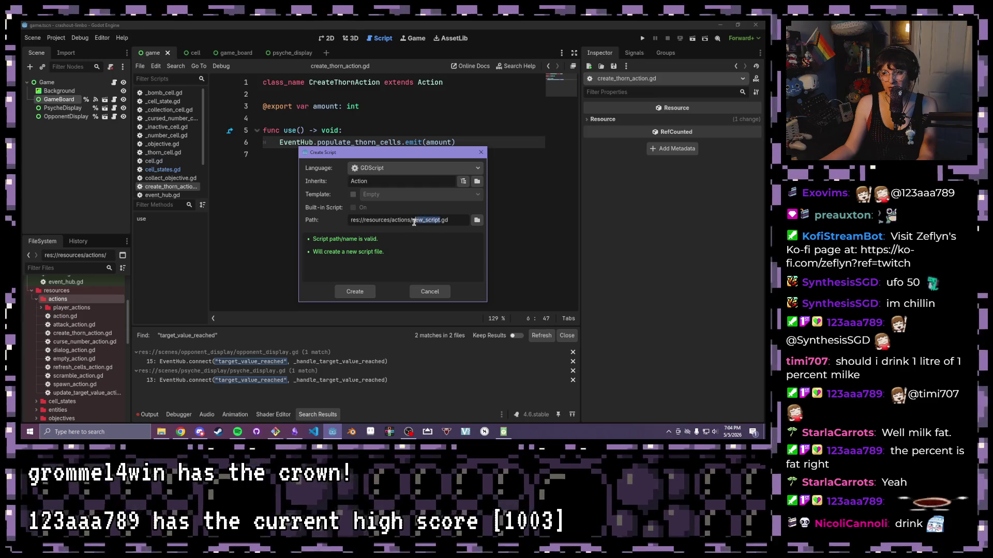
{"action": "type", "text": "create_bomb_action"}
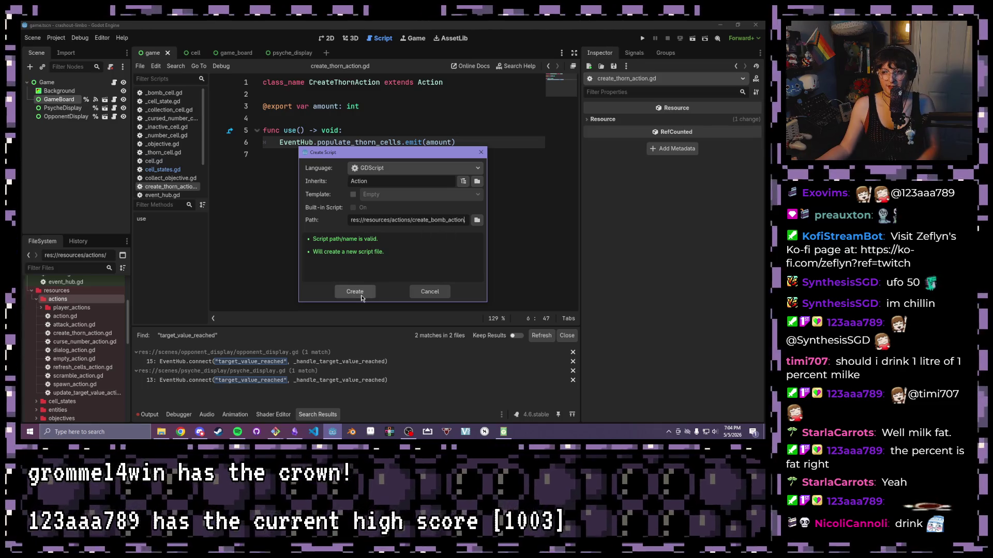
{"action": "left_click", "coordinate": [354, 293]}
{"action": "left_click", "coordinate": [308, 137]}
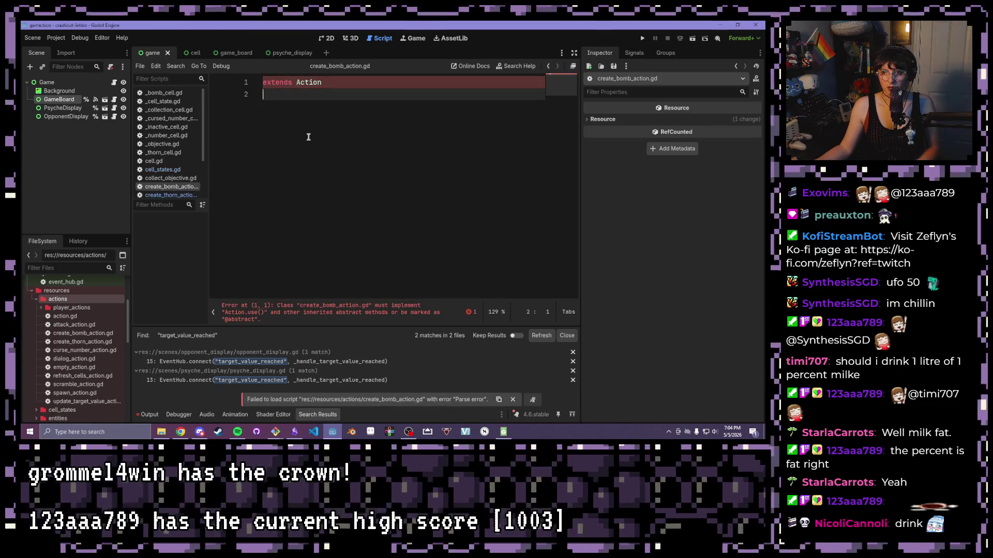
Add 'class_name CreateBombAction' and a use() -> void stub to create_bomb_action.gd, then open action.gd.
{"action": "left_click", "coordinate": [265, 81]}
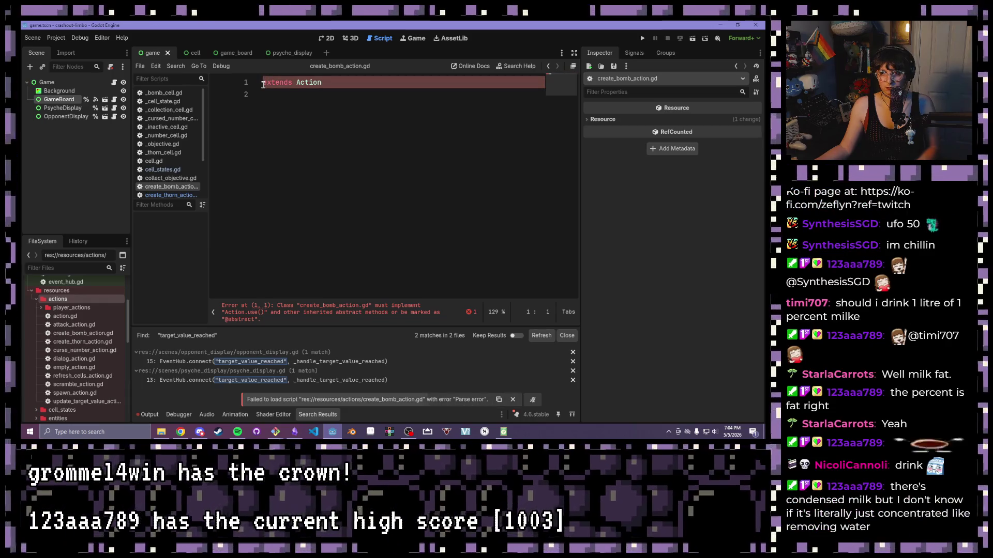
{"action": "type", "text": "class_name CreateBombAction"}
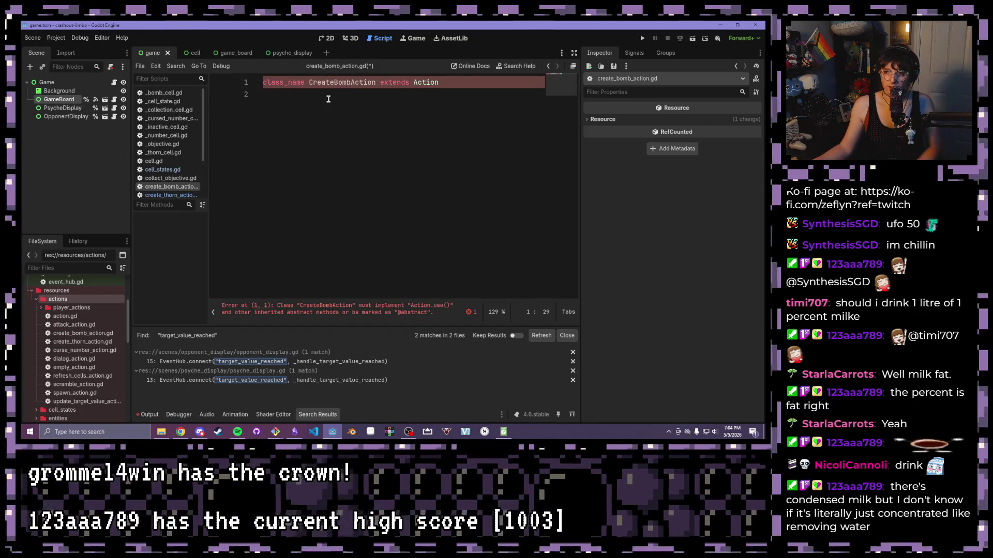
{"action": "left_click", "coordinate": [327, 98]}
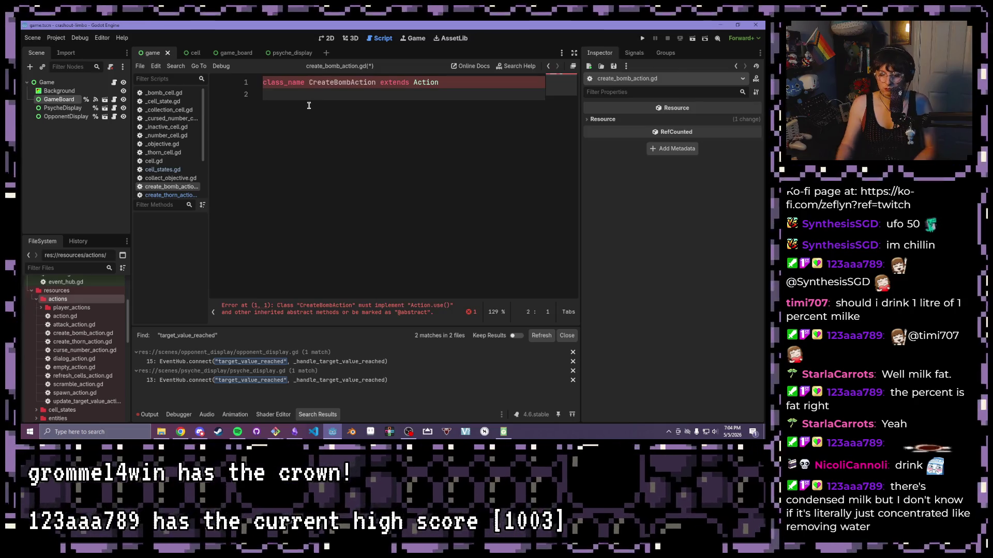
{"action": "key", "text": "Return"}
{"action": "type", "text": "func use()"}
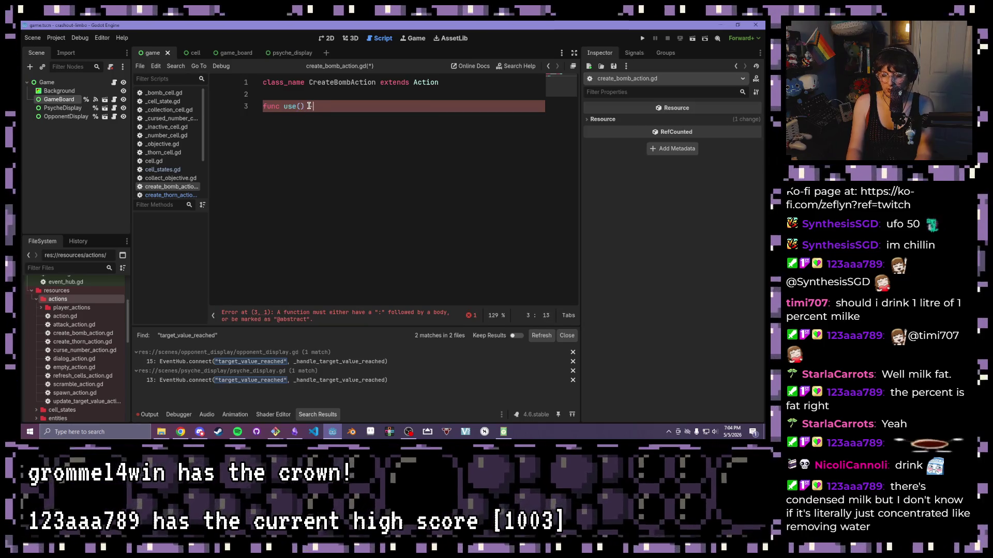
{"action": "key", "text": "Return"}
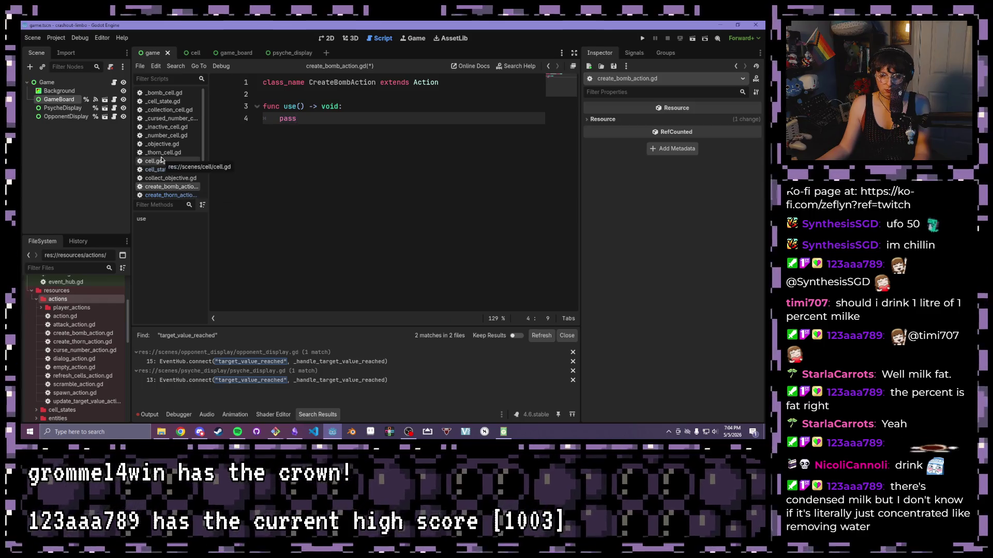
{"action": "scroll", "coordinate": [161, 158], "scroll_direction": "down", "scroll_amount": 3}
{"action": "double_click", "coordinate": [64, 316]}
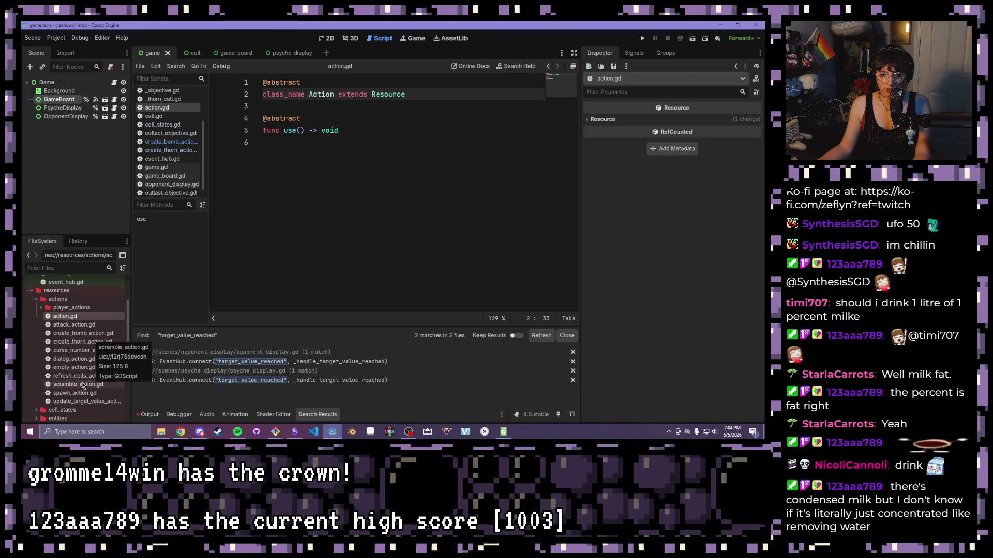
Delete the one_shot export line from dialog_action.gd.
{"action": "double_click", "coordinate": [73, 359]}
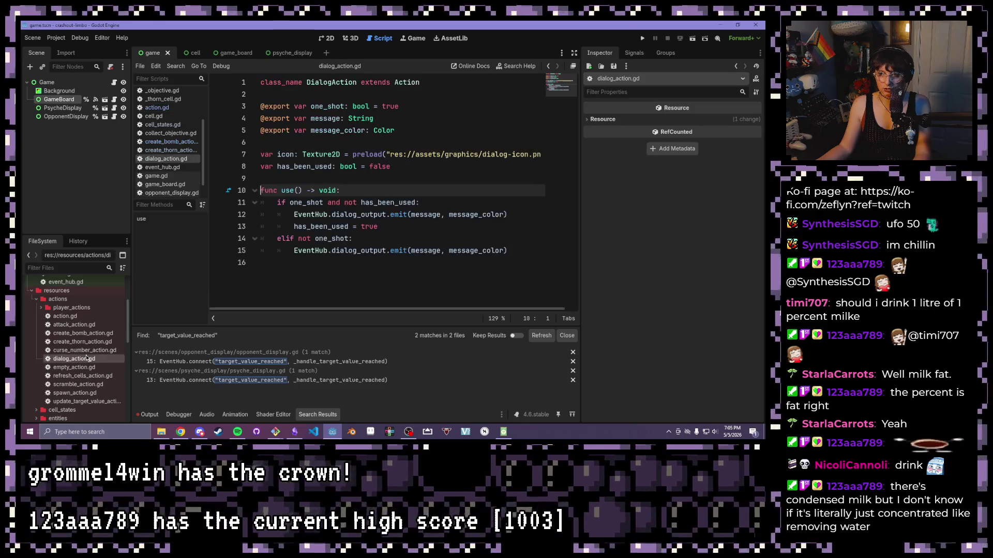
{"action": "mouse_move", "coordinate": [405, 109]}
{"action": "left_mouse_down"}
{"action": "mouse_move", "coordinate": [239, 95]}
{"action": "mouse_move", "coordinate": [239, 107]}
{"action": "left_mouse_up"}
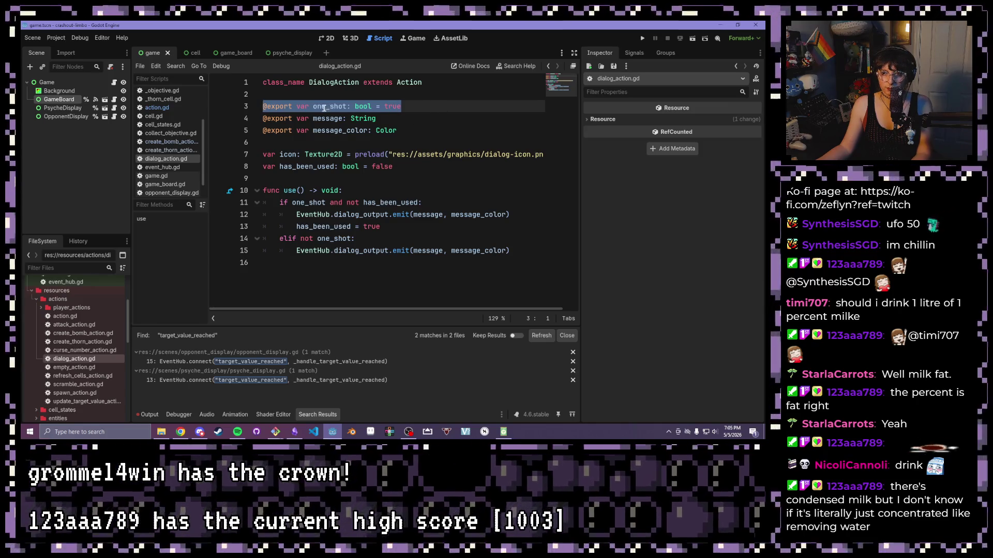
{"action": "key", "text": "BackSpace"}
{"action": "left_click", "coordinate": [175, 109]}
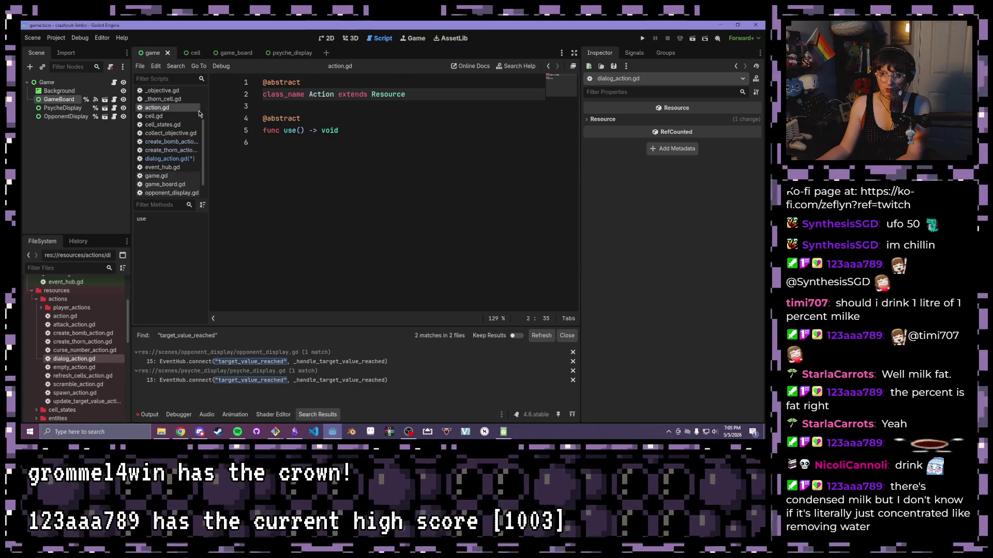
{"action": "left_click", "coordinate": [301, 109]}
{"action": "key", "text": "Return"}
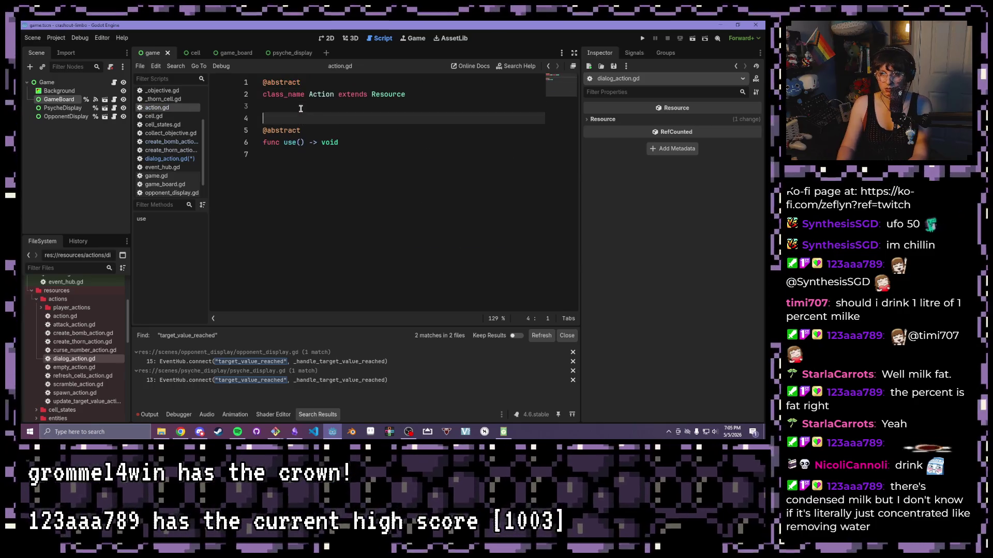
{"action": "key", "text": "Return"}
{"action": "key", "text": "Up"}
{"action": "type", "text": "@export var one_shot: bool = true"}
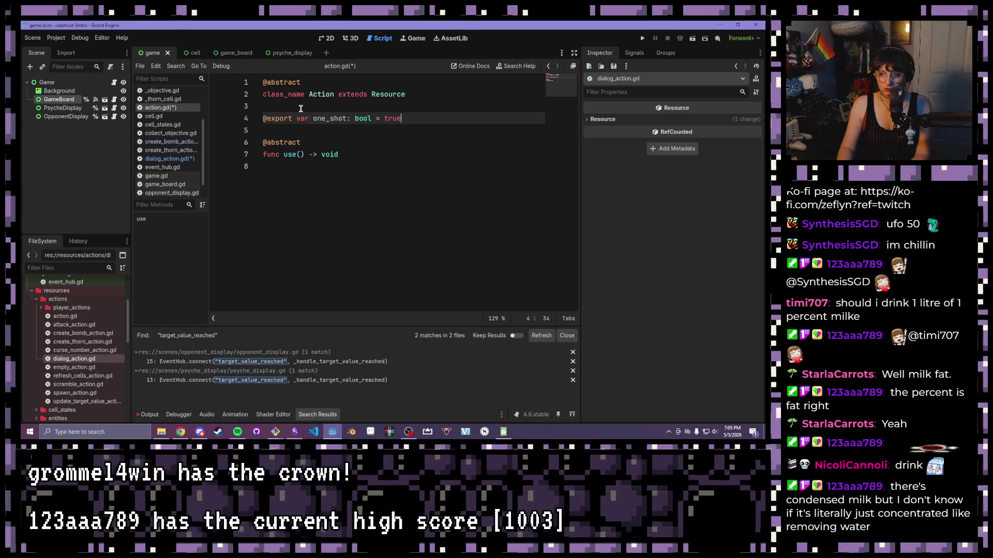
{"action": "key", "text": "ctrl+s"}
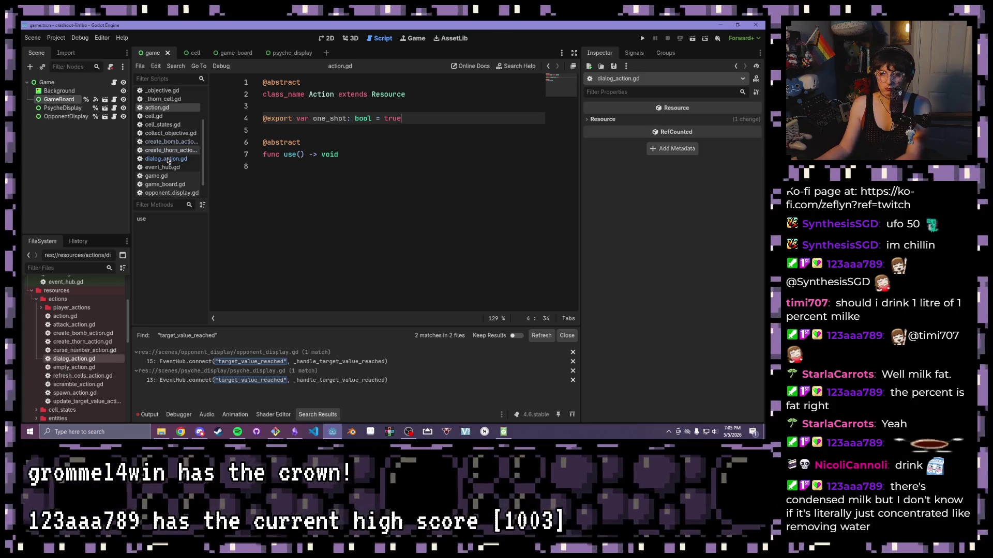
Look through the other action scripts and change action.gd's one_shot default to false.
{"action": "left_click", "coordinate": [157, 118]}
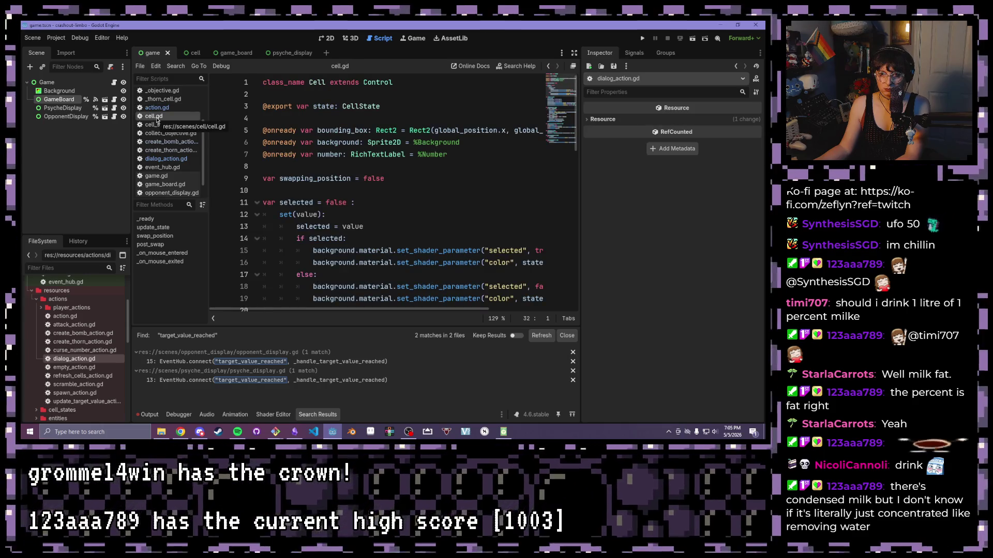
{"action": "double_click", "coordinate": [83, 334]}
{"action": "double_click", "coordinate": [75, 341]}
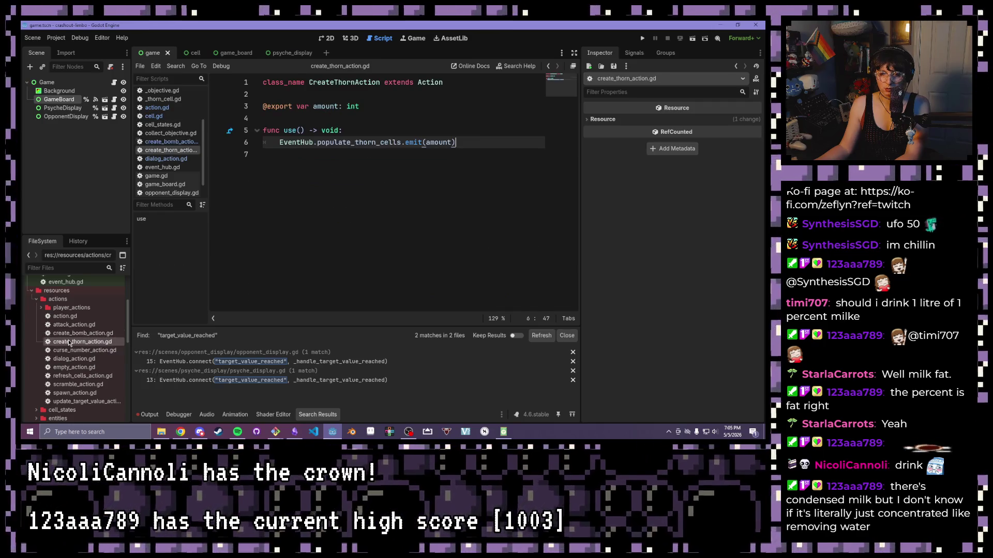
{"action": "double_click", "coordinate": [63, 351]}
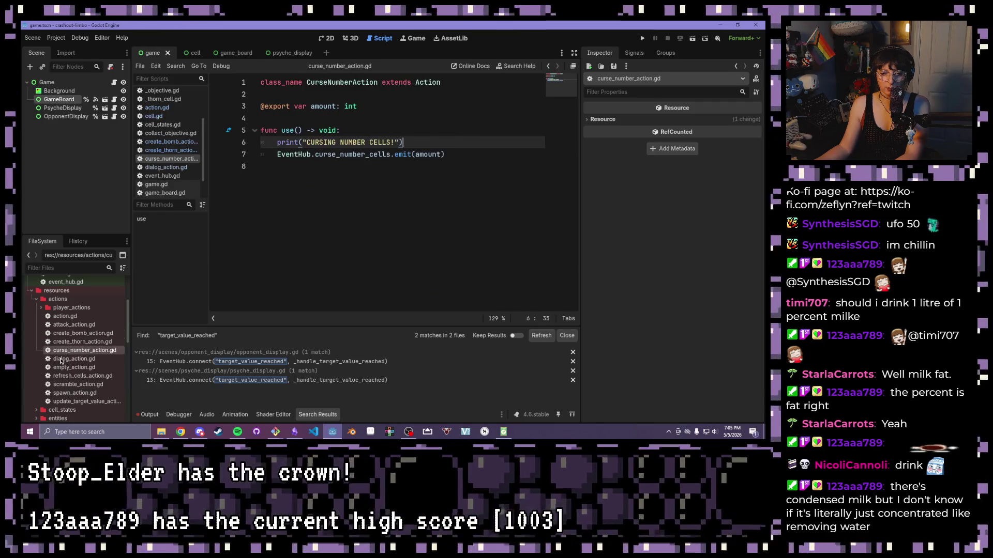
{"action": "double_click", "coordinate": [61, 359]}
{"action": "double_click", "coordinate": [64, 316]}
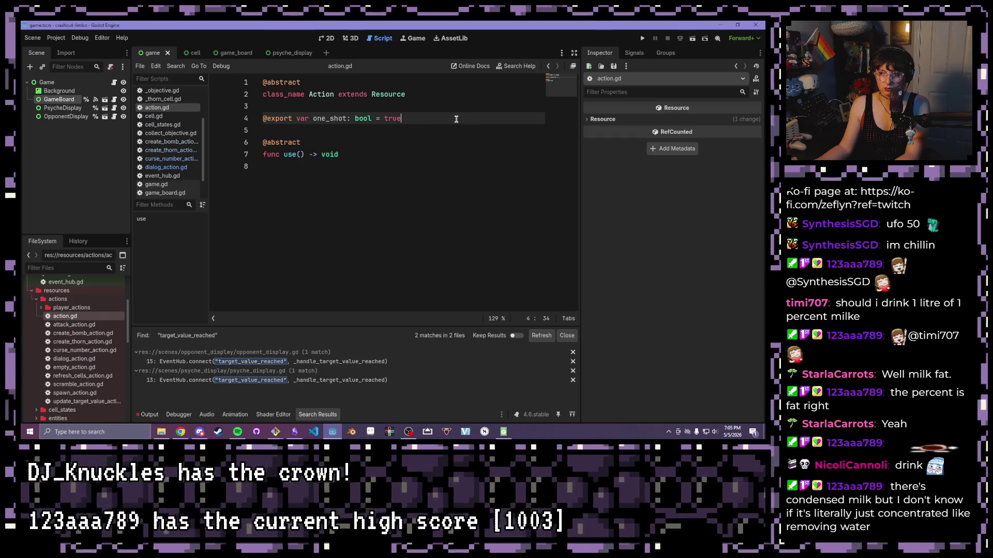
{"action": "key", "text": "BackSpace"}
{"action": "key", "text": "BackSpace"}
{"action": "key", "text": "BackSpace"}
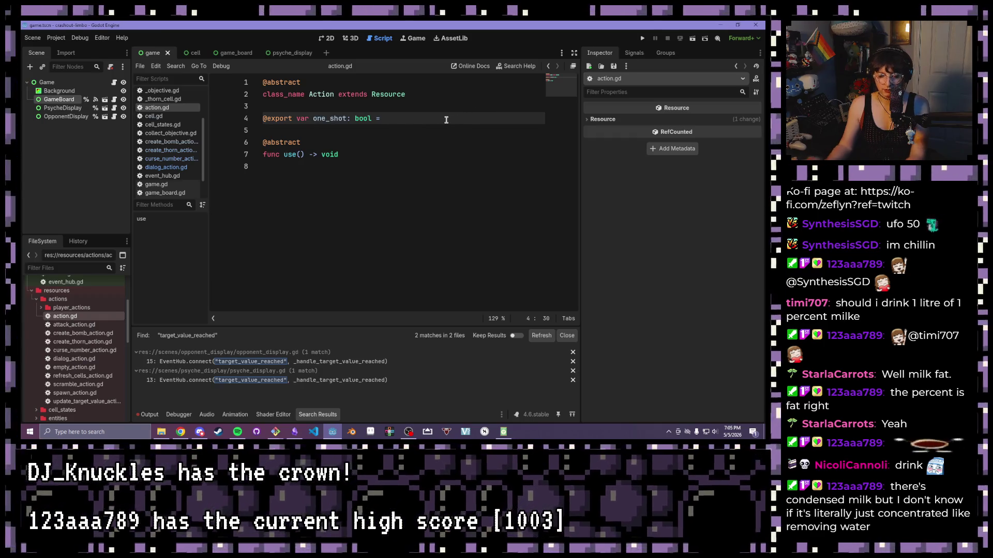
{"action": "type", "text": "false"}
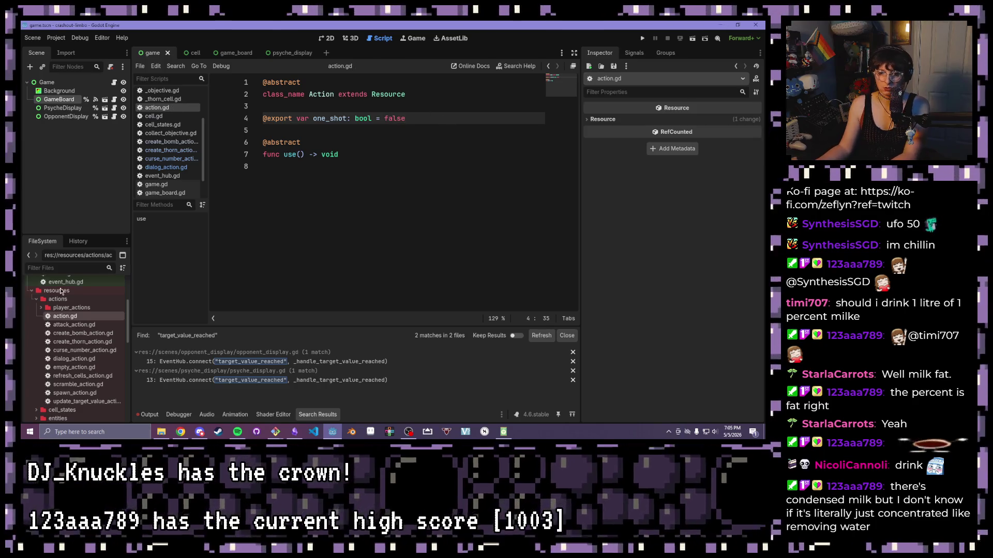
{"action": "double_click", "coordinate": [74, 358]}
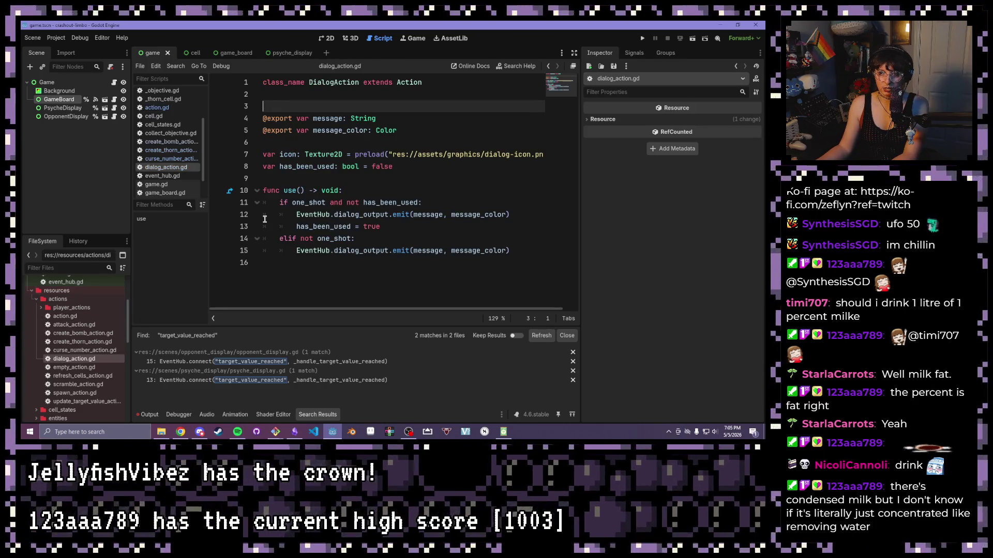
Add 'var has_been_used: bool = false' below the class declaration in create_bomb_action.gd.
{"action": "left_click_drag", "start_coordinate": [394, 166], "coordinate": [262, 167]}
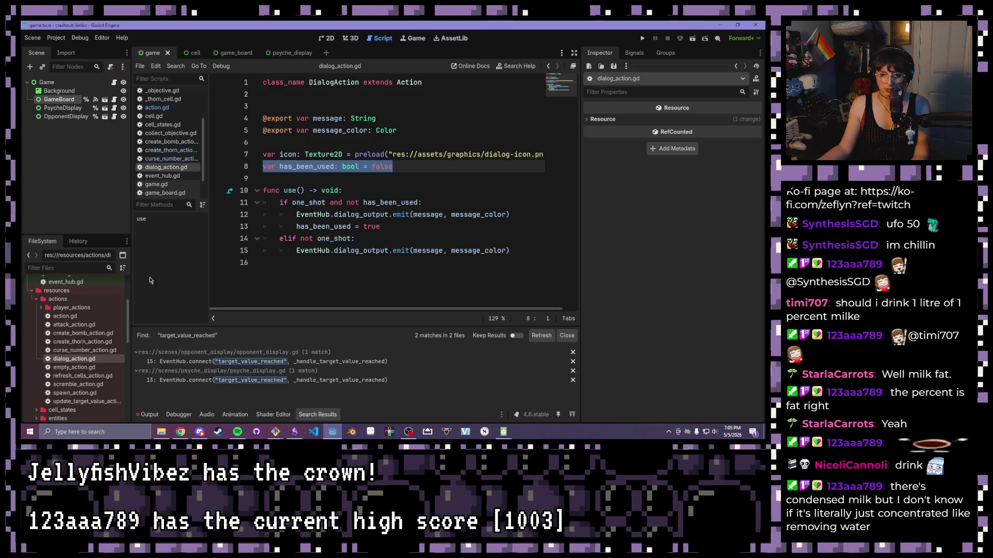
{"action": "double_click", "coordinate": [69, 317]}
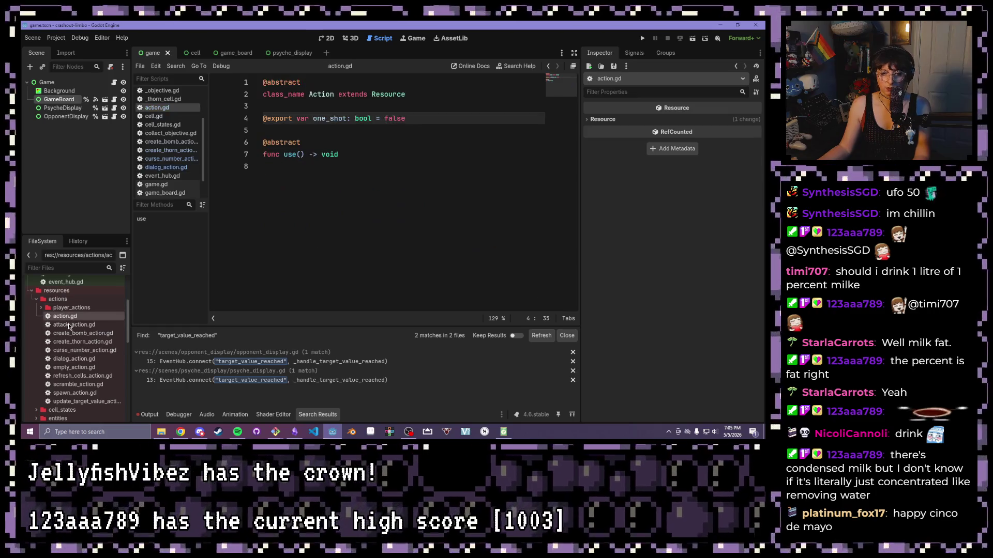
{"action": "double_click", "coordinate": [78, 333]}
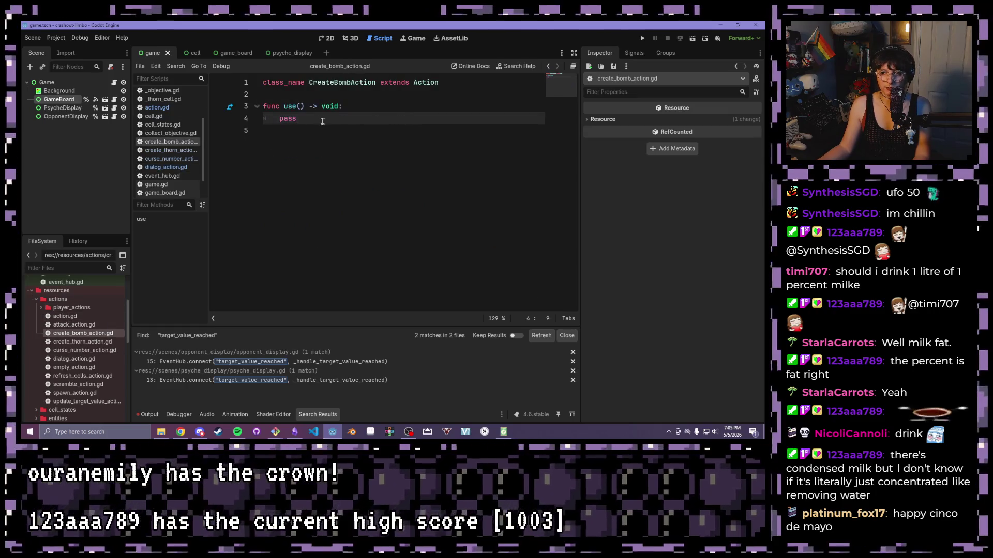
{"action": "key", "text": "Return"}
{"action": "key", "text": "Return"}
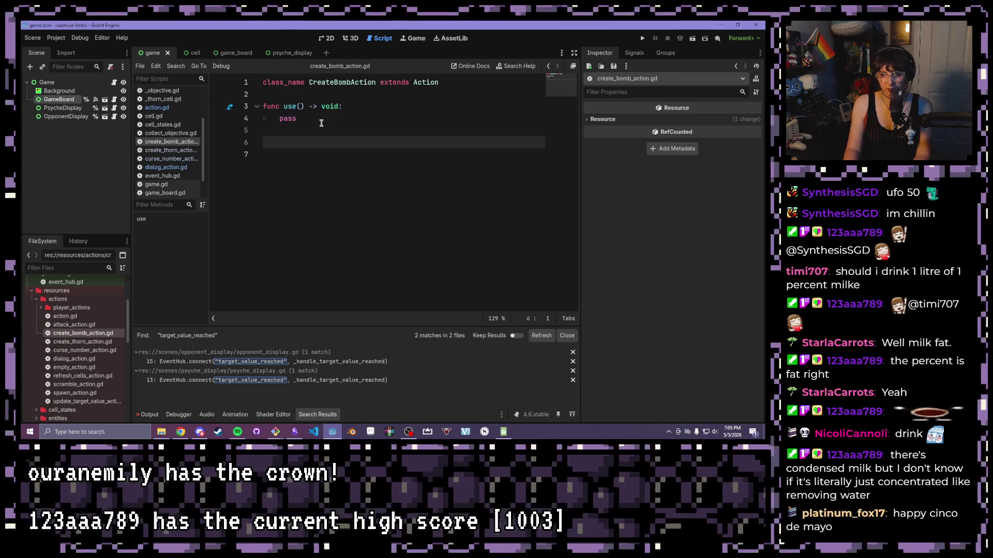
{"action": "key", "text": "BackSpace"}
{"action": "key", "text": "BackSpace"}
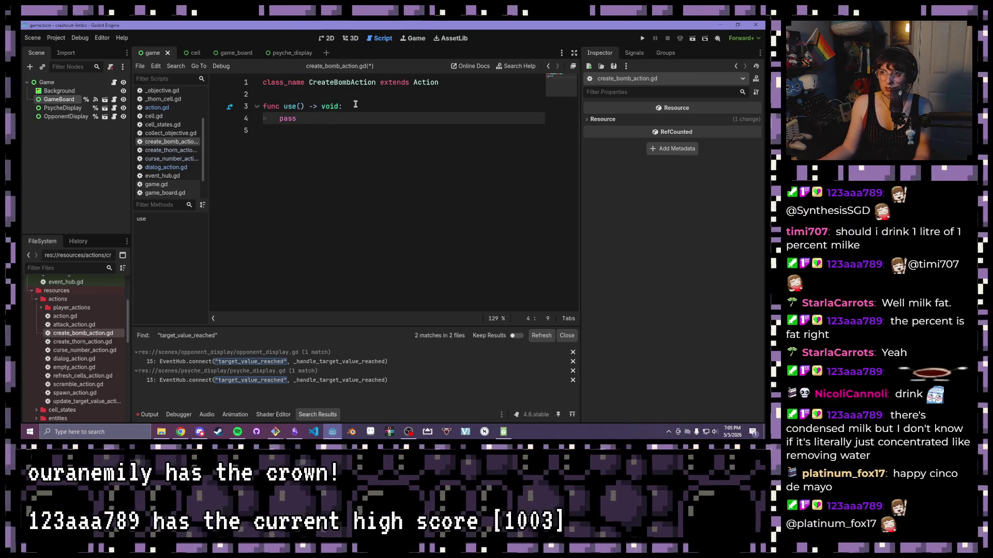
{"action": "left_click", "coordinate": [497, 86]}
{"action": "key", "text": "Return"}
{"action": "key", "text": "Return"}
{"action": "type", "text": "var has_been_used: bool = false"}
{"action": "key", "text": "Return"}
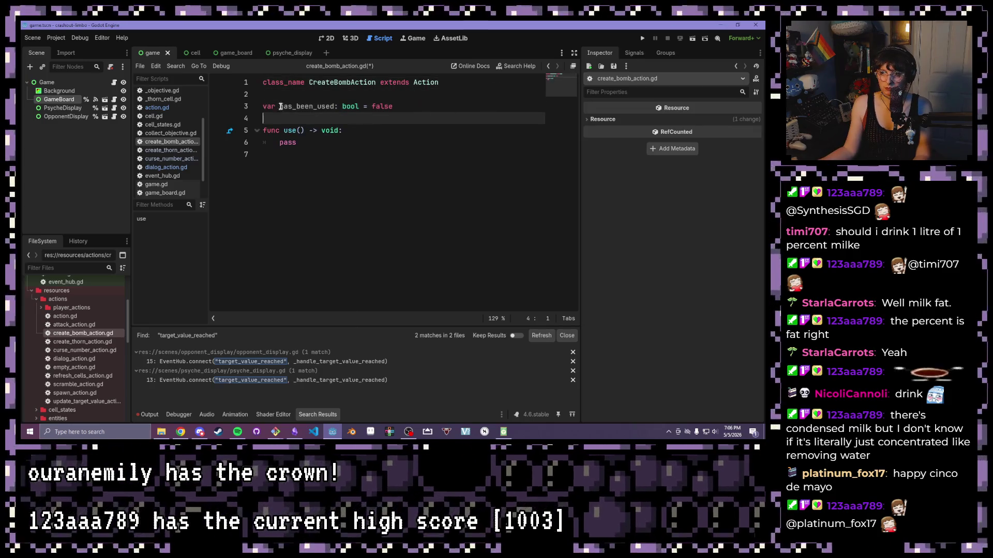
Add the has_been_used flag to create_thorn_action.gd, placed directly below the amount export.
{"action": "left_click", "coordinate": [156, 116]}
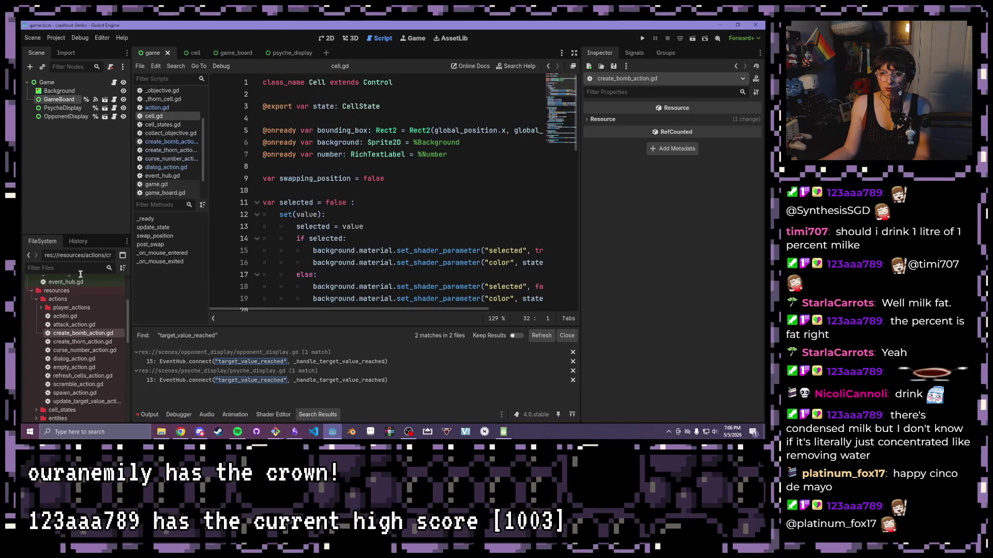
{"action": "double_click", "coordinate": [91, 341]}
{"action": "left_click", "coordinate": [382, 108]}
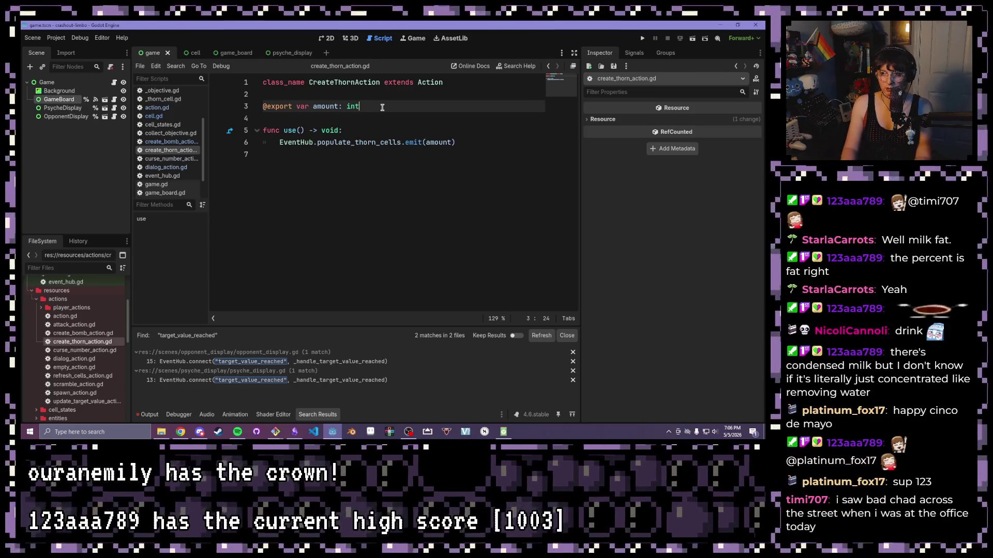
{"action": "key", "text": "Up"}
{"action": "key", "text": "Return"}
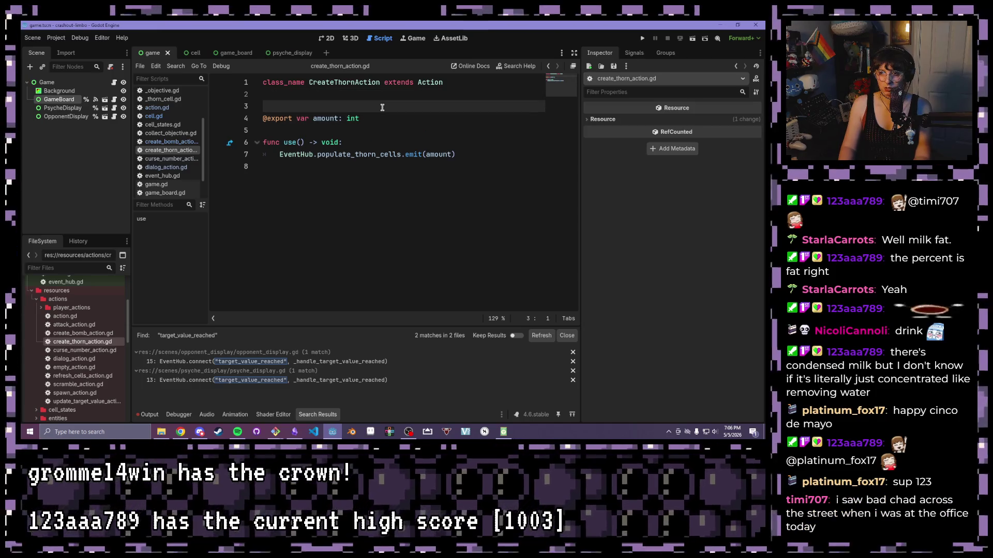
{"action": "type", "text": "var has_been_used: bool = false"}
{"action": "left_click_drag", "start_coordinate": [393, 106], "coordinate": [263, 107]}
{"action": "key", "text": "ctrl+c"}
{"action": "key", "text": "BackSpace"}
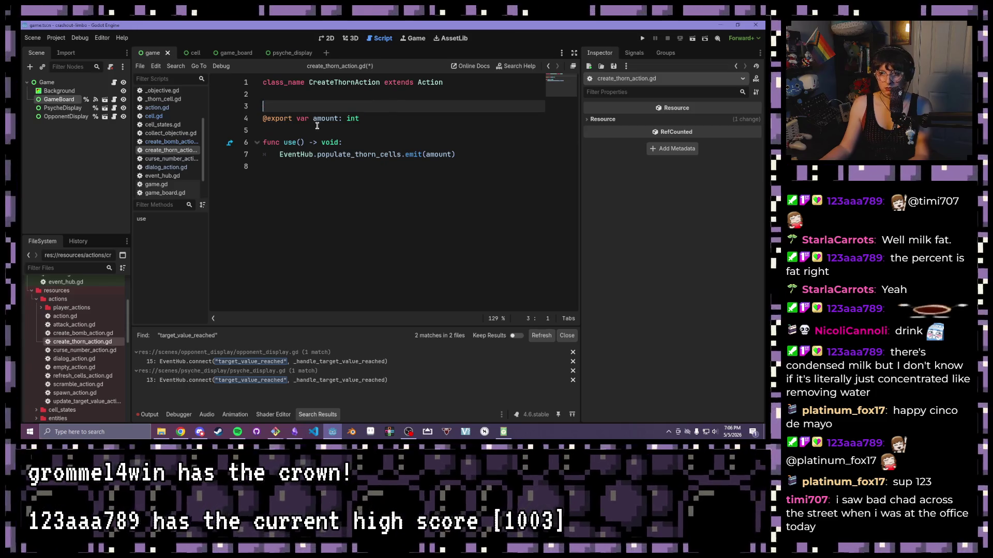
{"action": "key", "text": "BackSpace"}
{"action": "left_click", "coordinate": [383, 101]}
{"action": "key", "text": "Return"}
{"action": "key", "text": "ctrl+v"}
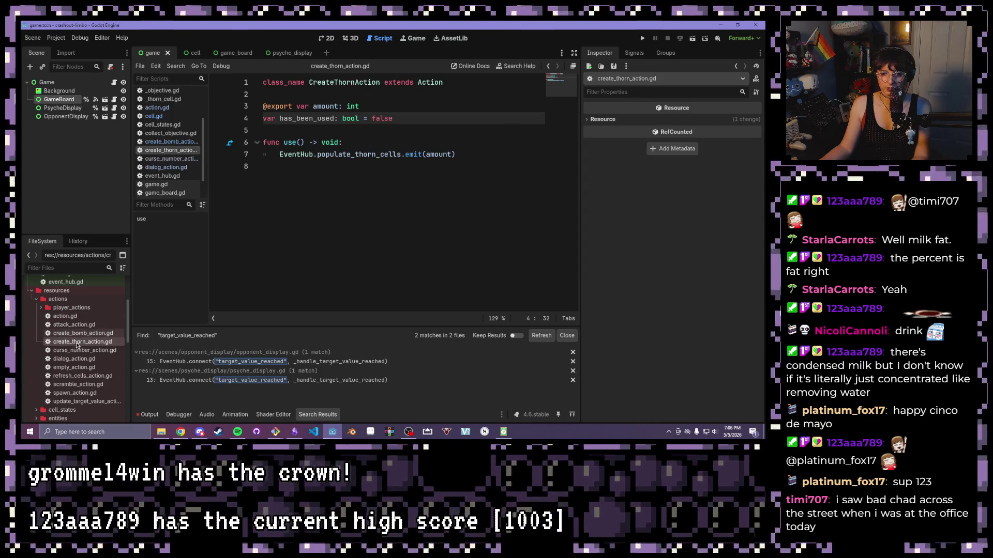
Add 'var has_been_used: bool = false' under the one_shot export in the base action.gd.
{"action": "double_click", "coordinate": [84, 350]}
{"action": "left_click", "coordinate": [364, 117]}
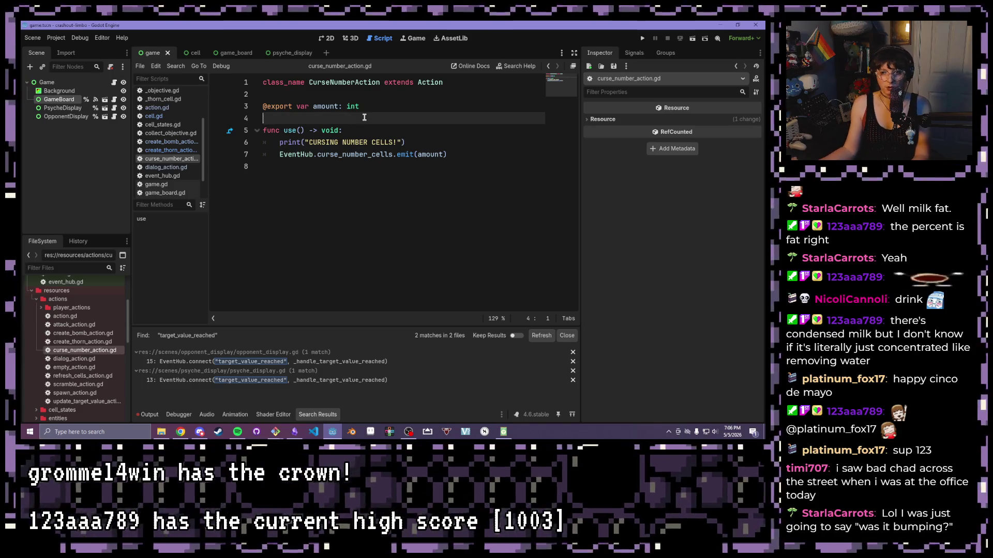
{"action": "left_click", "coordinate": [153, 115]}
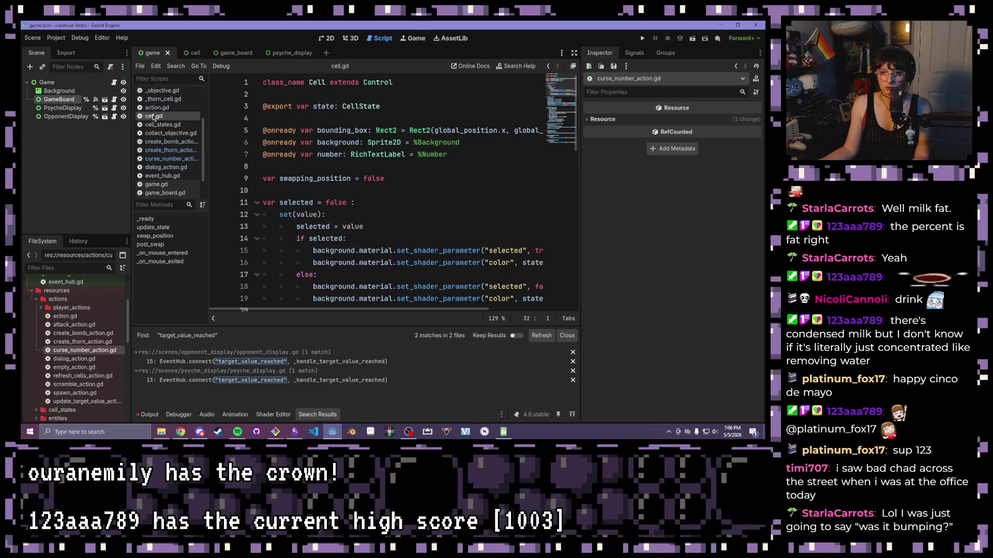
{"action": "left_click", "coordinate": [179, 108]}
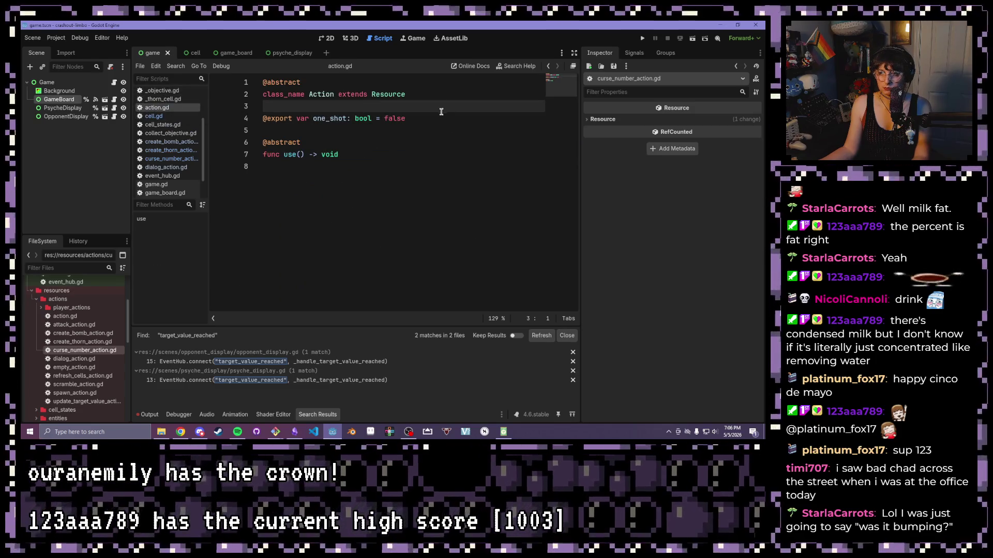
{"action": "left_click", "coordinate": [434, 118]}
{"action": "key", "text": "Return"}
{"action": "type", "text": "var has_been_used: bool = false"}
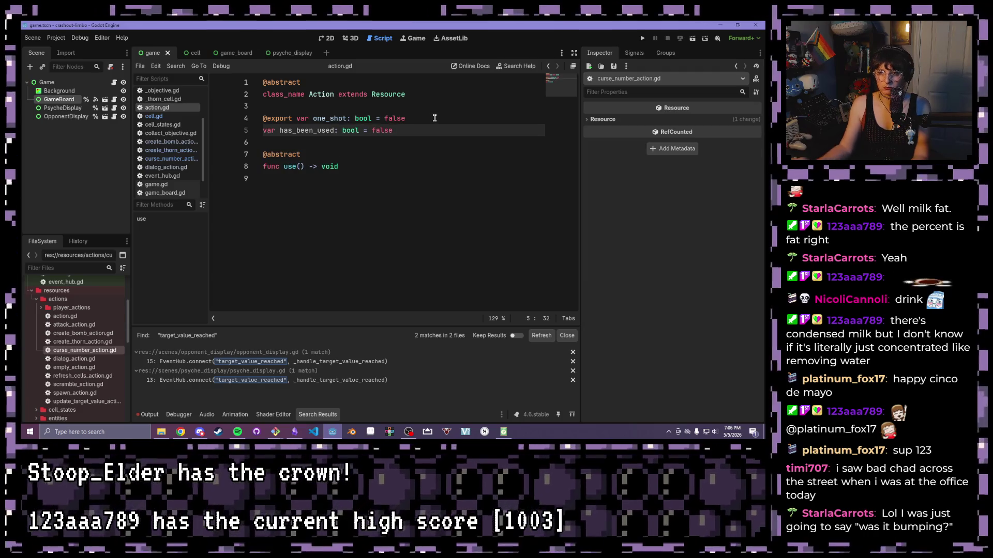
Delete the has_been_used lines from the bomb and thorn action scripts.
{"action": "left_click", "coordinate": [153, 101]}
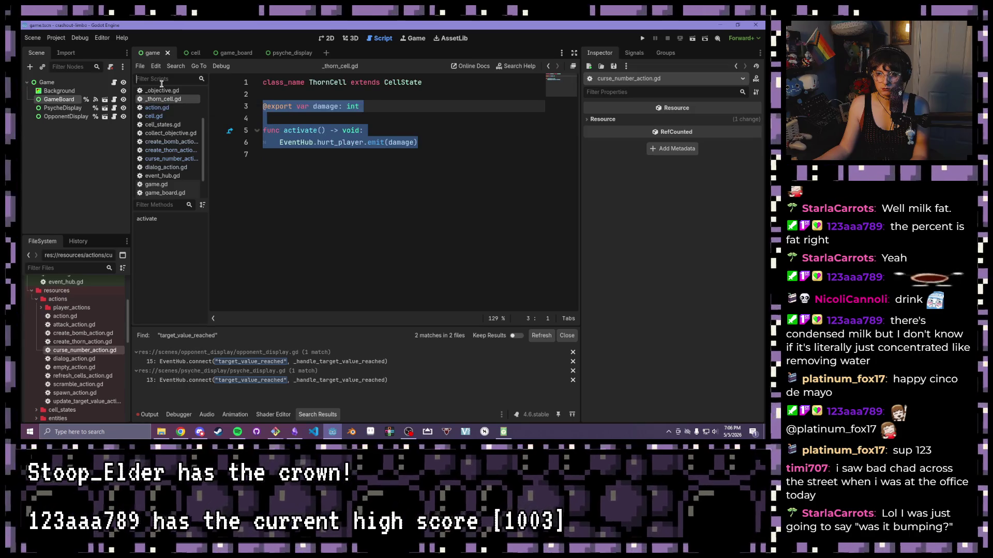
{"action": "left_click", "coordinate": [160, 91]}
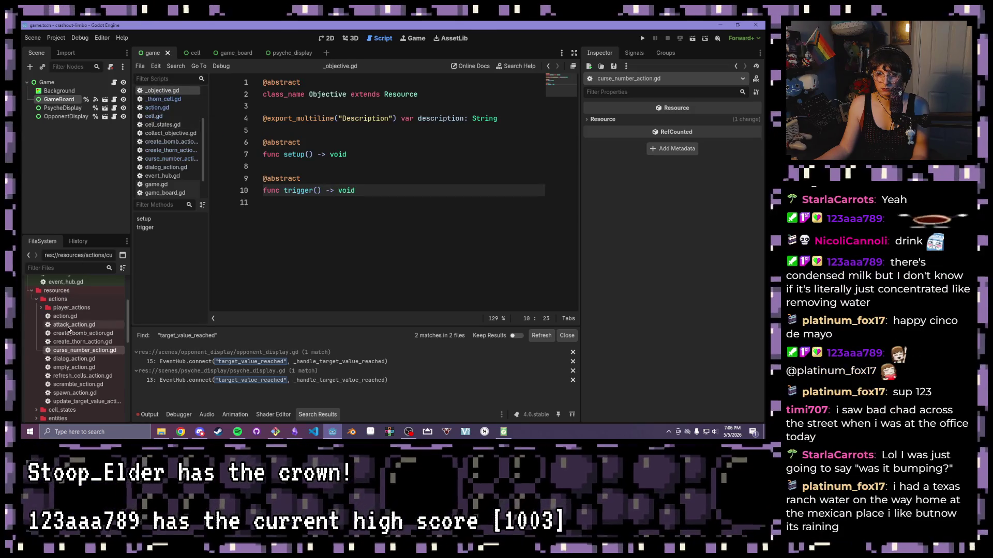
{"action": "left_click", "coordinate": [63, 333]}
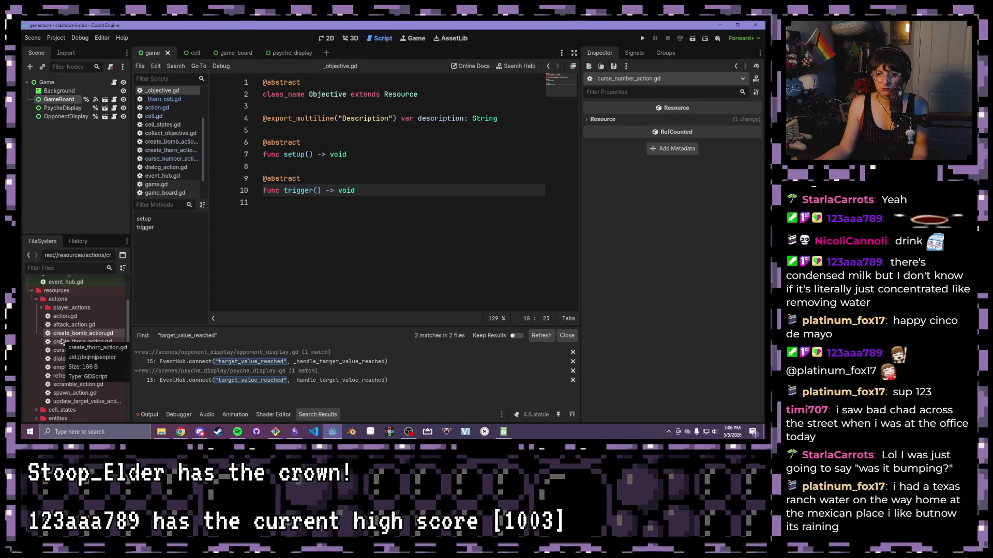
{"action": "double_click", "coordinate": [65, 336]}
{"action": "left_click_drag", "start_coordinate": [413, 106], "coordinate": [264, 106]}
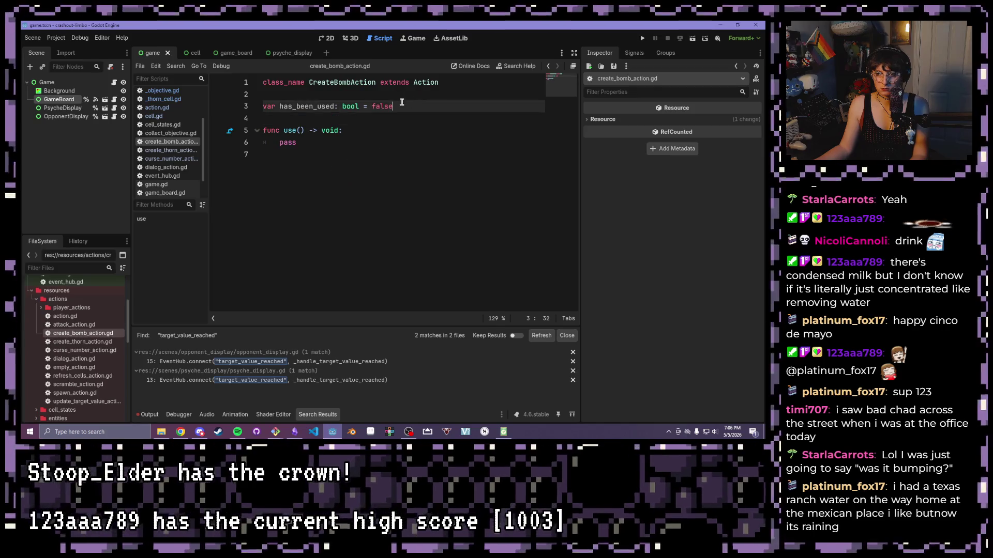
{"action": "key", "text": "BackSpace"}
{"action": "key", "text": "BackSpace"}
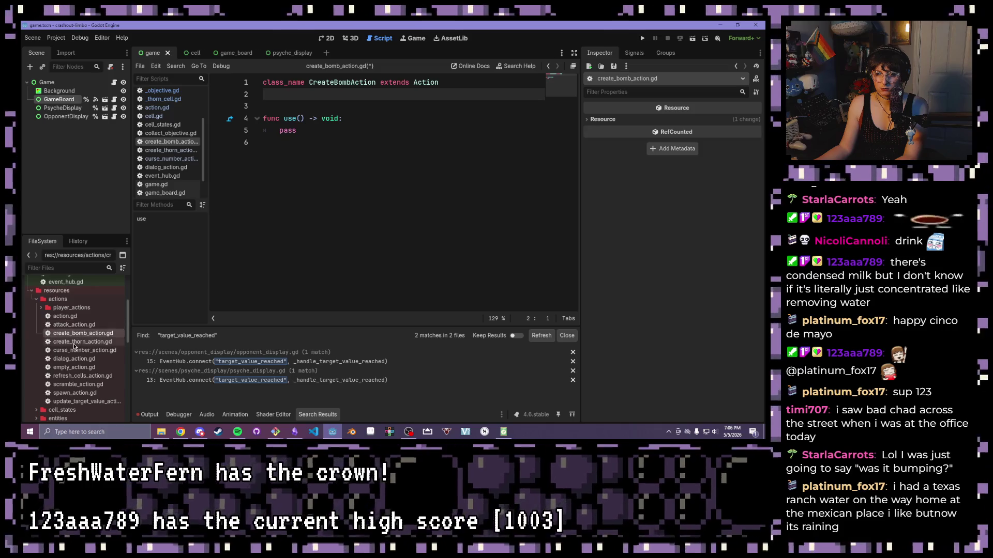
{"action": "double_click", "coordinate": [77, 342]}
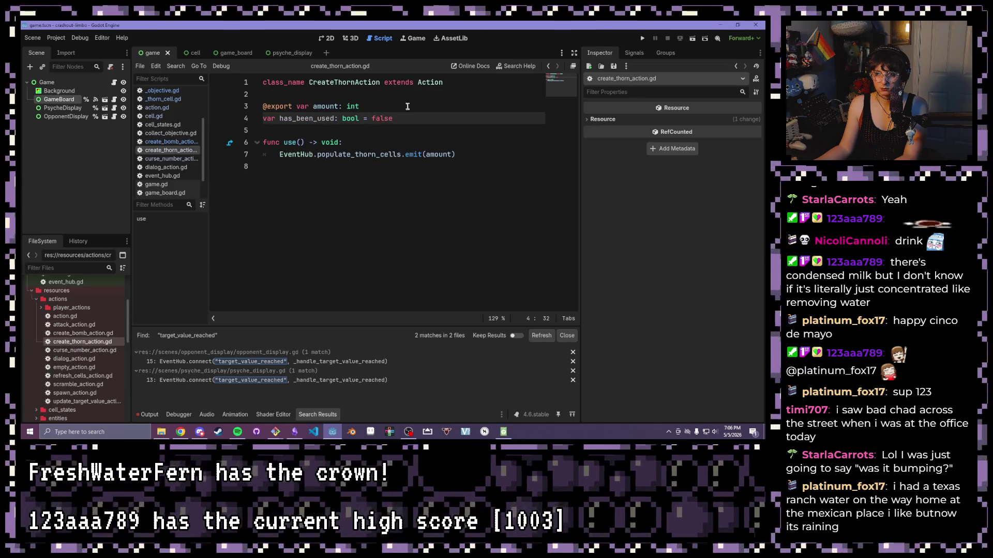
{"action": "left_click_drag", "start_coordinate": [401, 108], "coordinate": [401, 118]}
{"action": "key", "text": "BackSpace"}
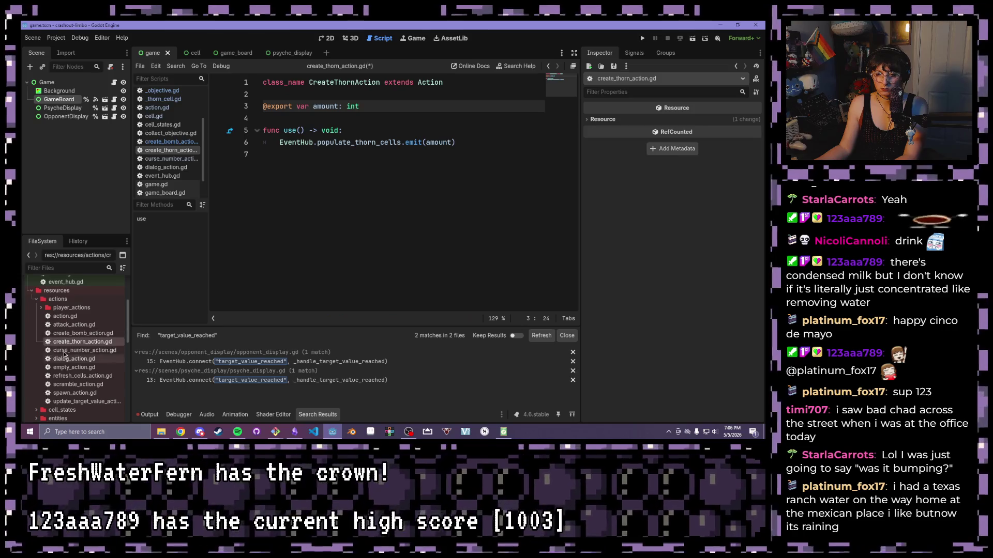
Delete the duplicate has_been_used line from dialog_action.gd and bring up refresh_cells_action.gd.
{"action": "double_click", "coordinate": [63, 351]}
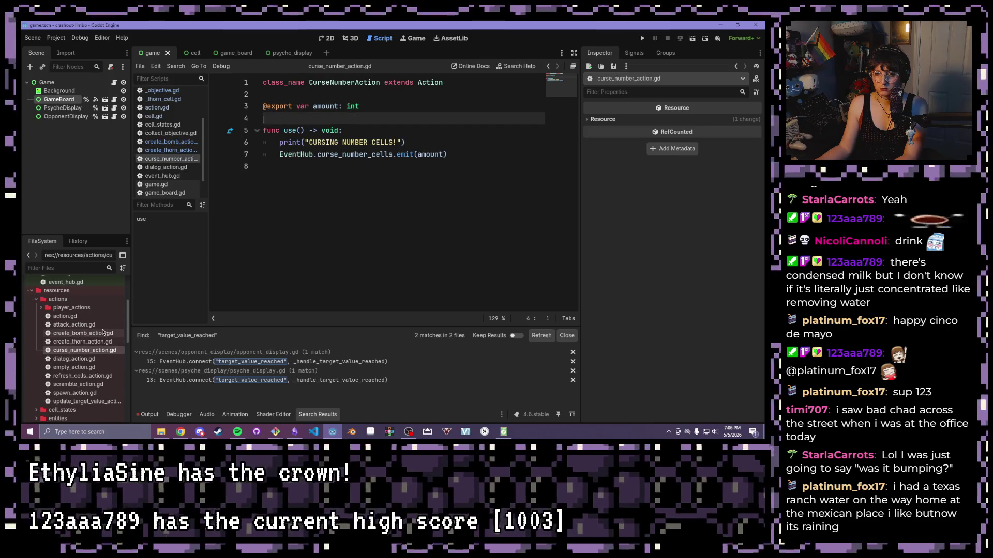
{"action": "double_click", "coordinate": [69, 359]}
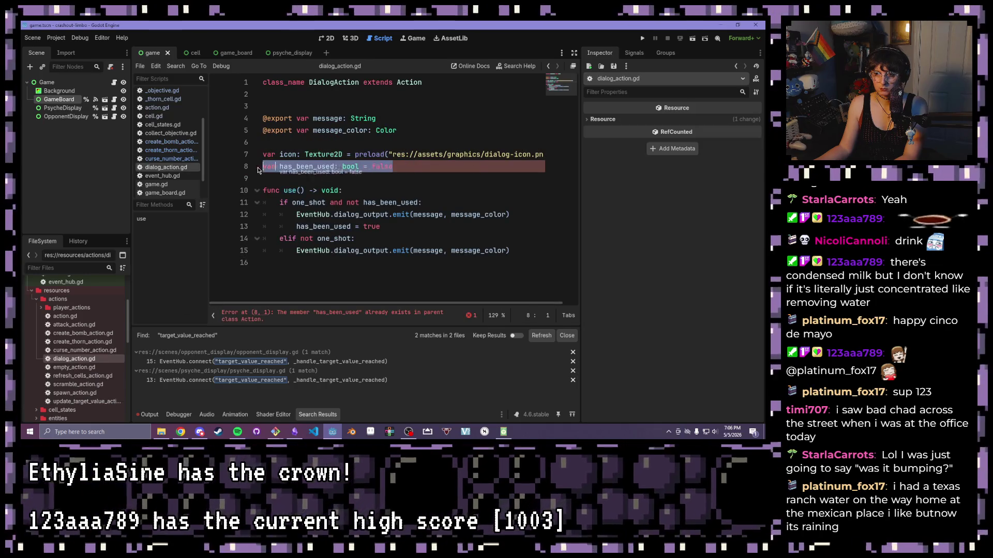
{"action": "left_click", "coordinate": [412, 166]}
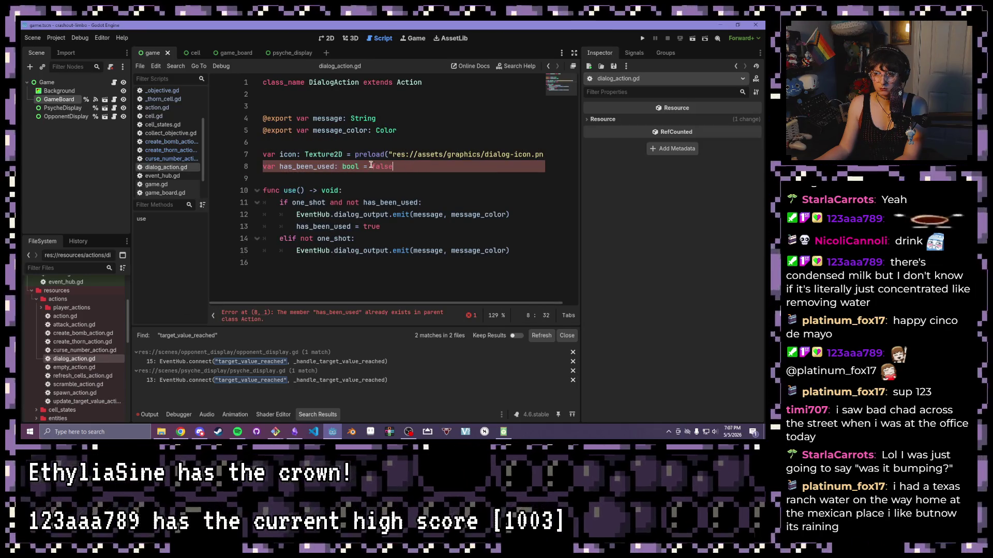
{"action": "left_click_drag", "start_coordinate": [376, 164], "coordinate": [262, 166]}
{"action": "key", "text": "BackSpace"}
{"action": "key", "text": "BackSpace"}
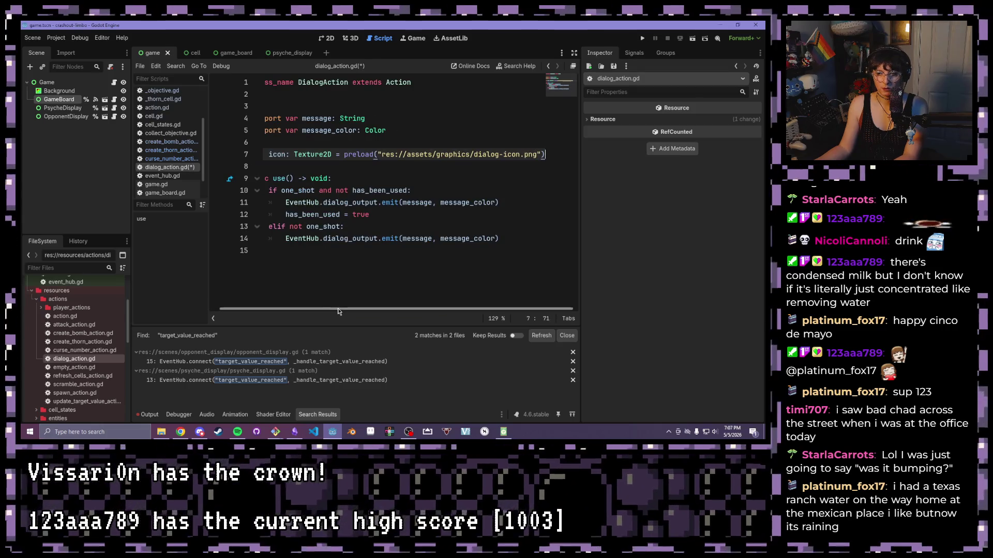
{"action": "left_click_drag", "start_coordinate": [338, 310], "coordinate": [291, 171]}
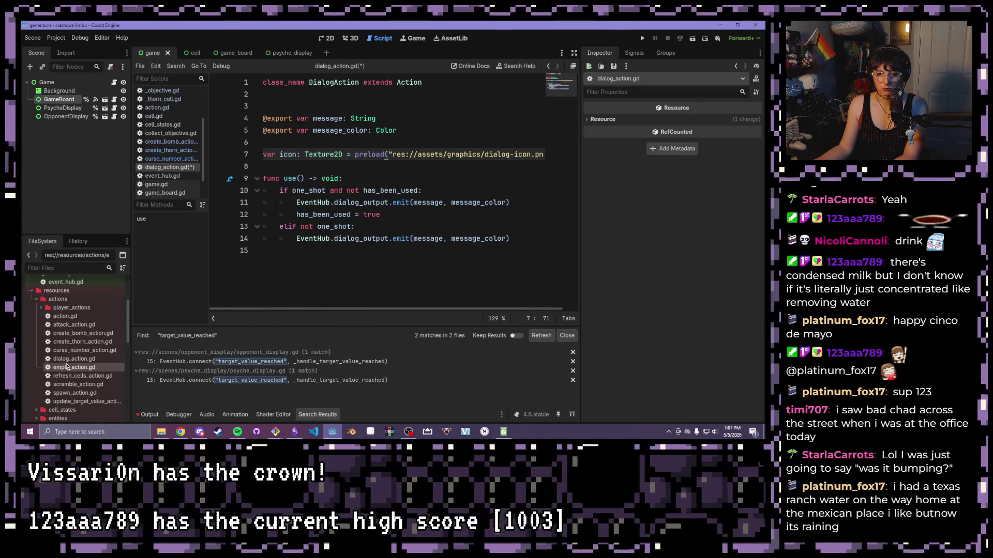
{"action": "double_click", "coordinate": [66, 368]}
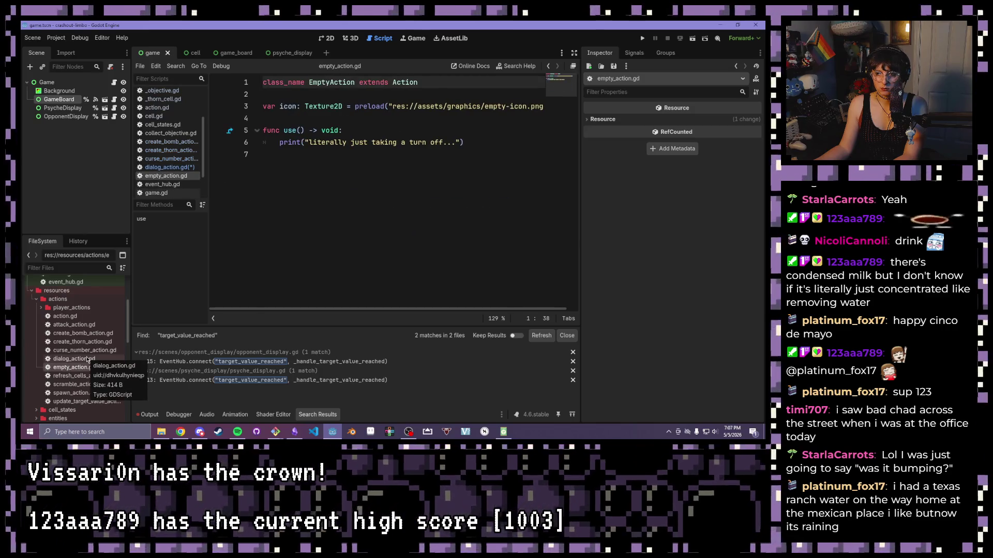
{"action": "double_click", "coordinate": [69, 377]}
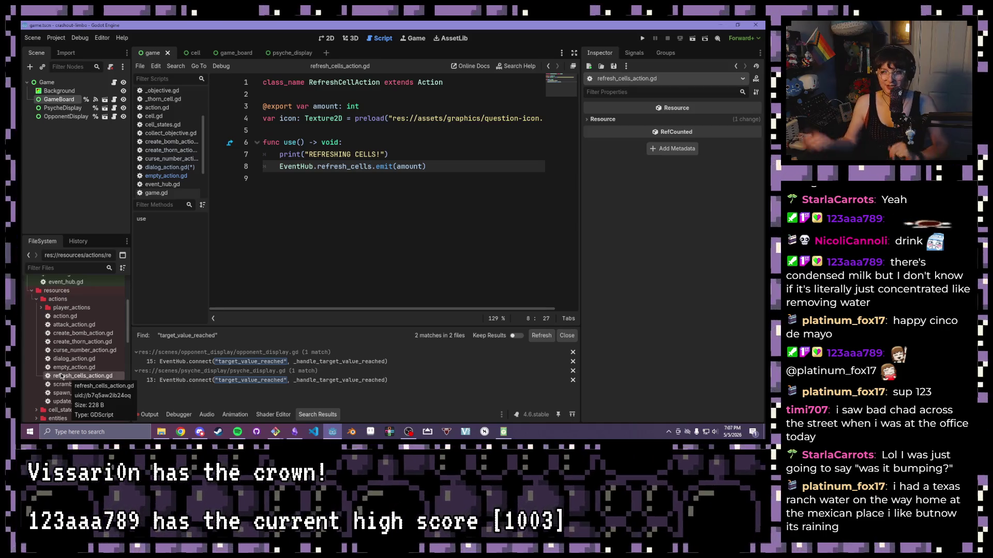
Review the refresh_cells, scramble, spawn and update_target_value scripts, then action.gd's flag declarations.
{"action": "left_click", "coordinate": [367, 145]}
{"action": "left_click", "coordinate": [421, 154]}
{"action": "left_click", "coordinate": [425, 142]}
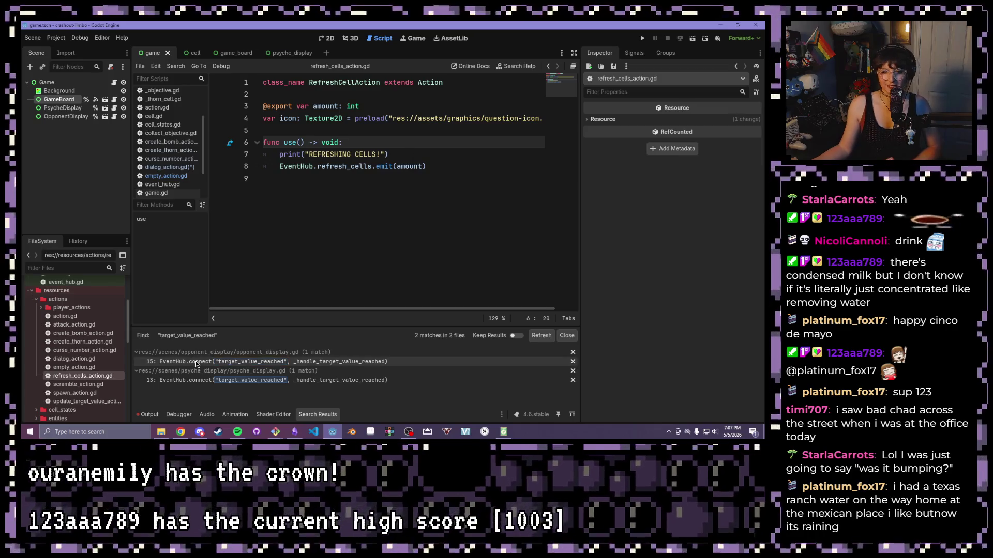
{"action": "double_click", "coordinate": [72, 387]}
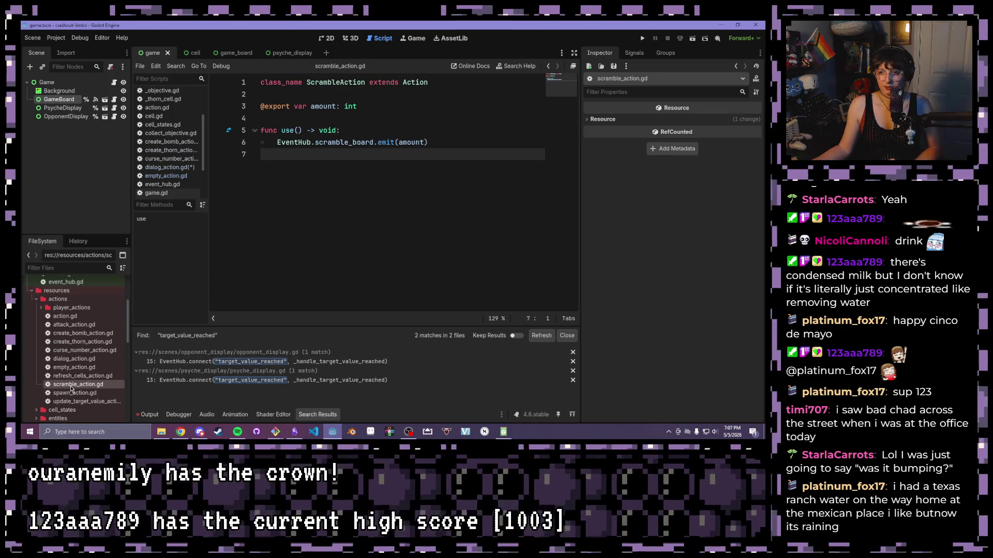
{"action": "double_click", "coordinate": [72, 393]}
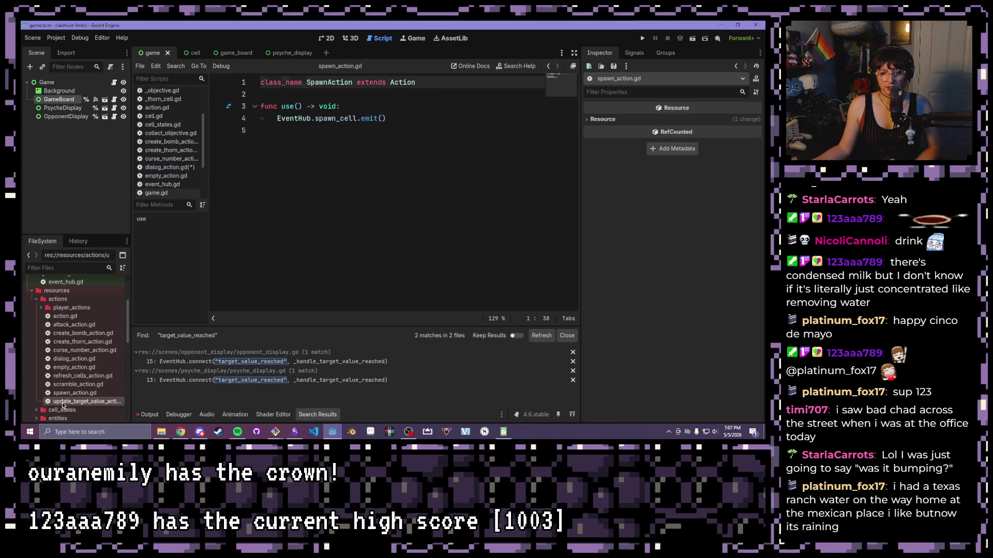
{"action": "double_click", "coordinate": [63, 403]}
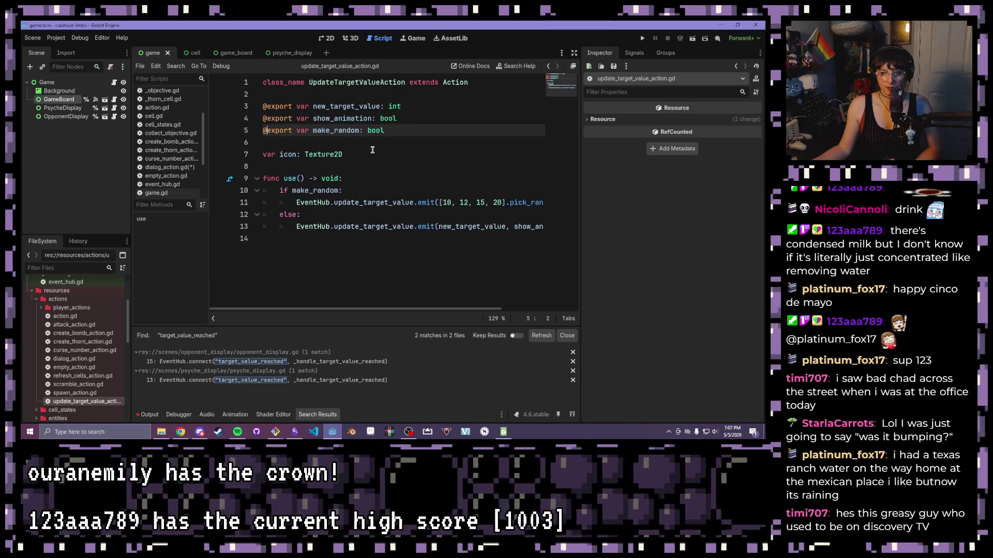
{"action": "double_click", "coordinate": [71, 316]}
{"action": "mouse_move", "coordinate": [426, 129]}
{"action": "left_mouse_down"}
{"action": "mouse_move", "coordinate": [240, 108]}
{"action": "mouse_move", "coordinate": [240, 121]}
{"action": "left_mouse_up"}
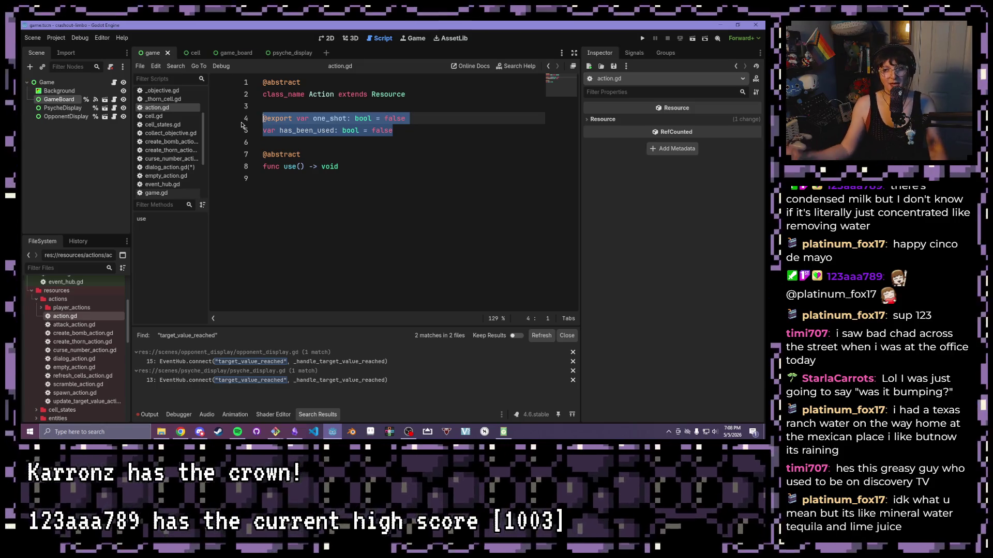
{"action": "left_click", "coordinate": [421, 153]}
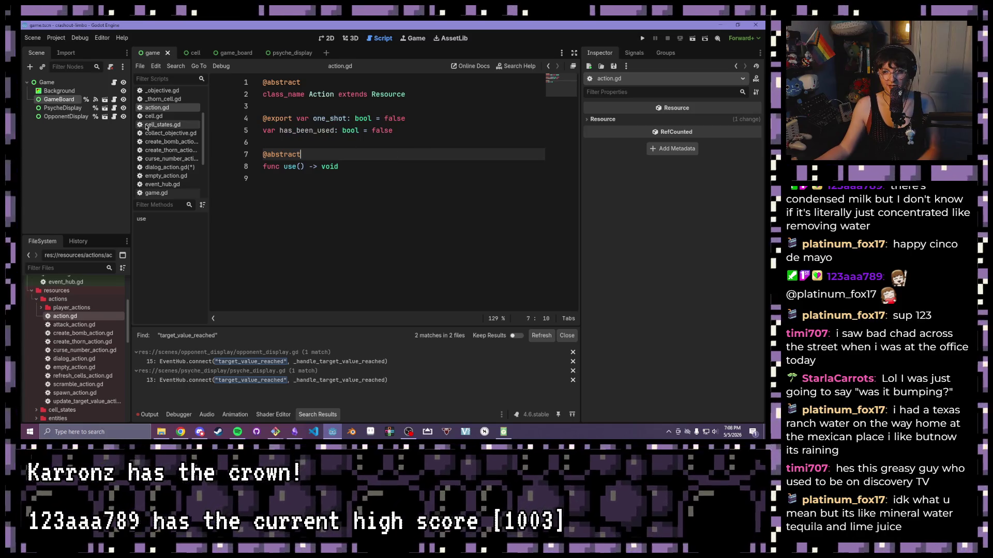
Open attack_action.gd, create_bomb_action.gd and dialog_action.gd in turn for review.
{"action": "double_click", "coordinate": [78, 325]}
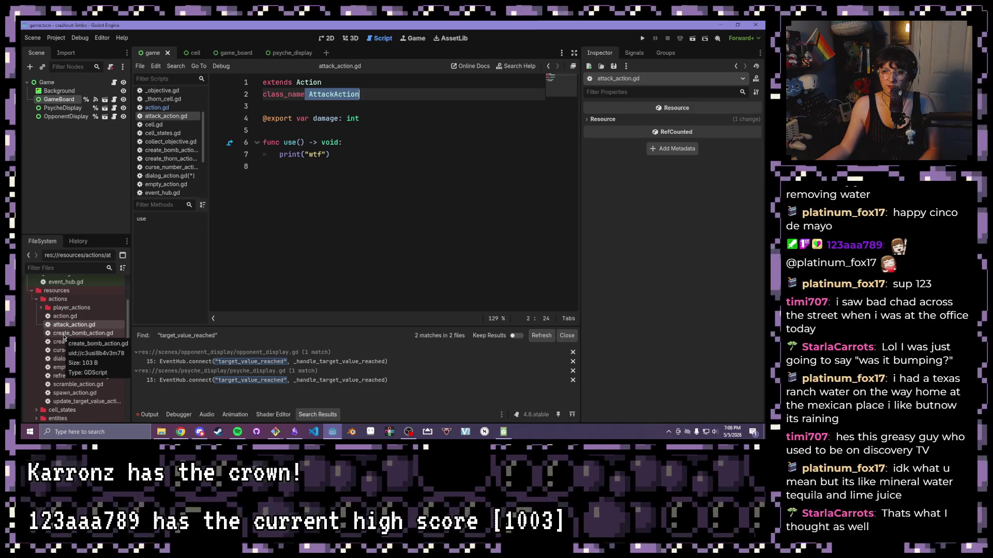
{"action": "double_click", "coordinate": [63, 334]}
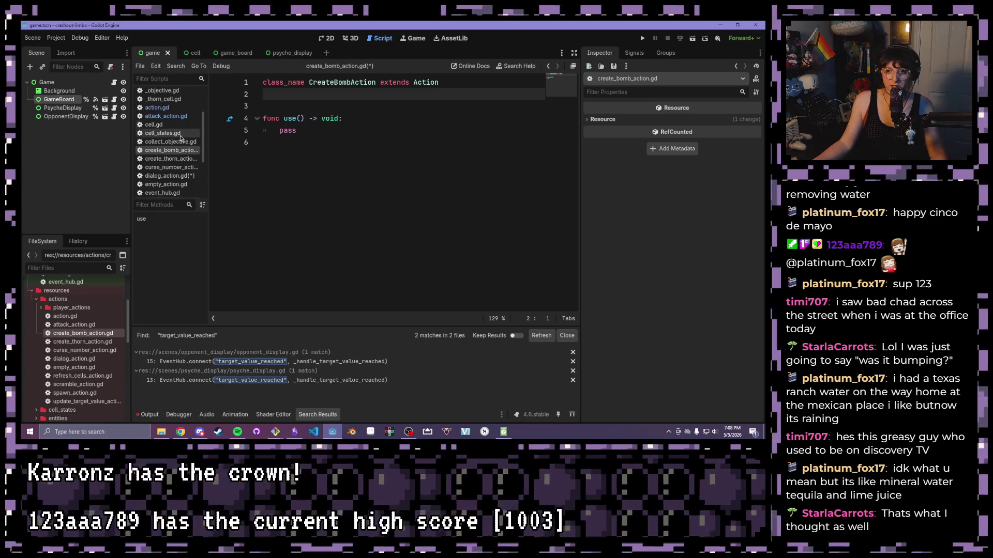
{"action": "double_click", "coordinate": [74, 359]}
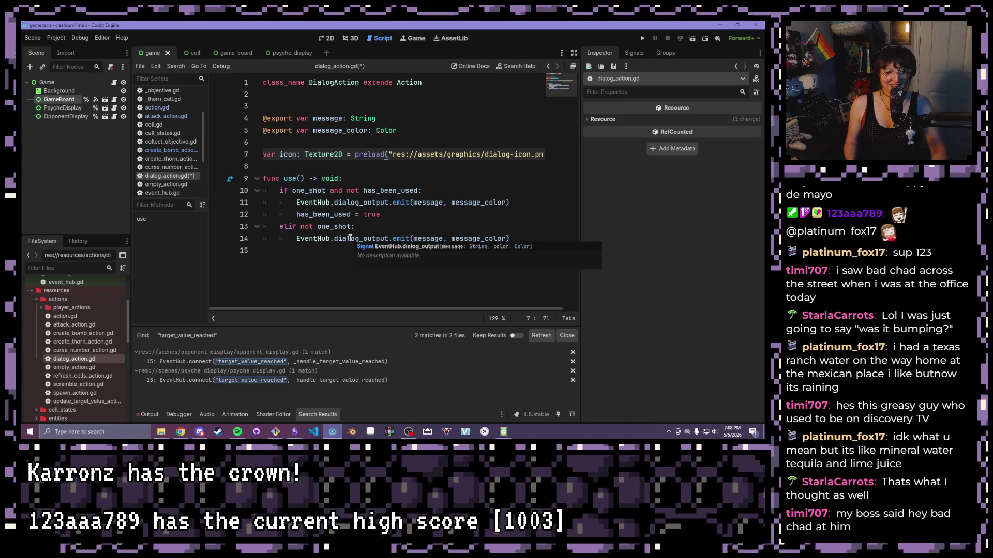
Review the one-shot branching in dialog_action.gd's use() and bring up attack_action.gd.
{"action": "left_click", "coordinate": [381, 213]}
{"action": "left_click_drag", "start_coordinate": [518, 239], "coordinate": [273, 189]}
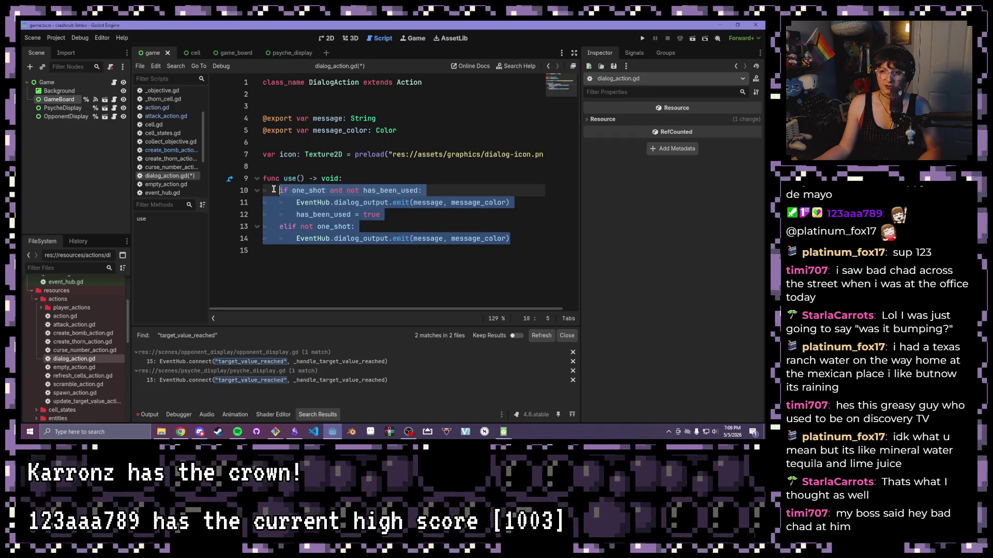
{"action": "left_click_drag", "start_coordinate": [422, 190], "coordinate": [279, 191]}
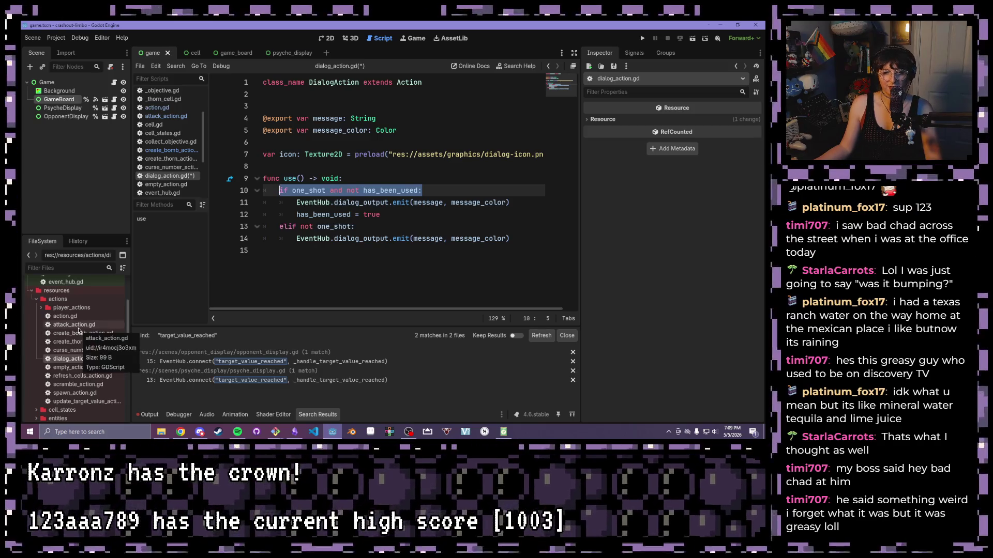
{"action": "left_click", "coordinate": [68, 326]}
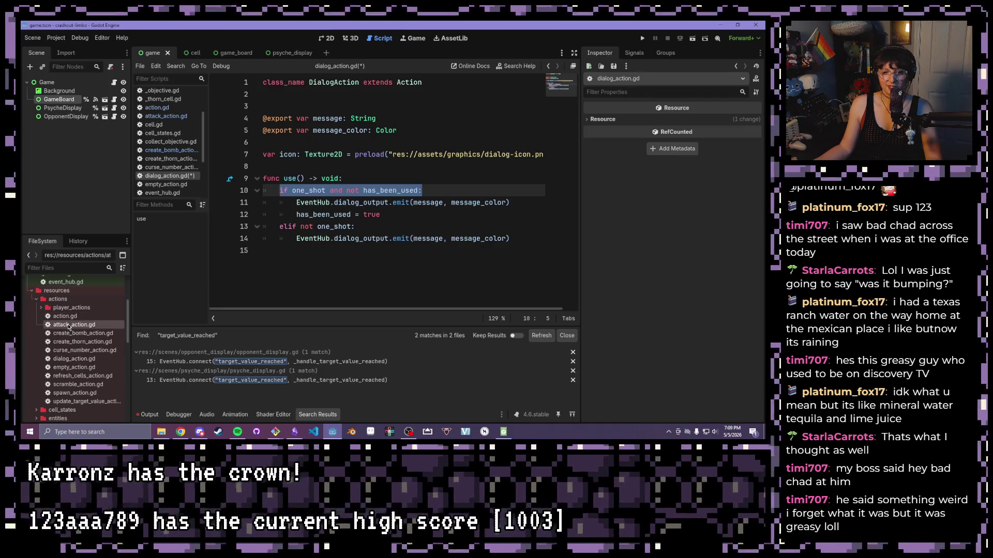
{"action": "double_click", "coordinate": [69, 325]}
Wrap attack_action.gd's print in 'if one_shot and not has_been_used' plus an 'elif not one_shot' print, and save.
{"action": "left_click", "coordinate": [364, 143]}
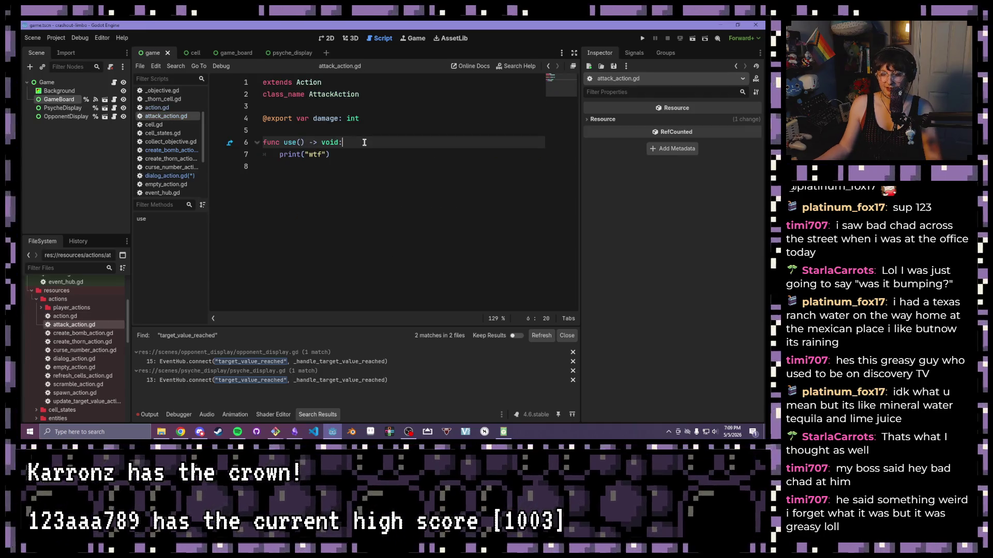
{"action": "key", "text": "Return"}
{"action": "type", "text": "if one_shot and not has_been_used:"}
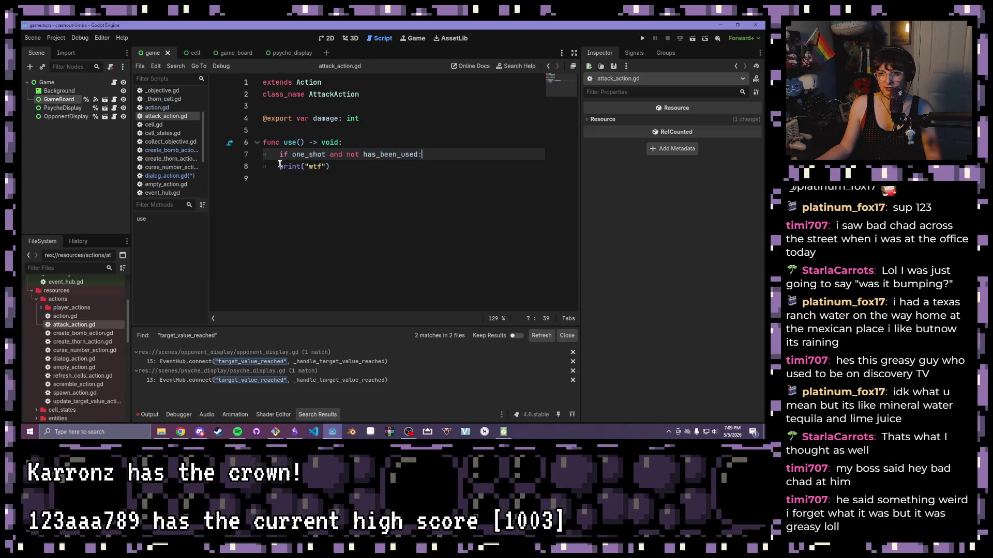
{"action": "left_click", "coordinate": [280, 166]}
{"action": "key", "text": "Tab"}
{"action": "left_click", "coordinate": [367, 167]}
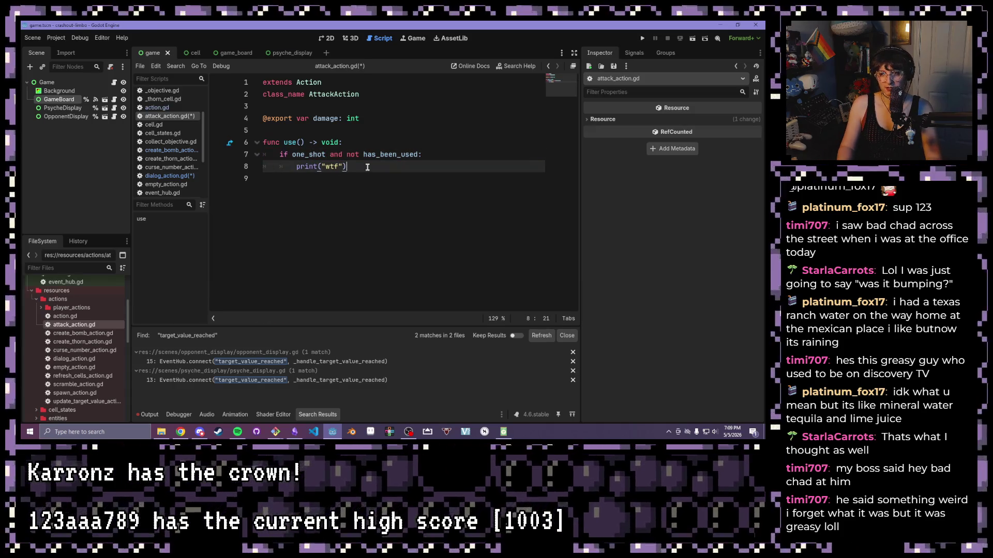
{"action": "key", "text": "Return"}
{"action": "key", "text": "BackSpace"}
{"action": "type", "text": "elif not one"}
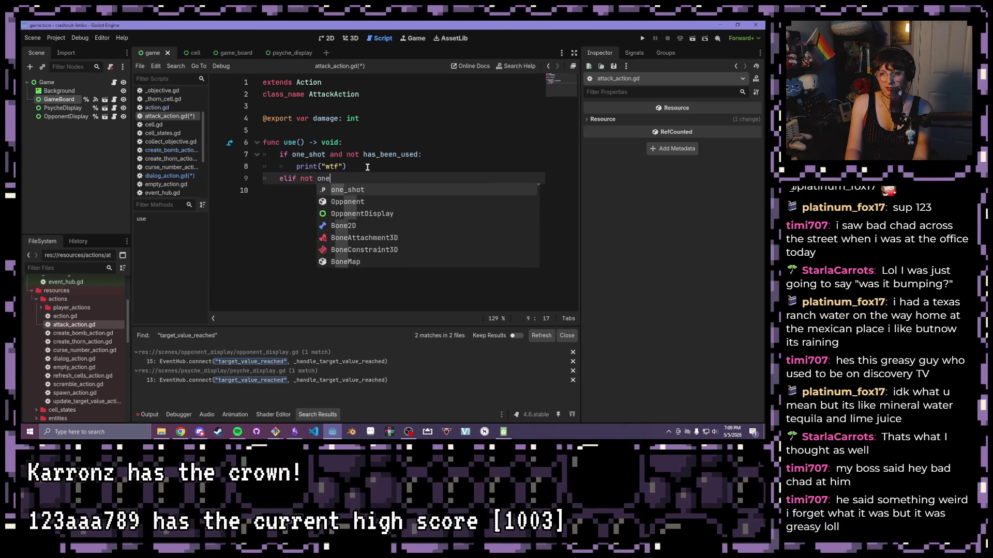
{"action": "type", "text": "_shot:"}
{"action": "key", "text": "Return"}
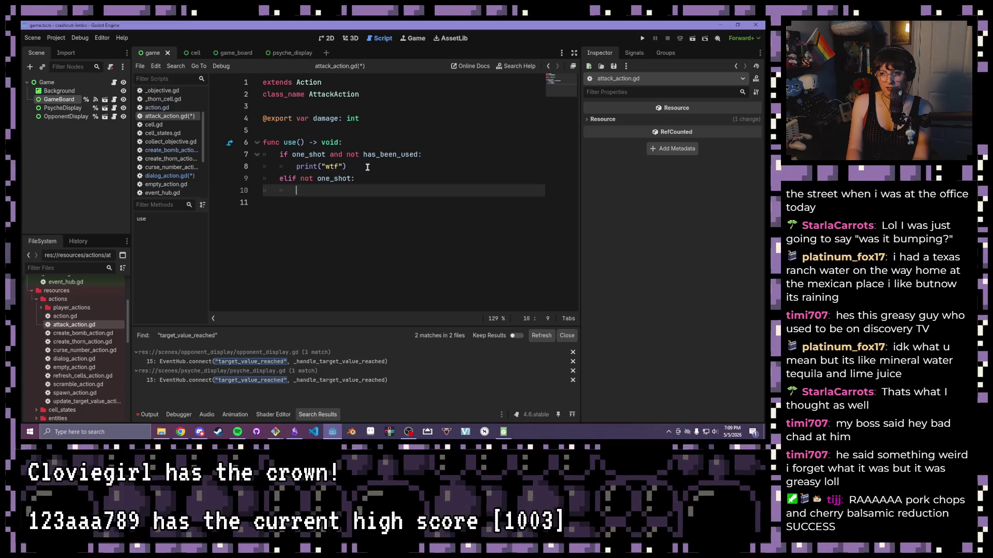
{"action": "type", "text": "print(\"wtf\""}
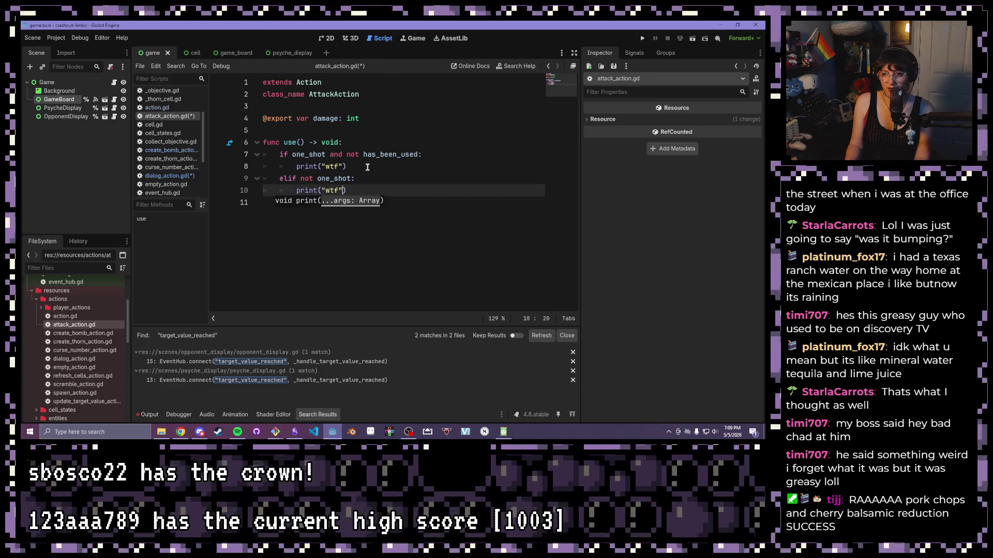
{"action": "key", "text": "ctrl+s"}
{"action": "double_click", "coordinate": [77, 334]}
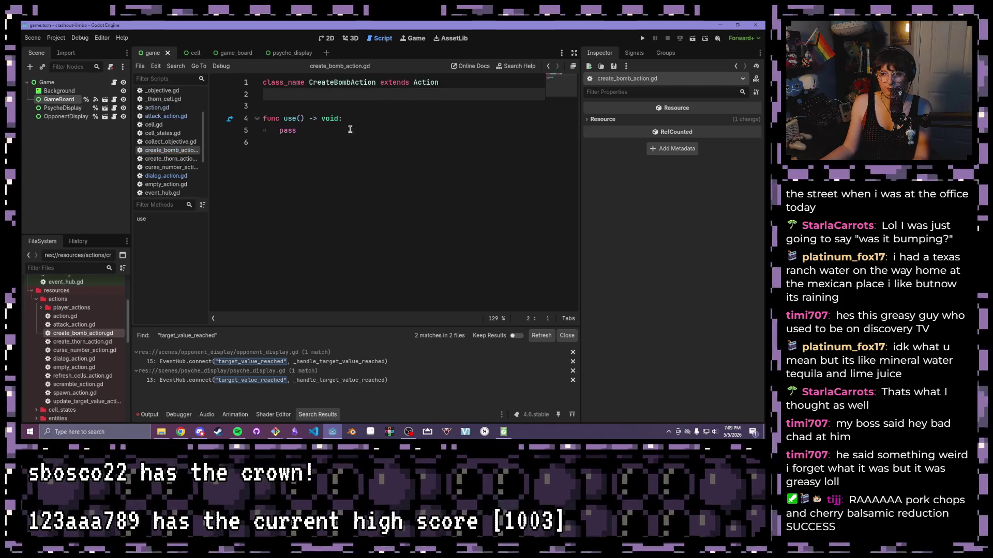
Compare against create_thorn_action.gd, trim the extra blank line after class_name in create_bomb_action.gd, and save.
{"action": "left_click", "coordinate": [362, 117]}
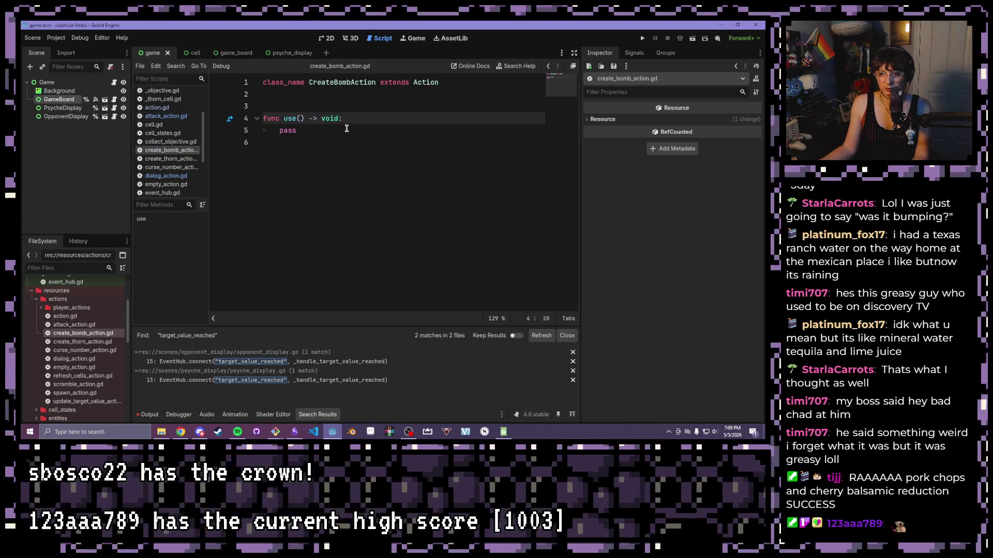
{"action": "left_click", "coordinate": [346, 130]}
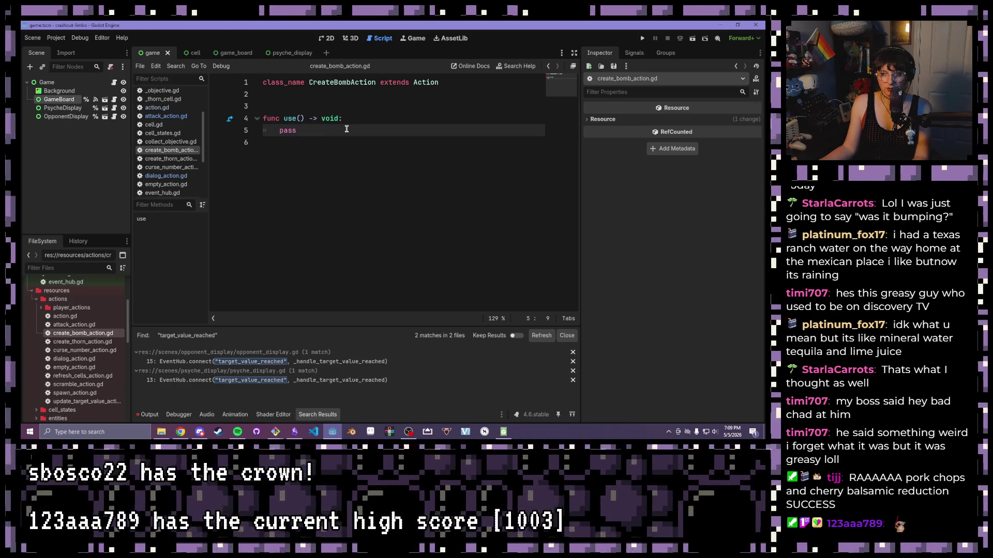
{"action": "double_click", "coordinate": [83, 342]}
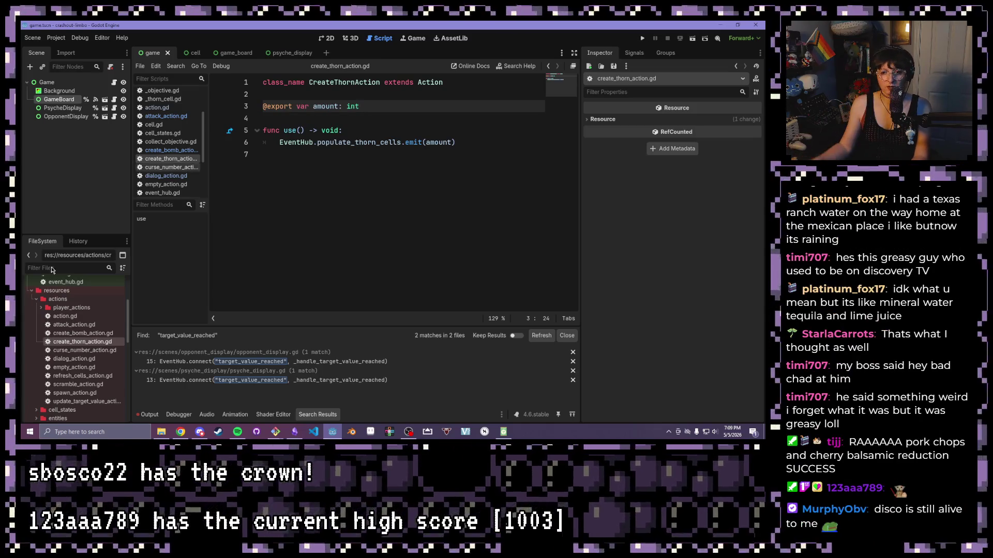
{"action": "double_click", "coordinate": [82, 334]}
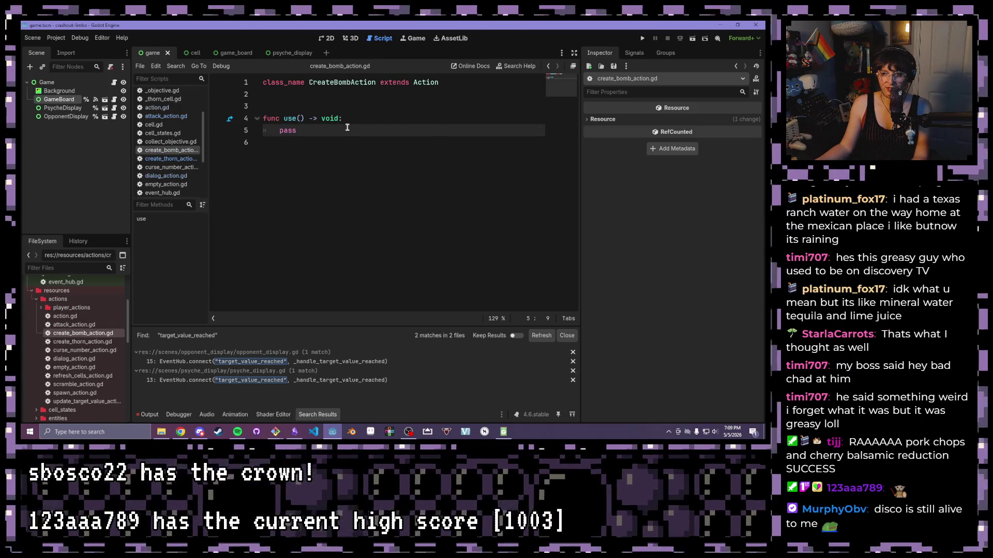
{"action": "left_click", "coordinate": [361, 95]}
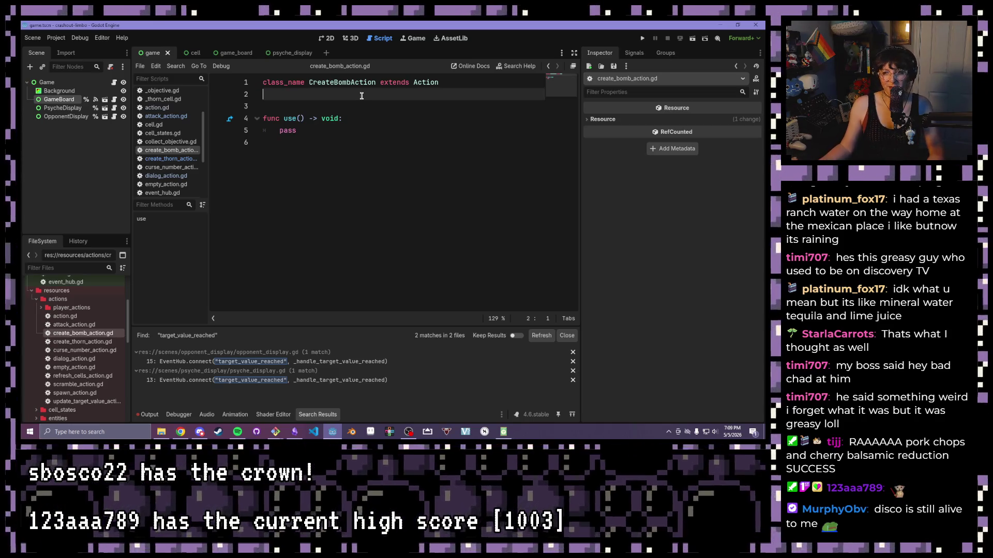
{"action": "key", "text": "Return"}
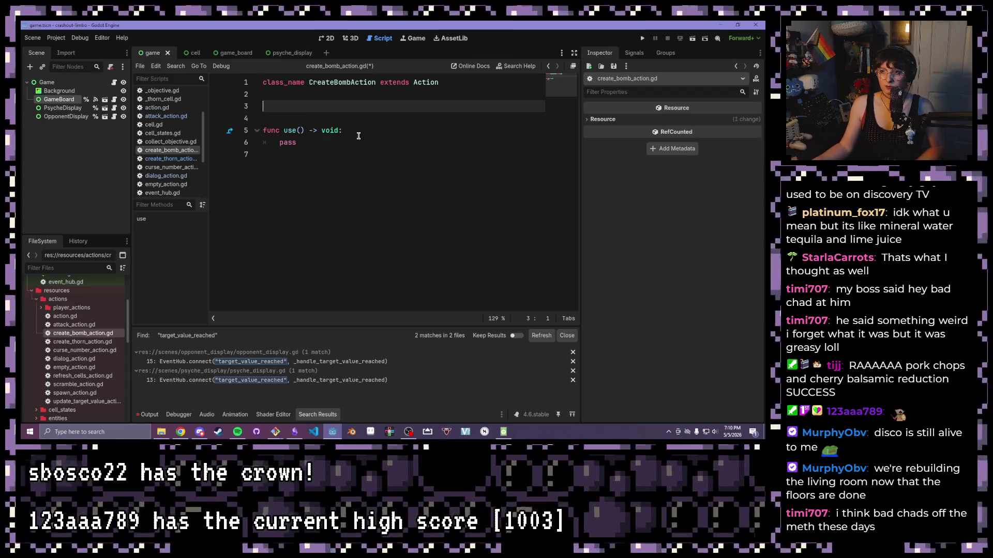
{"action": "key", "text": "BackSpace"}
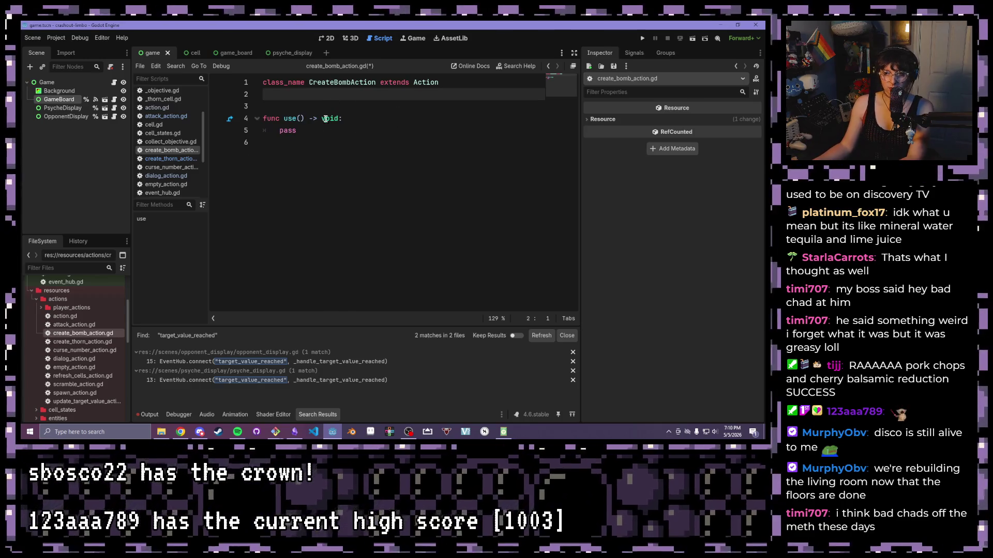
{"action": "key", "text": "BackSpace"}
{"action": "key", "text": "ctrl+s"}
{"action": "left_click", "coordinate": [170, 159]}
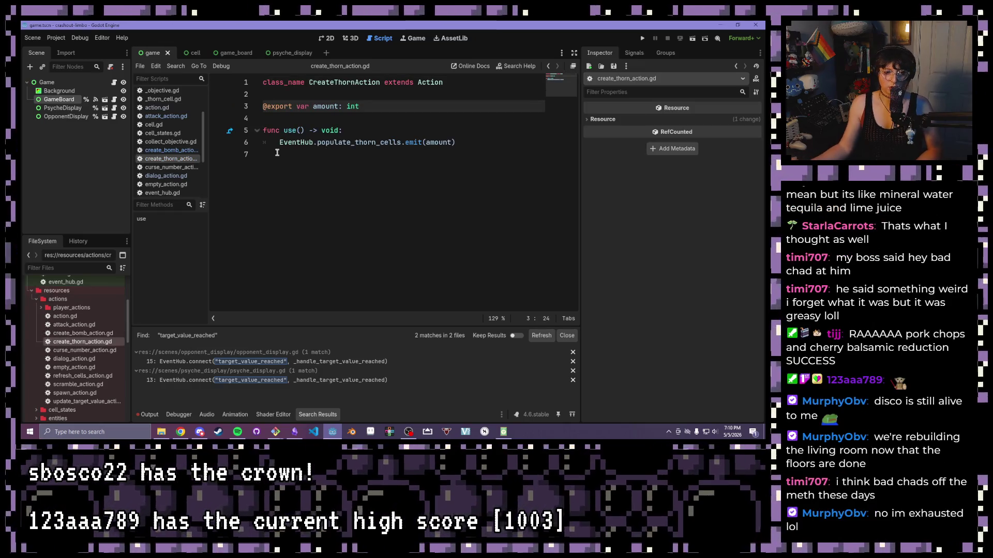
Wrap the populate_thorn_cells emit in 'if one_shot and not has_been_used', with an else emitting it again.
{"action": "left_click", "coordinate": [361, 135]}
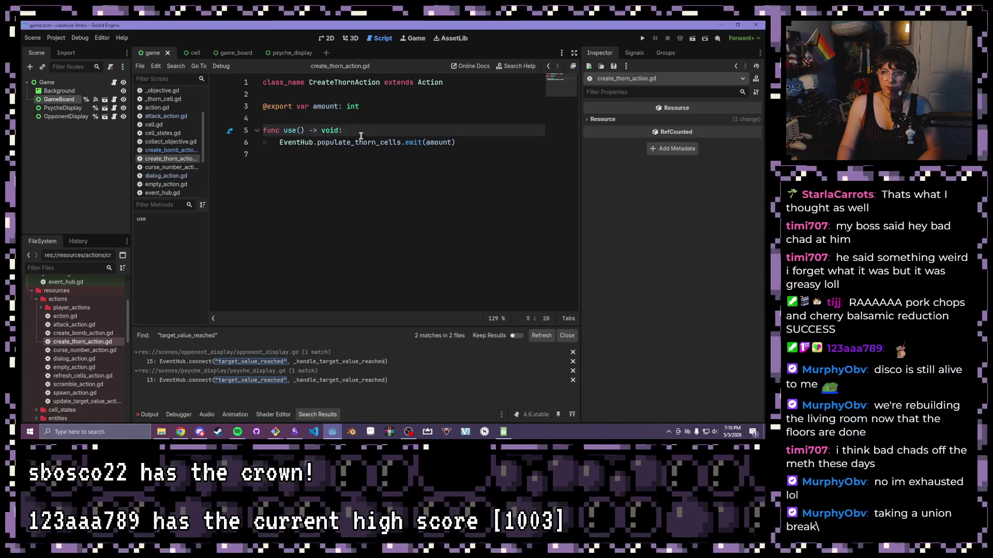
{"action": "key", "text": "Return"}
{"action": "type", "text": "if one_shot and not has_been_used:"}
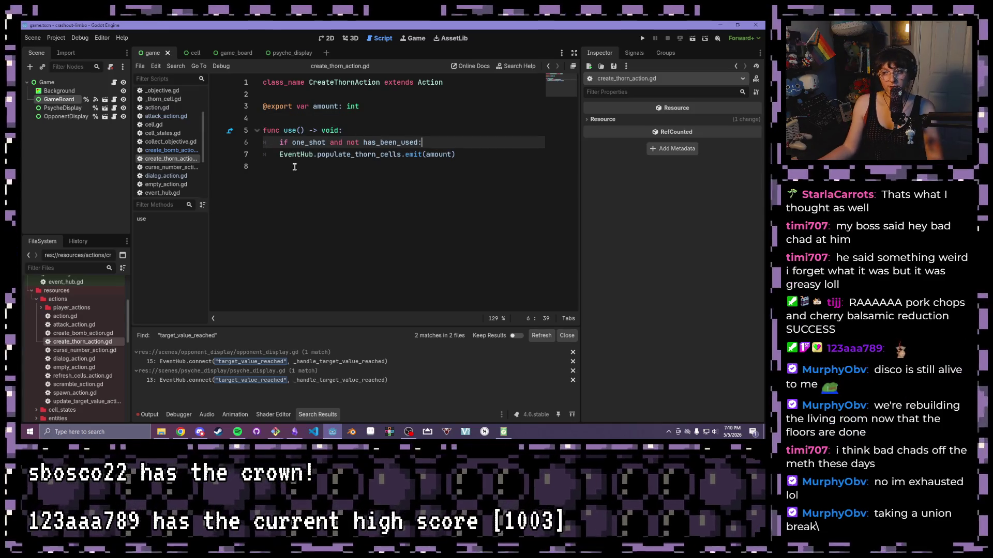
{"action": "left_click", "coordinate": [279, 154]}
{"action": "key", "text": "Tab"}
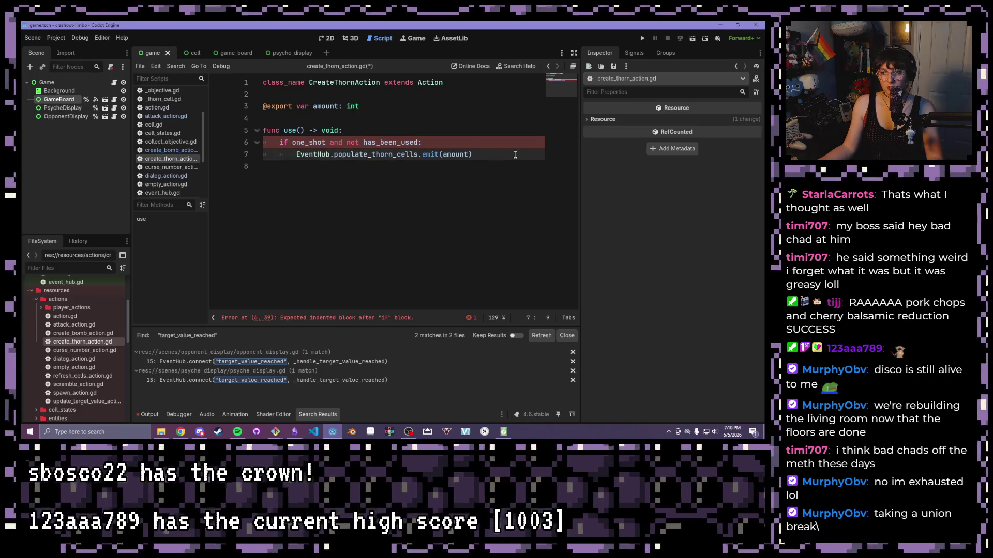
{"action": "left_click", "coordinate": [514, 154]}
{"action": "key", "text": "Return"}
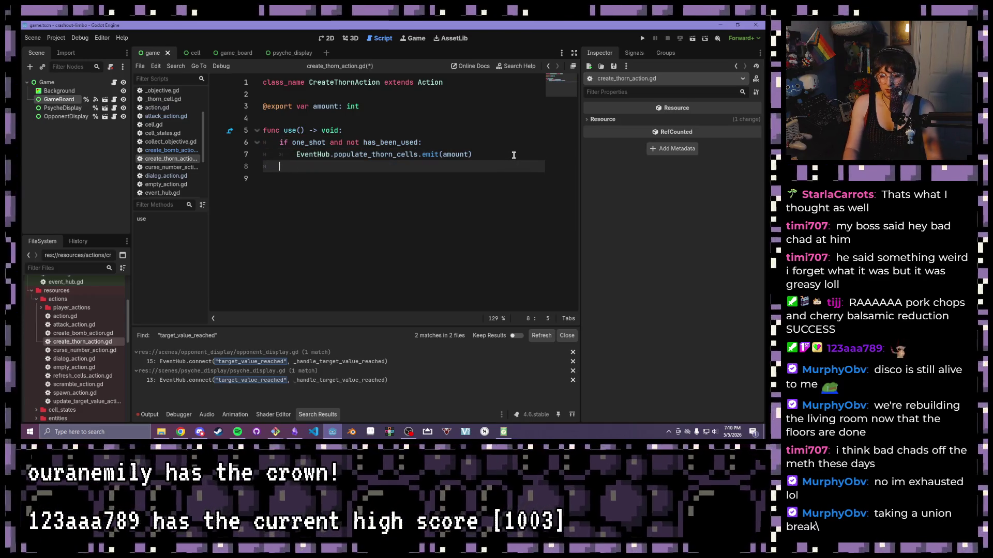
{"action": "type", "text": "else:"}
{"action": "key", "text": "Return"}
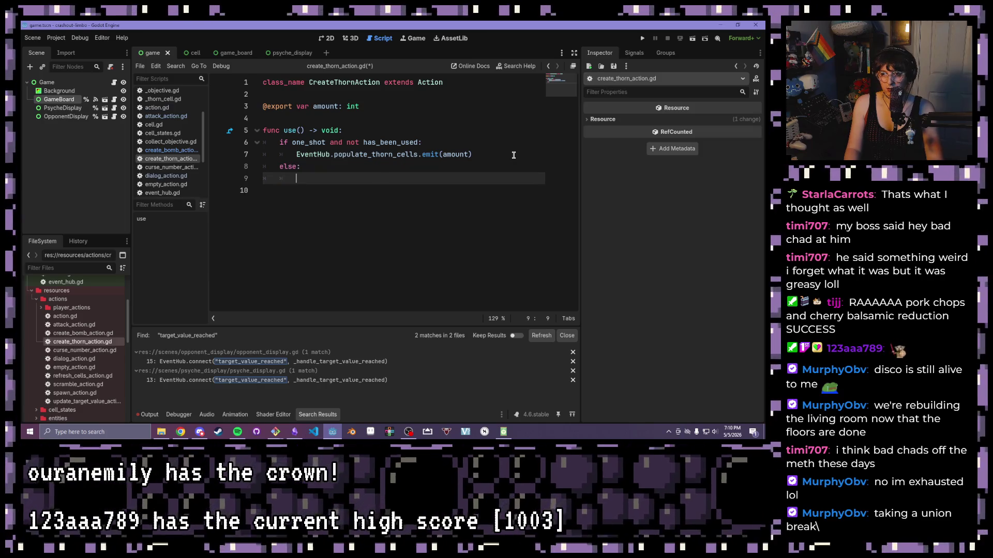
{"action": "left_click_drag", "start_coordinate": [505, 155], "coordinate": [296, 155]}
{"action": "key", "text": "ctrl+c"}
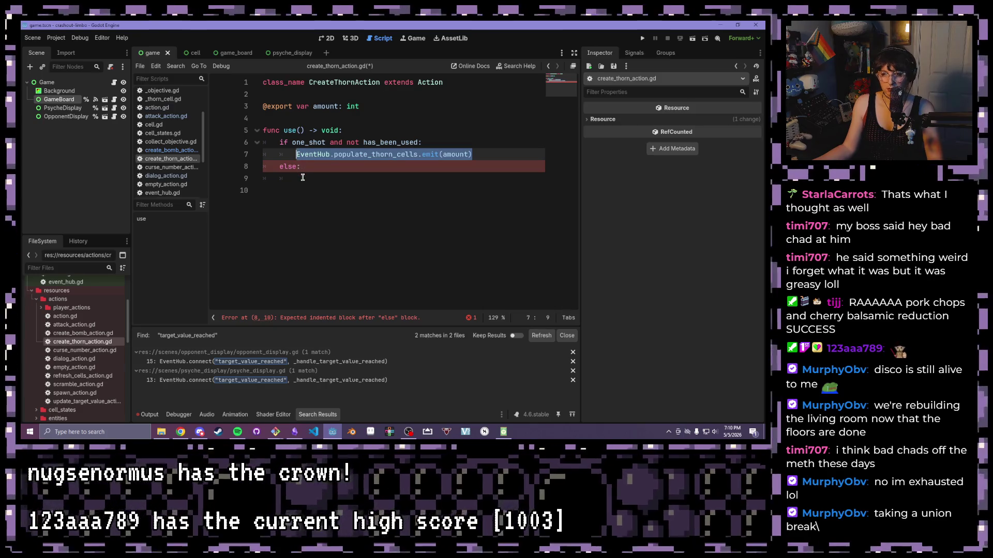
{"action": "left_click", "coordinate": [303, 179]}
{"action": "key", "text": "ctrl+v"}
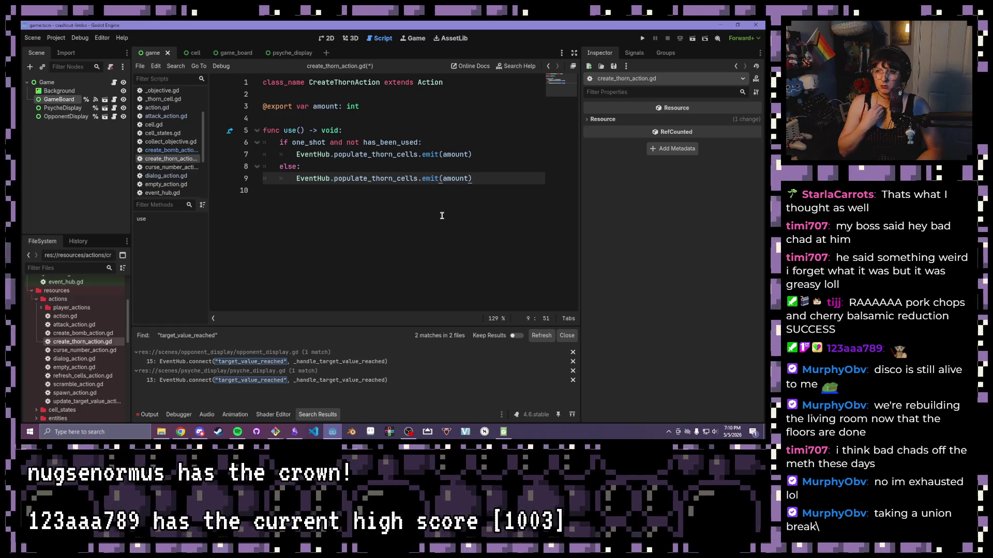
Set has_been_used = true inside the one-shot if block of create_thorn_action.gd.
{"action": "left_click", "coordinate": [421, 142]}
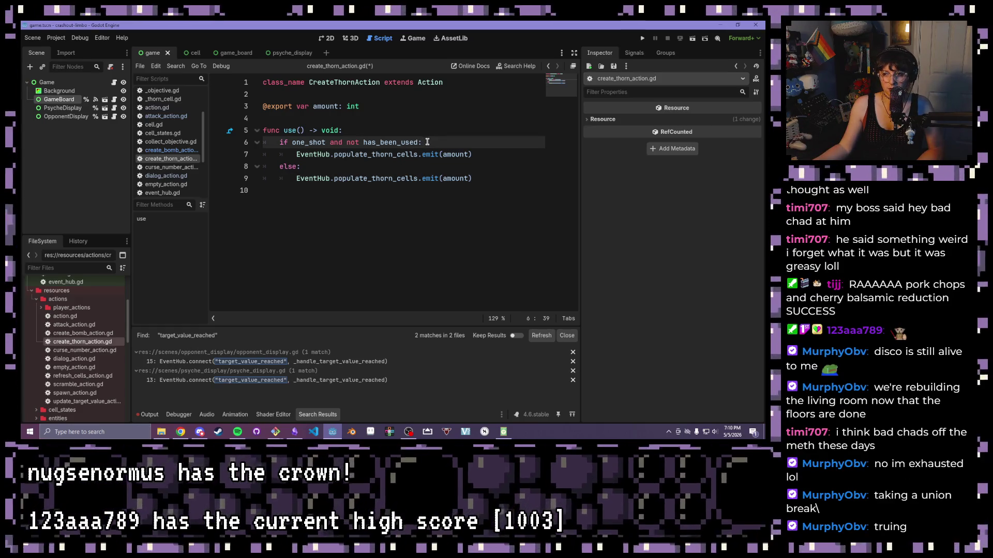
{"action": "key", "text": "Return"}
{"action": "type", "text": "has_"}
{"action": "key", "text": "Return"}
{"action": "type", "text": "="}
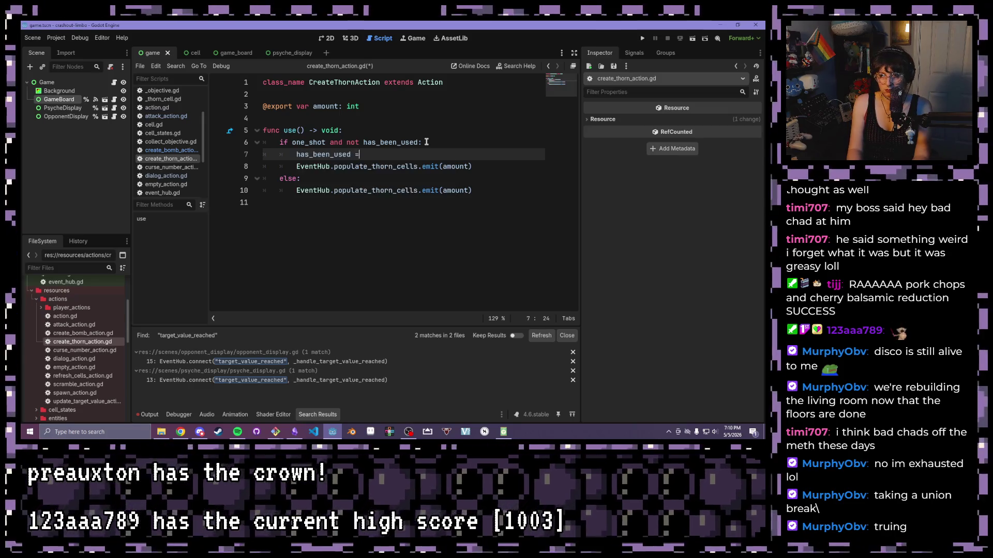
{"action": "type", "text": " true"}
{"action": "left_click", "coordinate": [169, 152]}
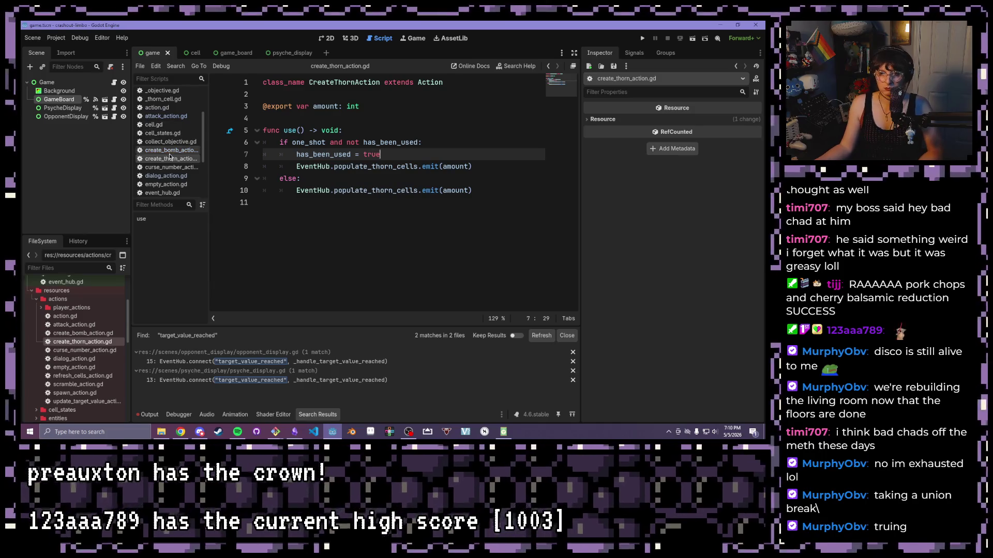
In attack_action.gd, add has_been_used = true under the one-shot if line.
{"action": "left_click", "coordinate": [75, 331]}
{"action": "double_click", "coordinate": [74, 326]}
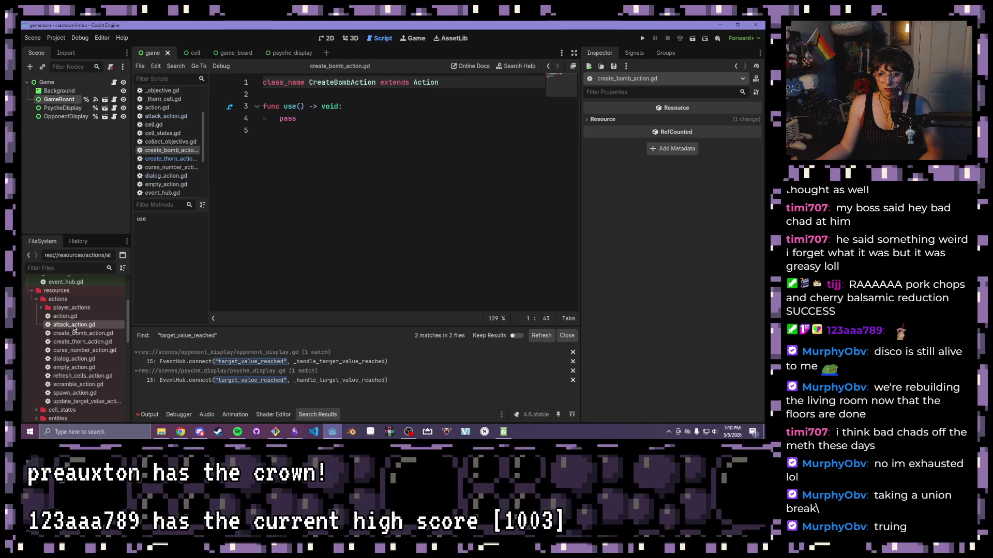
{"action": "left_click", "coordinate": [443, 155]}
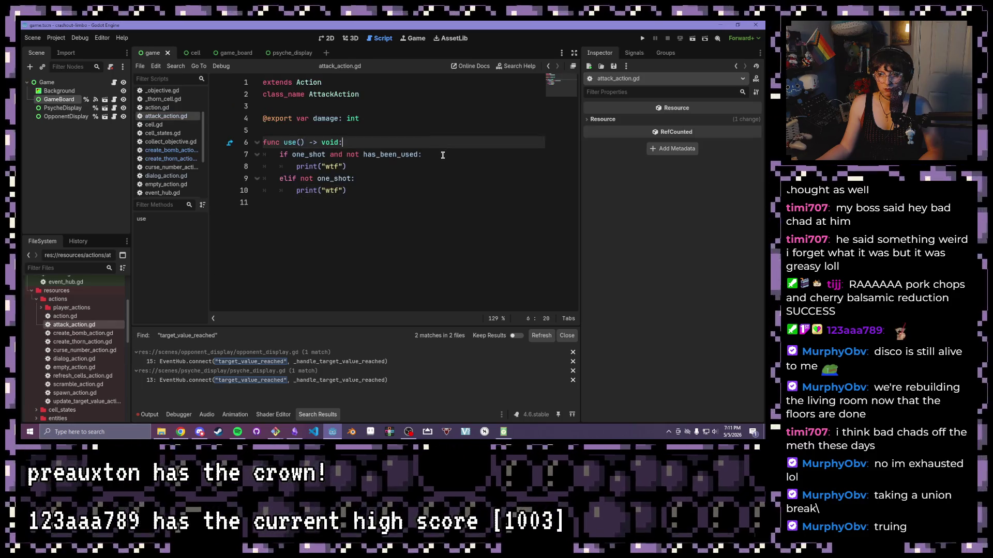
{"action": "key", "text": "Return"}
{"action": "type", "text": "has_been"}
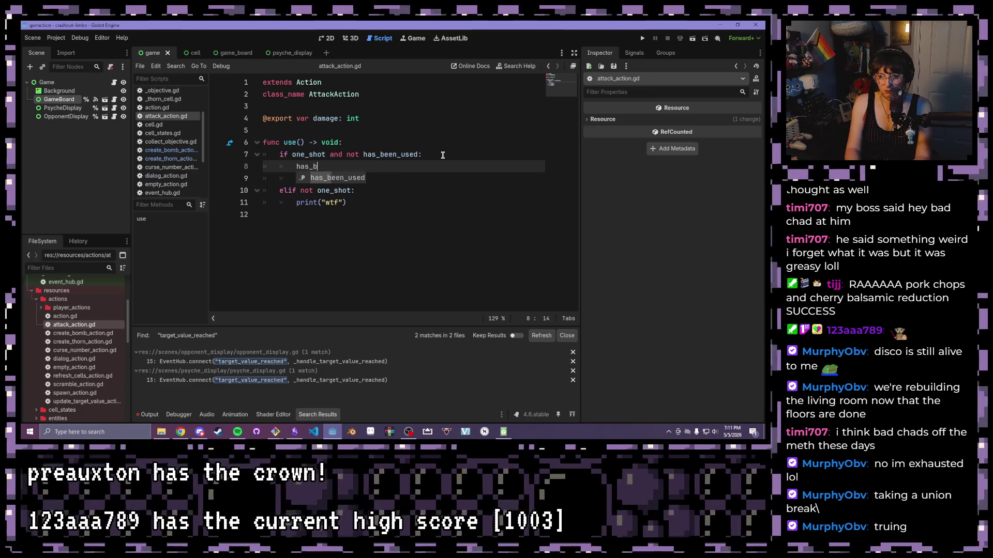
{"action": "key", "text": "Tab"}
{"action": "type", "text": "= true"}
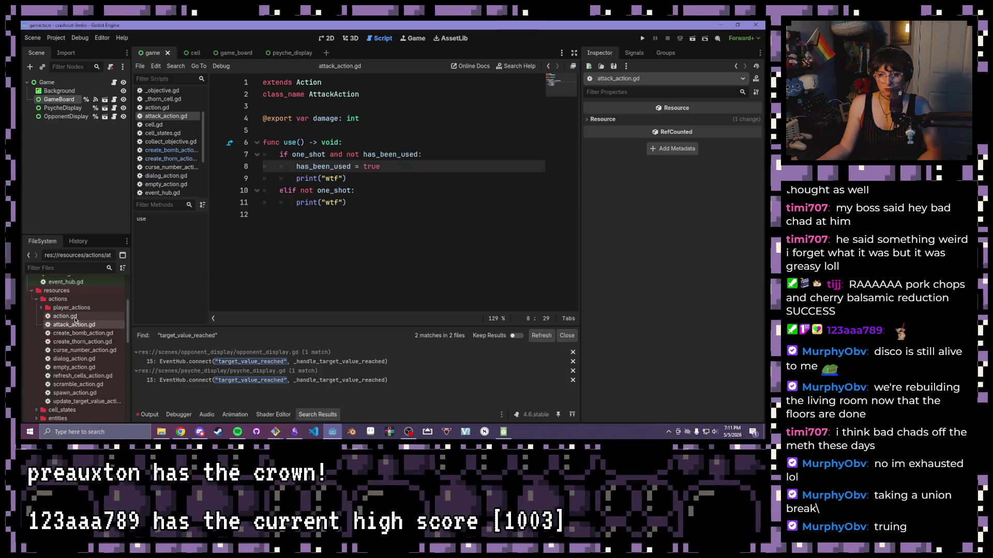
Open curse_number_action.gd with the caret at the end of the use() header.
{"action": "double_click", "coordinate": [71, 335]}
{"action": "double_click", "coordinate": [73, 350]}
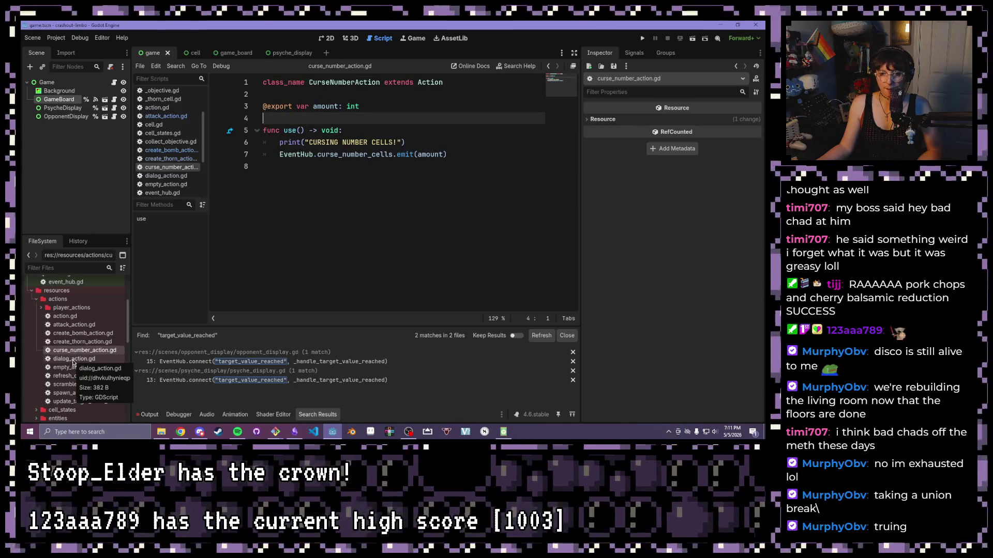
{"action": "left_click", "coordinate": [364, 131]}
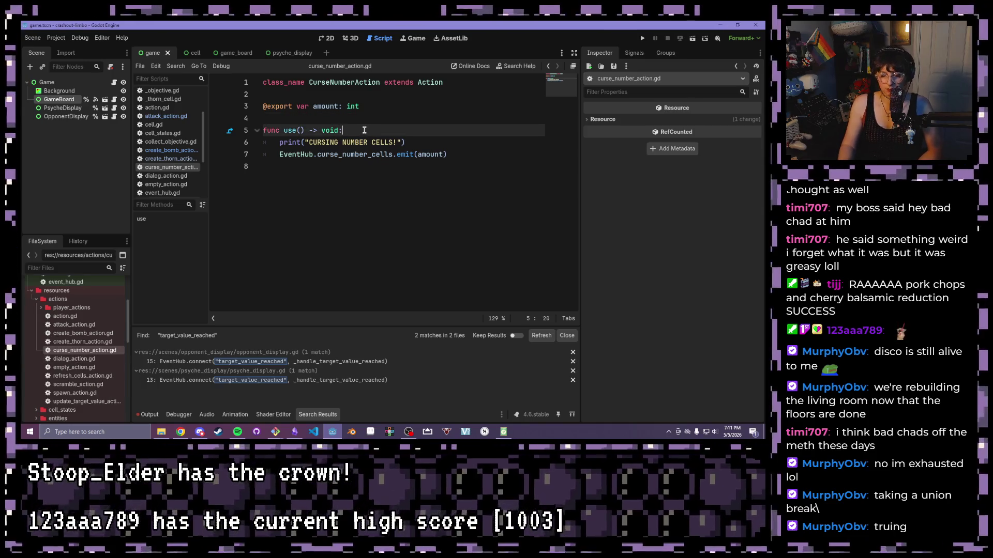
Undo a stray paste, then copy the one-shot use() function from create_thorn_action.gd.
{"action": "key", "text": "Return"}
{"action": "key", "text": "ctrl+v"}
{"action": "key", "text": "ctrl+z"}
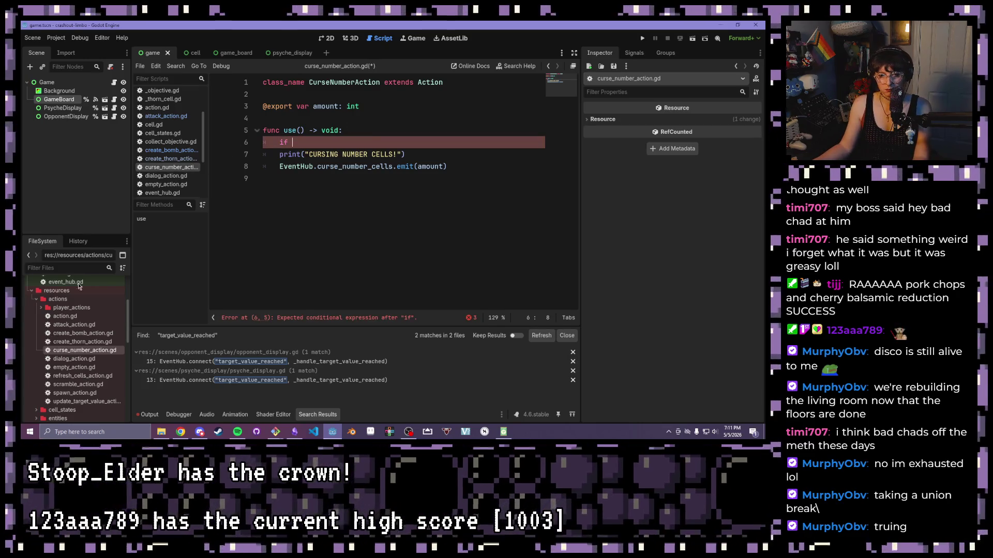
{"action": "double_click", "coordinate": [82, 342]}
{"action": "left_click_drag", "start_coordinate": [433, 142], "coordinate": [270, 143]}
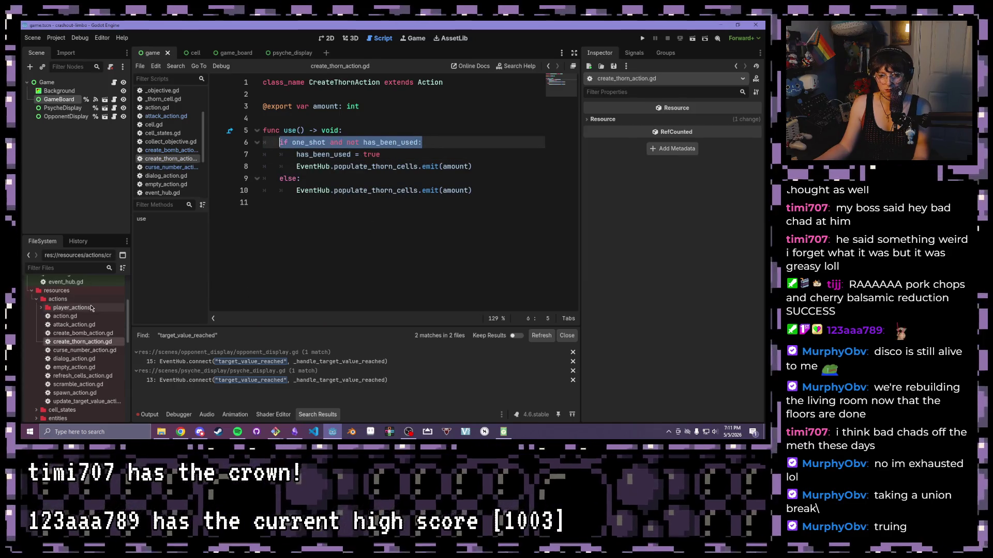
{"action": "left_click_drag", "start_coordinate": [475, 190], "coordinate": [213, 126]}
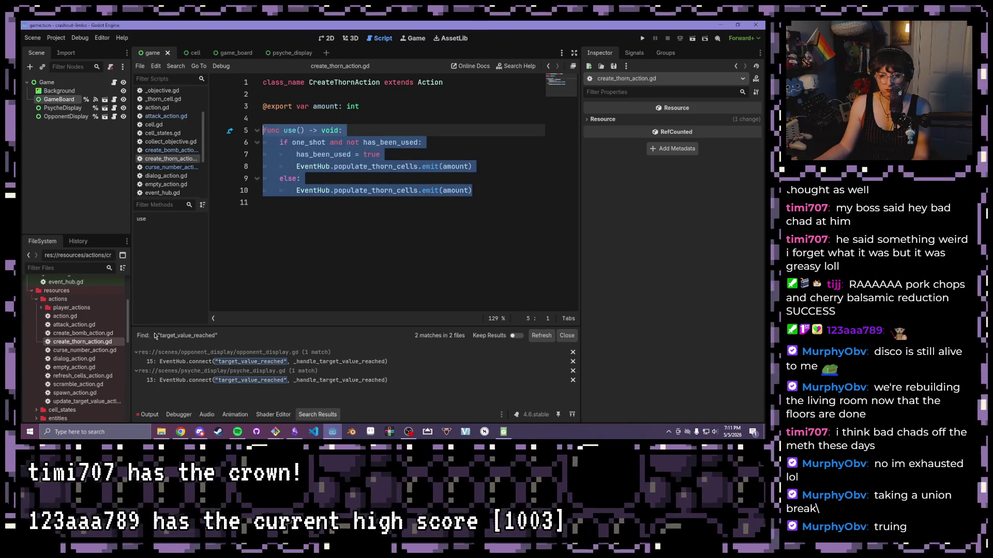
{"action": "double_click", "coordinate": [86, 351]}
Paste the one-shot use() into curse_number_action.gd and cut its curse_number_cells emit call.
{"action": "key", "text": "BackSpace"}
{"action": "key", "text": "BackSpace"}
{"action": "key", "text": "BackSpace"}
{"action": "left_click", "coordinate": [464, 166]}
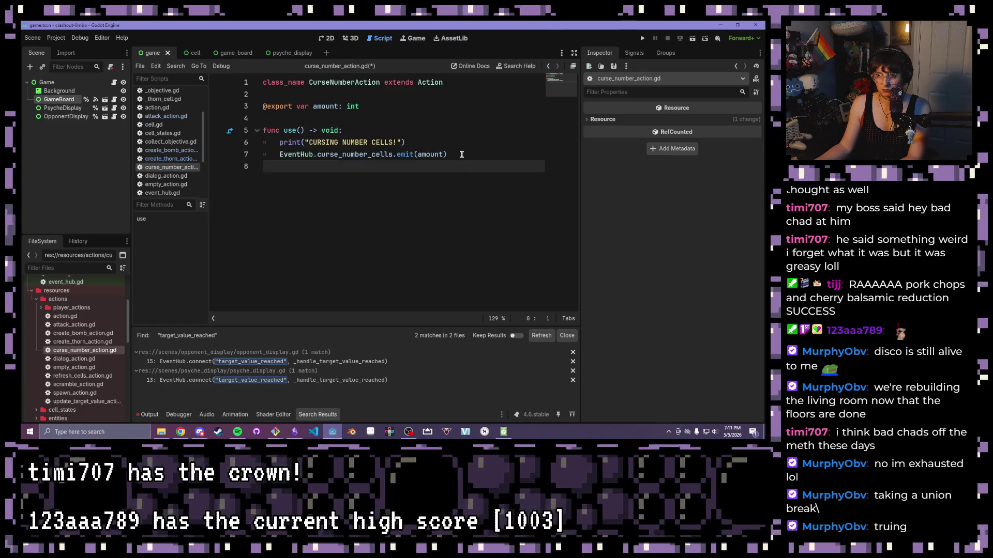
{"action": "key", "text": "Return"}
{"action": "key", "text": "ctrl+v"}
{"action": "mouse_move", "coordinate": [454, 165]}
{"action": "left_mouse_down"}
{"action": "mouse_move", "coordinate": [290, 142]}
{"action": "mouse_move", "coordinate": [272, 156]}
{"action": "left_mouse_up"}
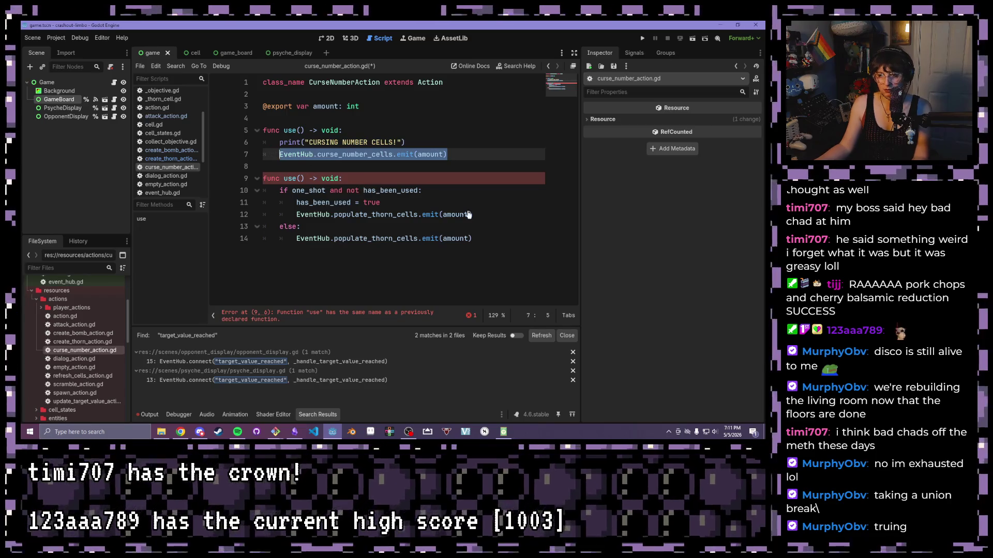
{"action": "key", "text": "ctrl+x"}
Replace both thorn emit calls with curse_number_cells and delete the old use() function.
{"action": "left_click_drag", "start_coordinate": [486, 214], "coordinate": [296, 215]}
{"action": "key", "text": "ctrl+v"}
{"action": "left_click_drag", "start_coordinate": [472, 239], "coordinate": [297, 239]}
{"action": "key", "text": "ctrl+v"}
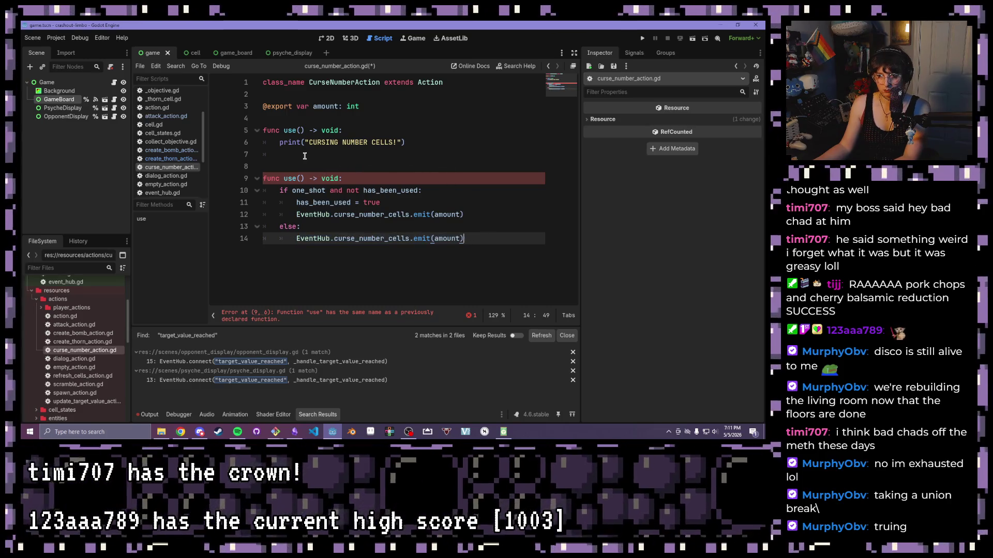
{"action": "left_click_drag", "start_coordinate": [306, 154], "coordinate": [262, 130]}
{"action": "key", "text": "BackSpace"}
{"action": "key", "text": "BackSpace"}
{"action": "key", "text": "BackSpace"}
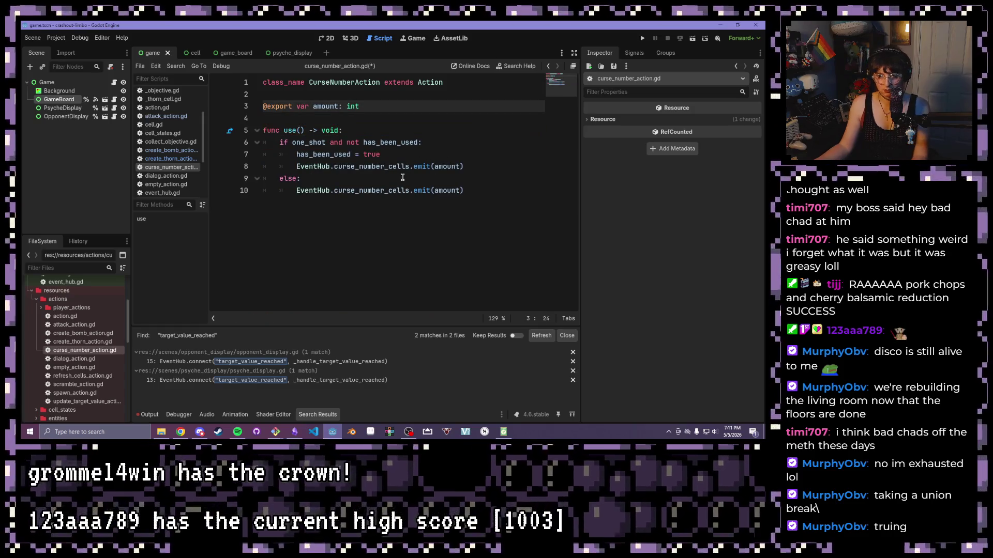
{"action": "left_click_drag", "start_coordinate": [474, 185], "coordinate": [263, 130]}
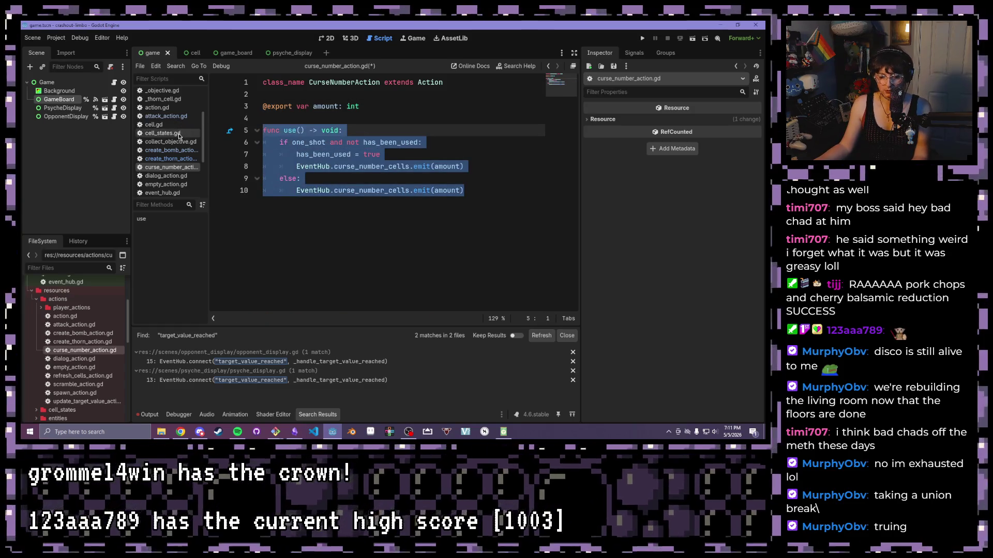
Open refresh_cells_action.gd and place the caret on the empty last line.
{"action": "double_click", "coordinate": [70, 358]}
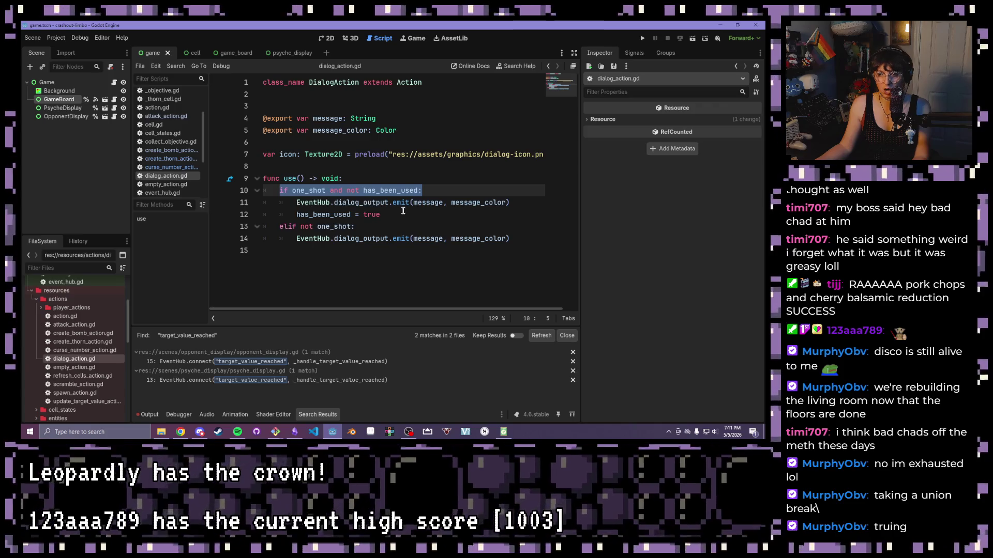
{"action": "double_click", "coordinate": [74, 367]}
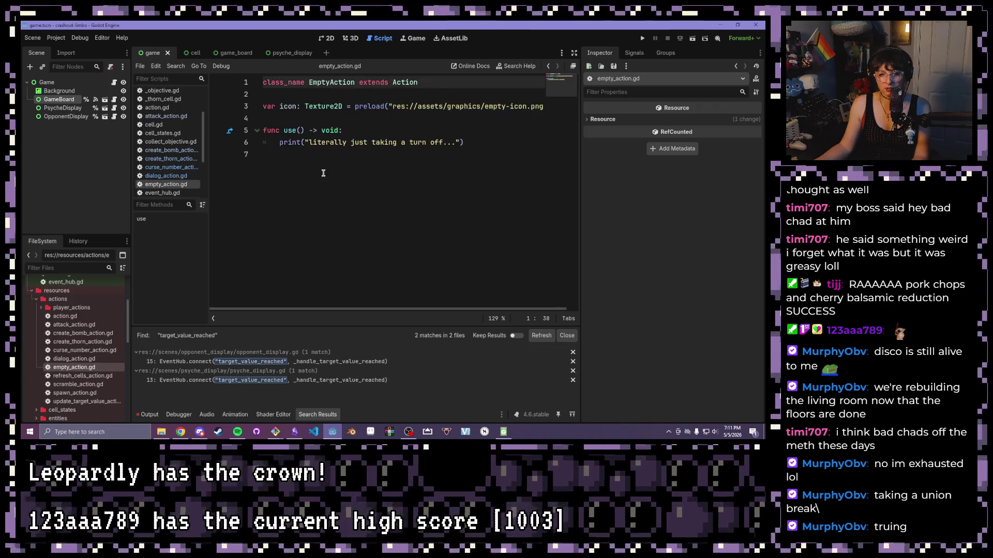
{"action": "double_click", "coordinate": [83, 375]}
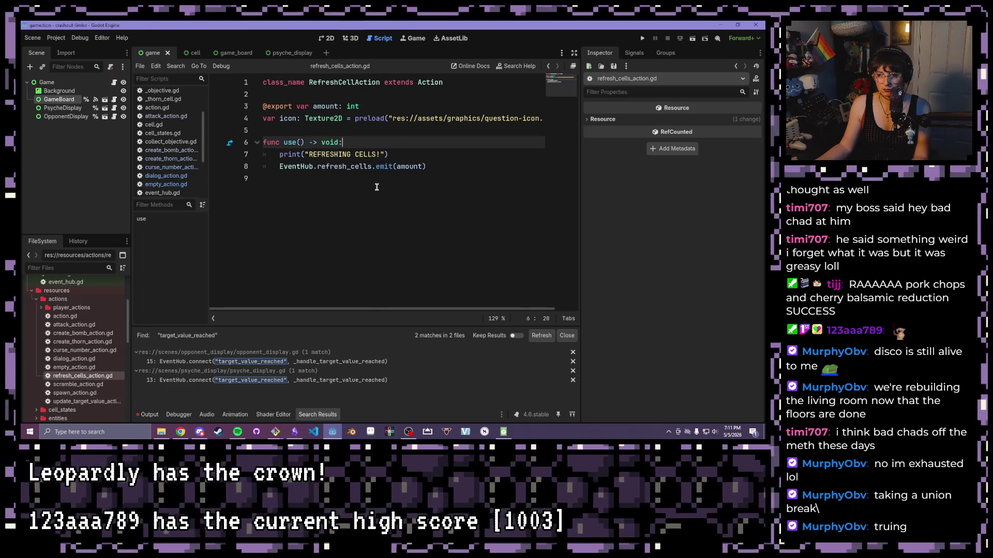
{"action": "left_click", "coordinate": [425, 158]}
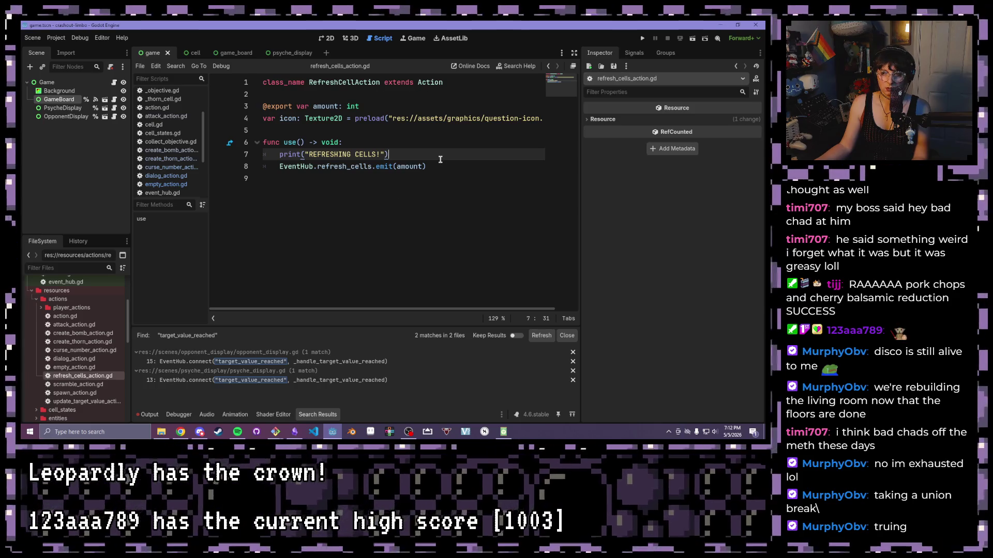
{"action": "left_click_drag", "start_coordinate": [448, 167], "coordinate": [263, 154]}
{"action": "left_click", "coordinate": [470, 174]}
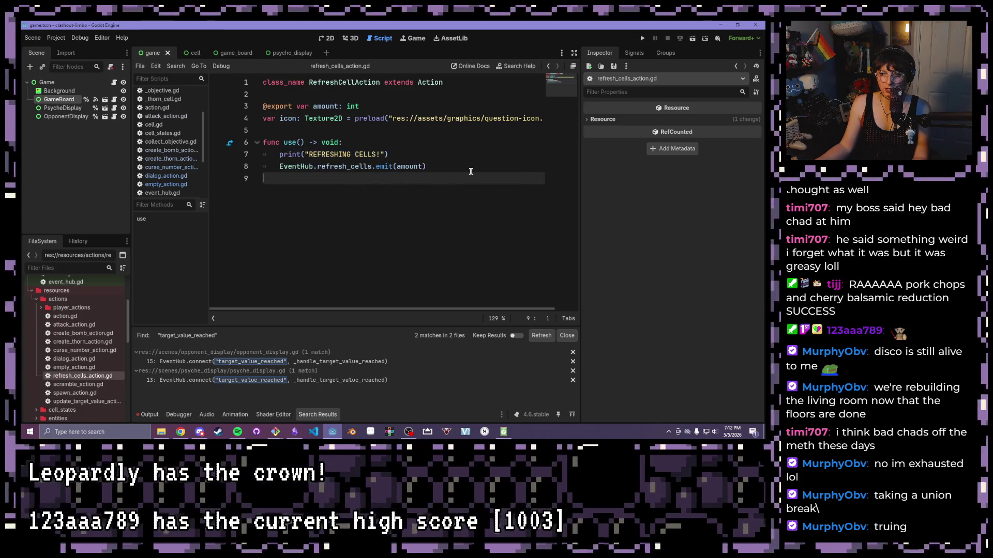
Paste the one-shot use() function and move has_been_used = true after the emit call.
{"action": "key", "text": "Return"}
{"action": "key", "text": "ctrl+v"}
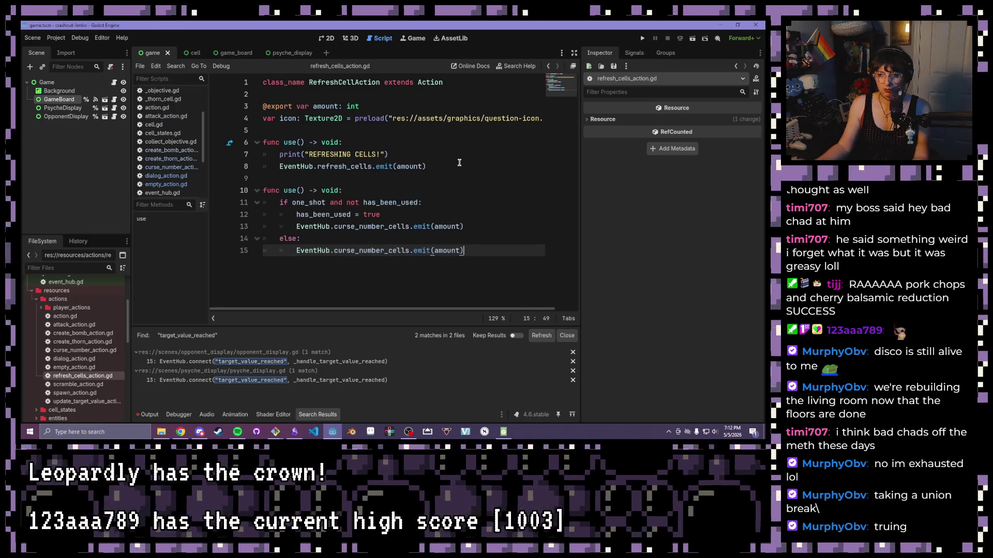
{"action": "left_click_drag", "start_coordinate": [381, 215], "coordinate": [291, 216]}
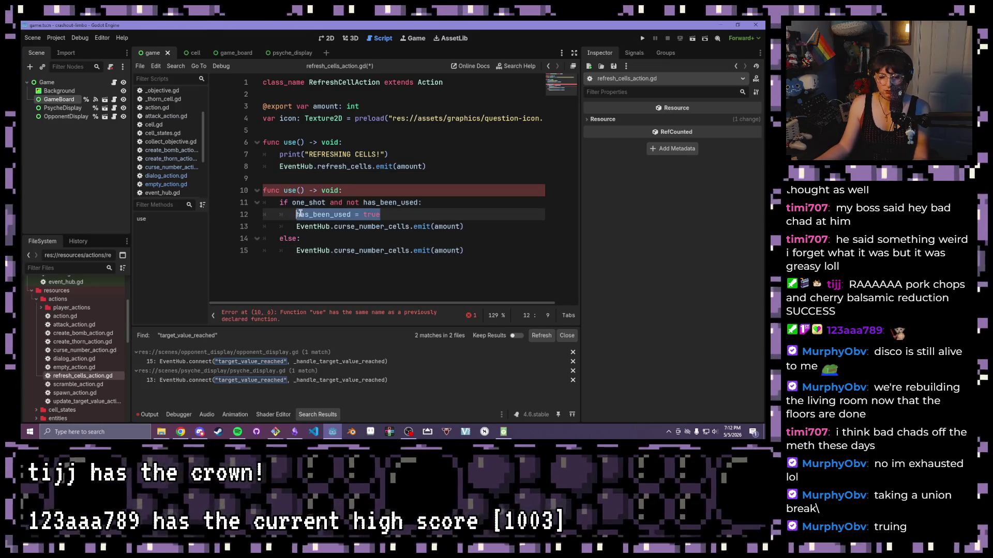
{"action": "key", "text": "BackSpace"}
{"action": "key", "text": "Delete"}
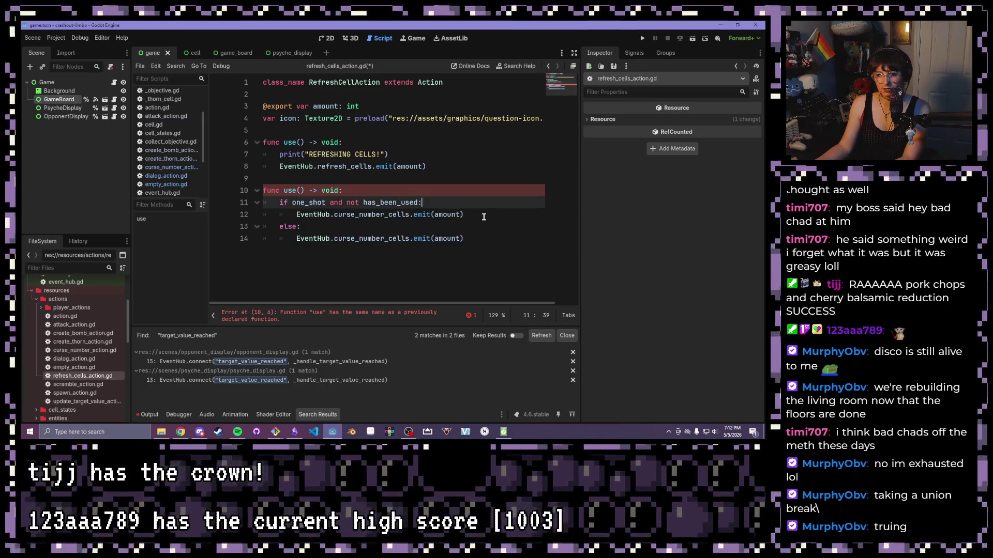
{"action": "left_click", "coordinate": [484, 216]}
{"action": "key", "text": "Return"}
{"action": "key", "text": "ctrl+v"}
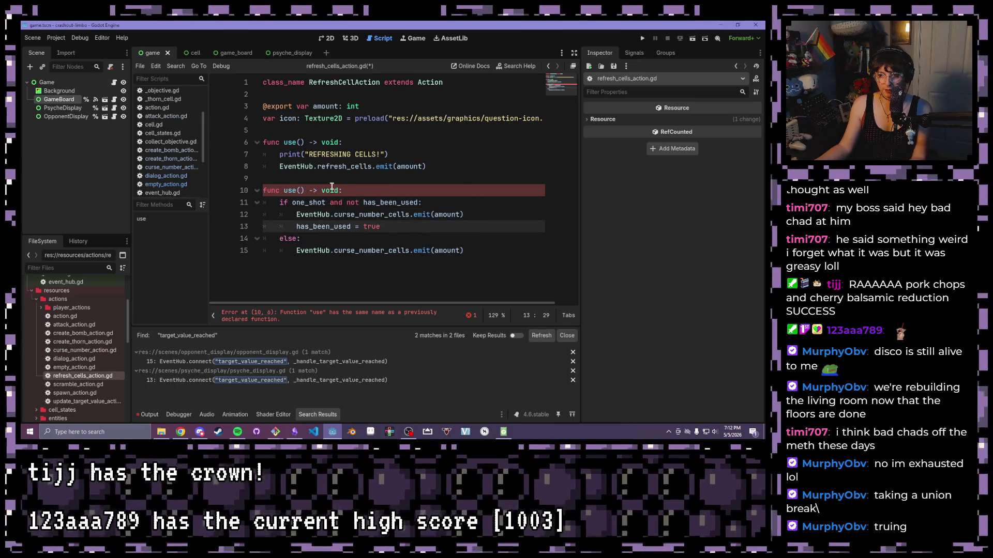
Replace both curse_number_cells emit calls with the refresh_cells emit call.
{"action": "left_click", "coordinate": [351, 178]}
{"action": "left_click_drag", "start_coordinate": [426, 166], "coordinate": [279, 166]}
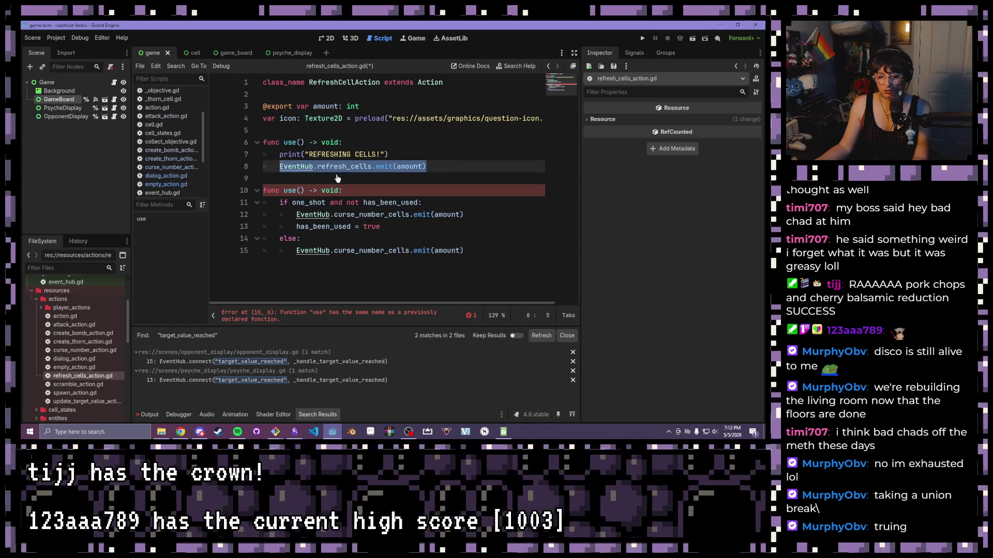
{"action": "key", "text": "ctrl+c"}
{"action": "left_click_drag", "start_coordinate": [464, 214], "coordinate": [296, 214]}
{"action": "key", "text": "ctrl+v"}
{"action": "left_click_drag", "start_coordinate": [464, 250], "coordinate": [296, 250]}
{"action": "key", "text": "ctrl+v"}
Delete the old duplicate use() function and save refresh_cells_action.gd.
{"action": "mouse_move", "coordinate": [425, 166]}
{"action": "left_mouse_down"}
{"action": "mouse_move", "coordinate": [277, 166]}
{"action": "mouse_move", "coordinate": [223, 150]}
{"action": "mouse_move", "coordinate": [221, 139]}
{"action": "left_mouse_up"}
{"action": "key", "text": "Delete"}
{"action": "key", "text": "Delete"}
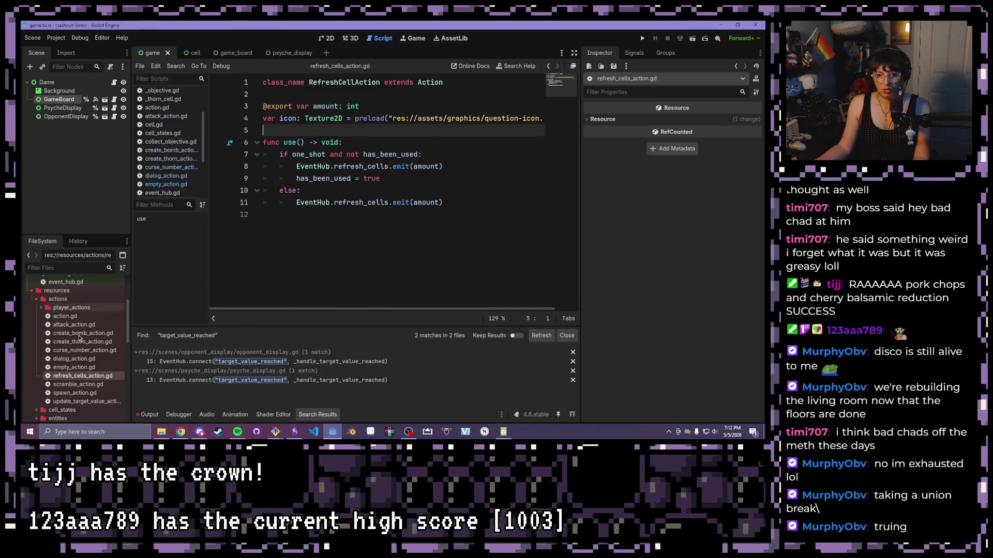
{"action": "key", "text": "ctrl+s"}
{"action": "double_click", "coordinate": [77, 367]}
In curse_number_action.gd, move has_been_used = true below the emit call.
{"action": "double_click", "coordinate": [78, 359]}
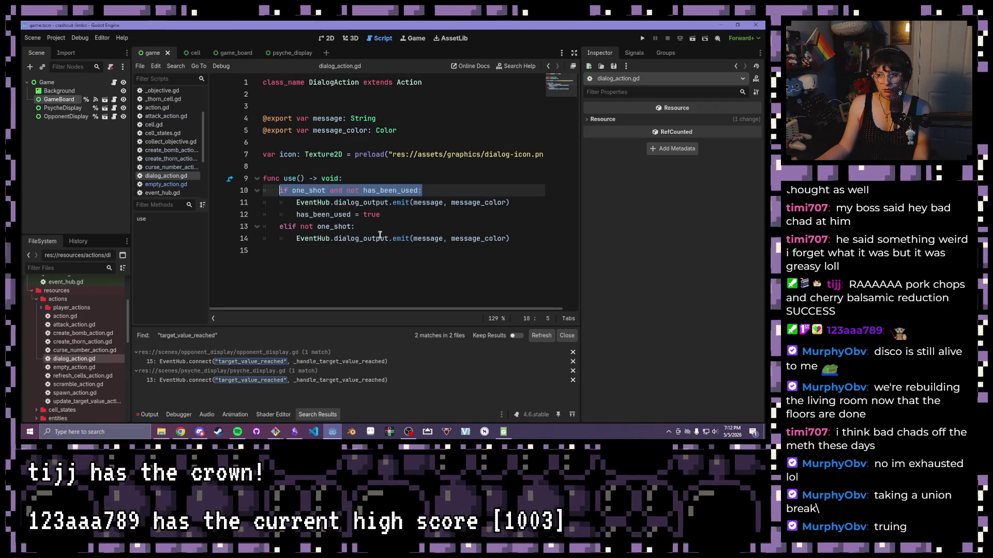
{"action": "double_click", "coordinate": [100, 350]}
{"action": "left_click_drag", "start_coordinate": [392, 155], "coordinate": [296, 154]}
{"action": "key", "text": "BackSpace"}
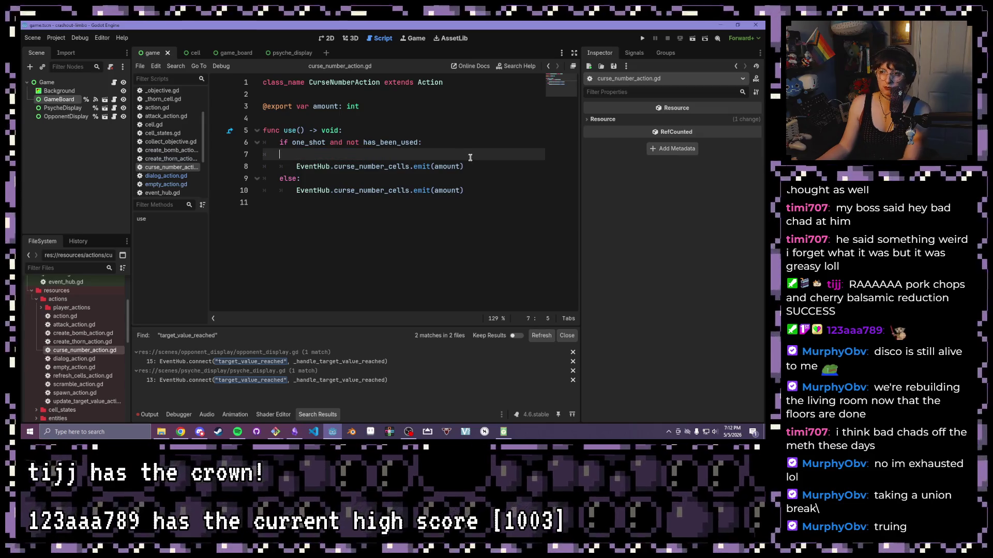
{"action": "key", "text": "BackSpace"}
{"action": "key", "text": "End"}
{"action": "key", "text": "Return"}
{"action": "key", "text": "ctrl+v"}
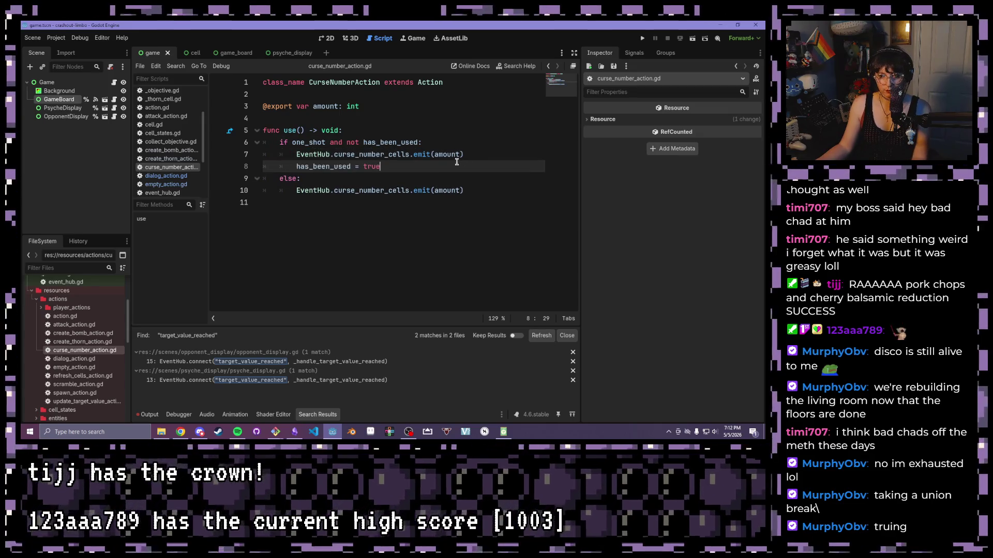
In create_thorn_action.gd, move has_been_used = true below the emit call, fix indentation, and save.
{"action": "double_click", "coordinate": [85, 342]}
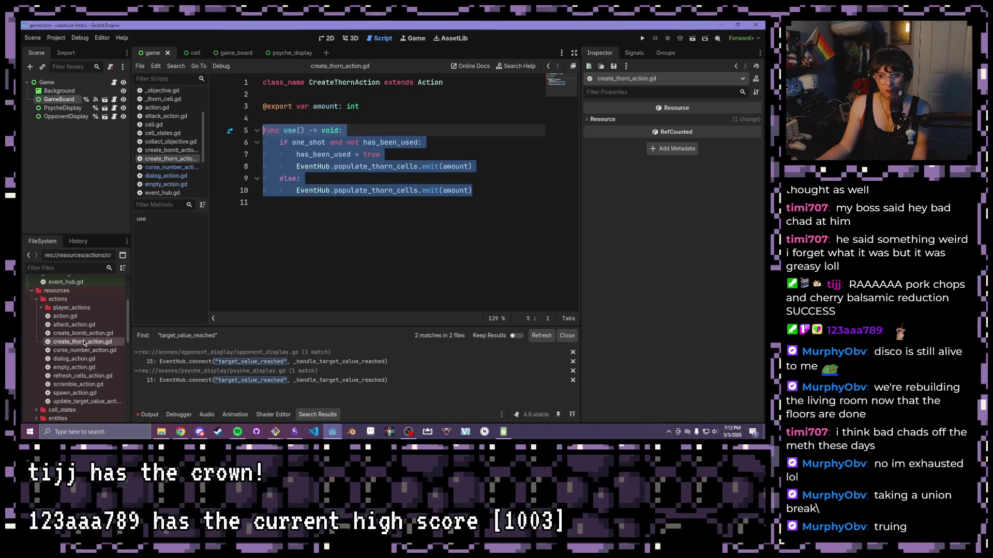
{"action": "left_click_drag", "start_coordinate": [383, 155], "coordinate": [263, 154]}
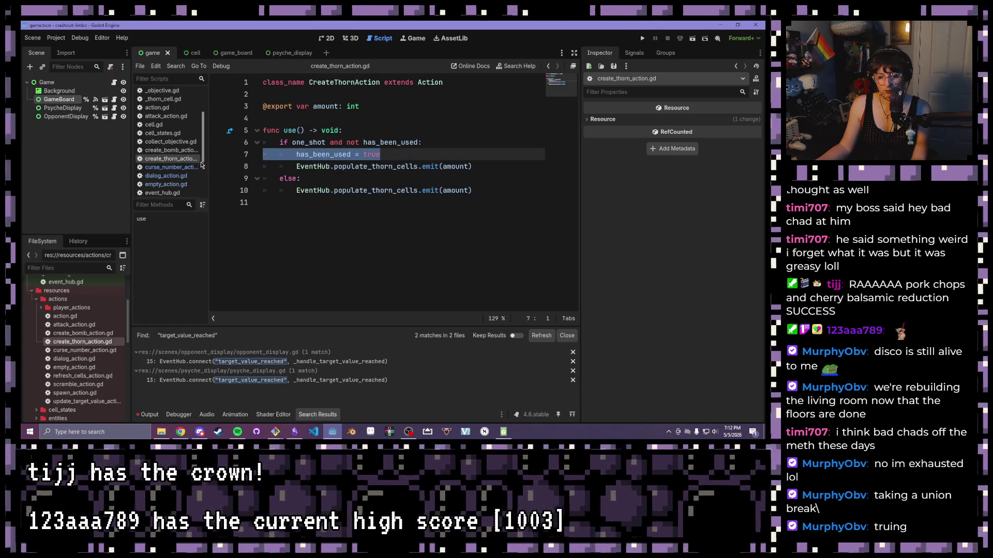
{"action": "key", "text": "BackSpace"}
{"action": "key", "text": "Delete"}
{"action": "key", "text": "End"}
{"action": "key", "text": "Return"}
{"action": "key", "text": "ctrl+v"}
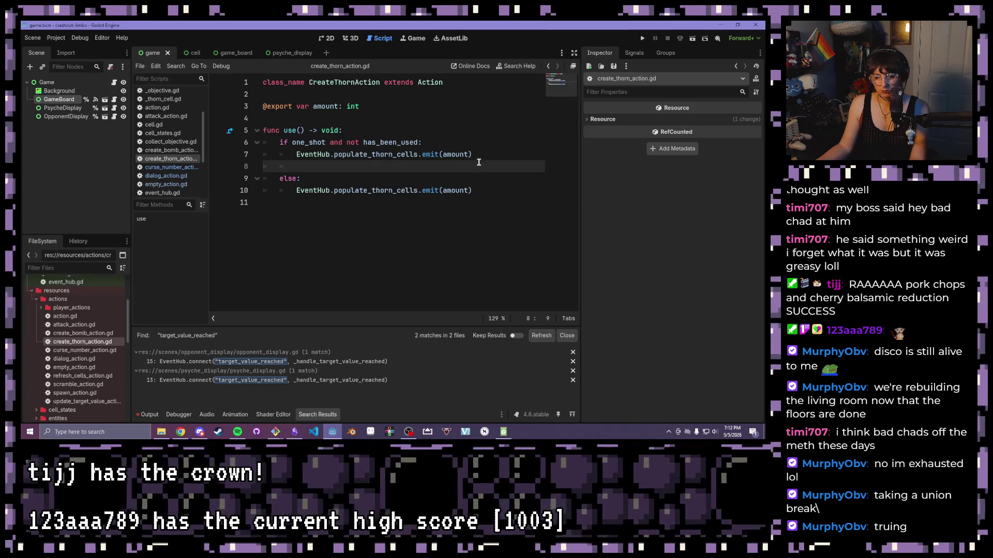
{"action": "key", "text": "Home"}
{"action": "key", "text": "BackSpace"}
{"action": "key", "text": "BackSpace"}
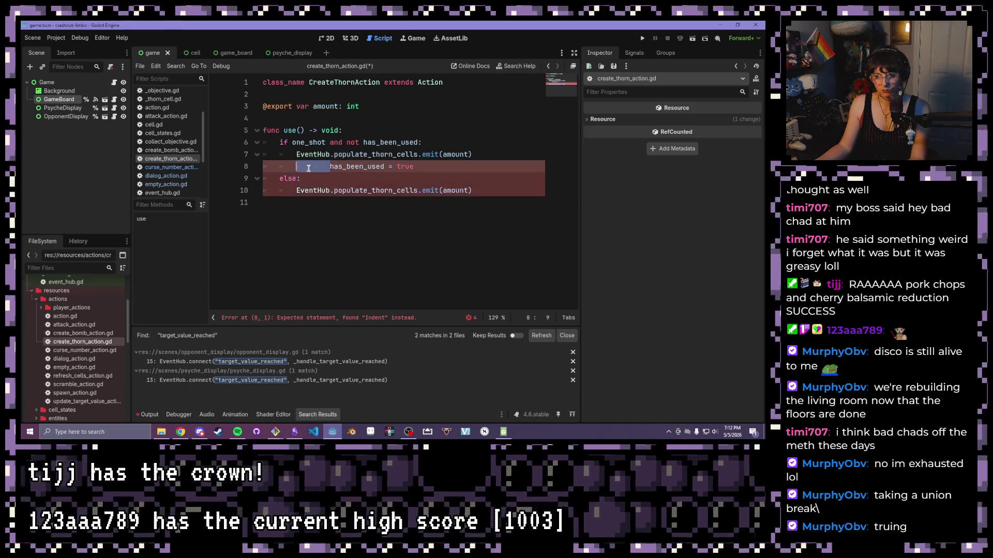
{"action": "key", "text": "ctrl+s"}
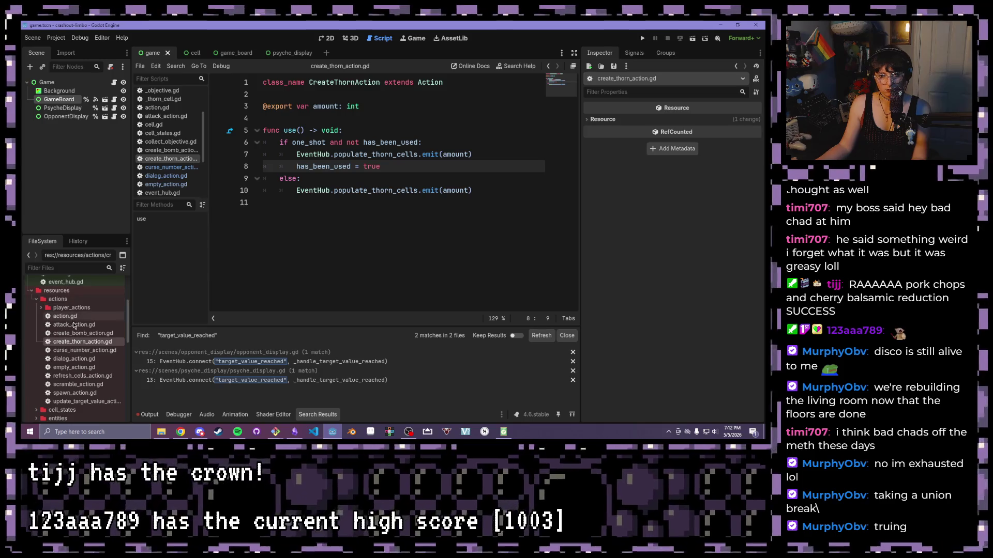
In attack_action.gd, move has_been_used = true below print("wtf") and copy the use() function.
{"action": "double_click", "coordinate": [74, 325]}
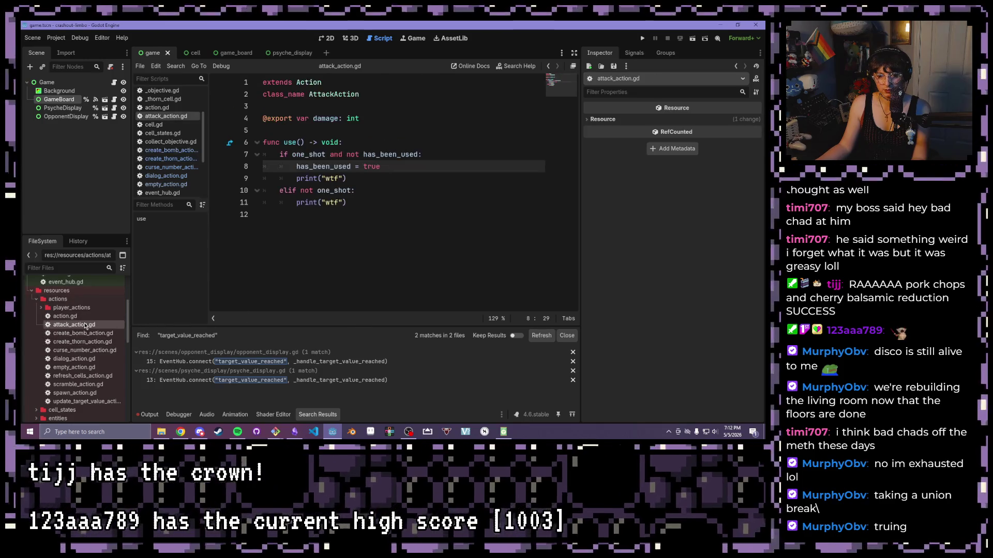
{"action": "left_click_drag", "start_coordinate": [380, 167], "coordinate": [297, 167]}
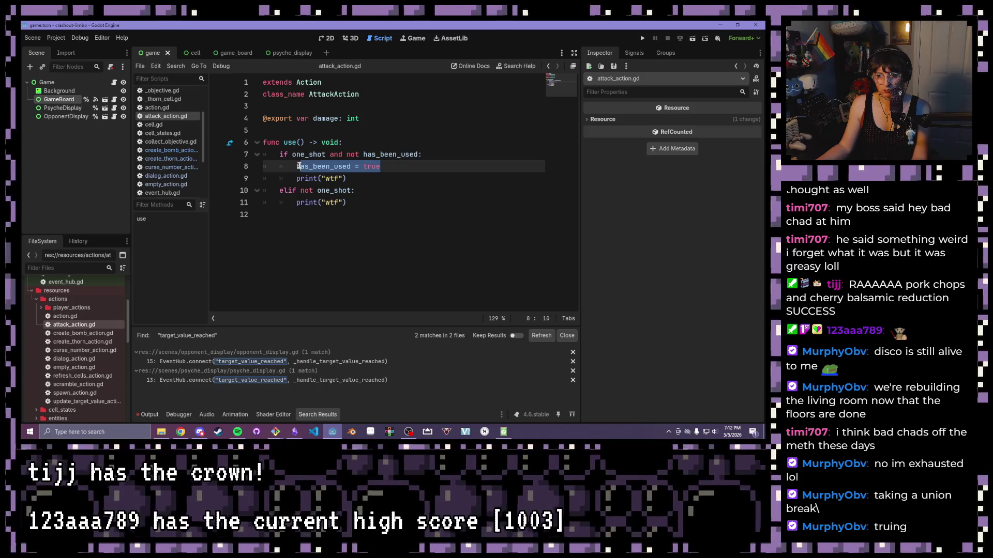
{"action": "key", "text": "BackSpace"}
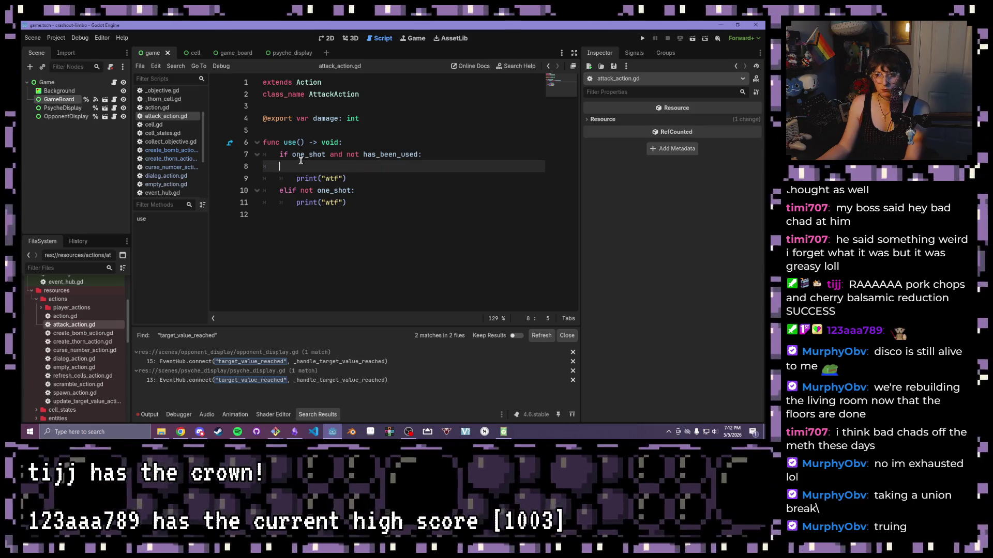
{"action": "key", "text": "BackSpace"}
{"action": "key", "text": "BackSpace"}
{"action": "key", "text": "BackSpace"}
{"action": "left_click", "coordinate": [352, 171]}
{"action": "key", "text": "Return"}
{"action": "key", "text": "ctrl+v"}
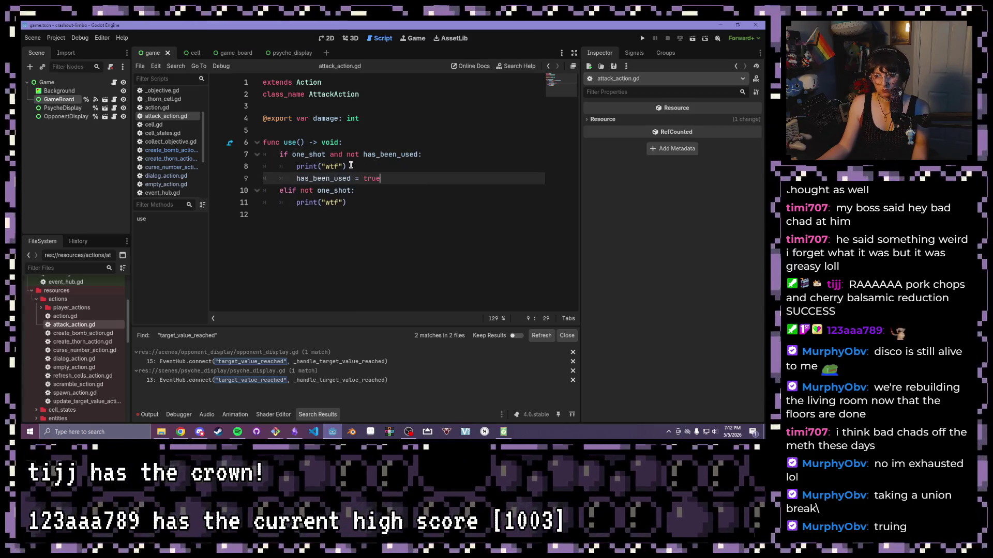
{"action": "mouse_move", "coordinate": [364, 201]}
{"action": "left_mouse_down"}
{"action": "mouse_move", "coordinate": [310, 190]}
{"action": "mouse_move", "coordinate": [248, 144]}
{"action": "mouse_move", "coordinate": [215, 146]}
{"action": "left_mouse_up"}
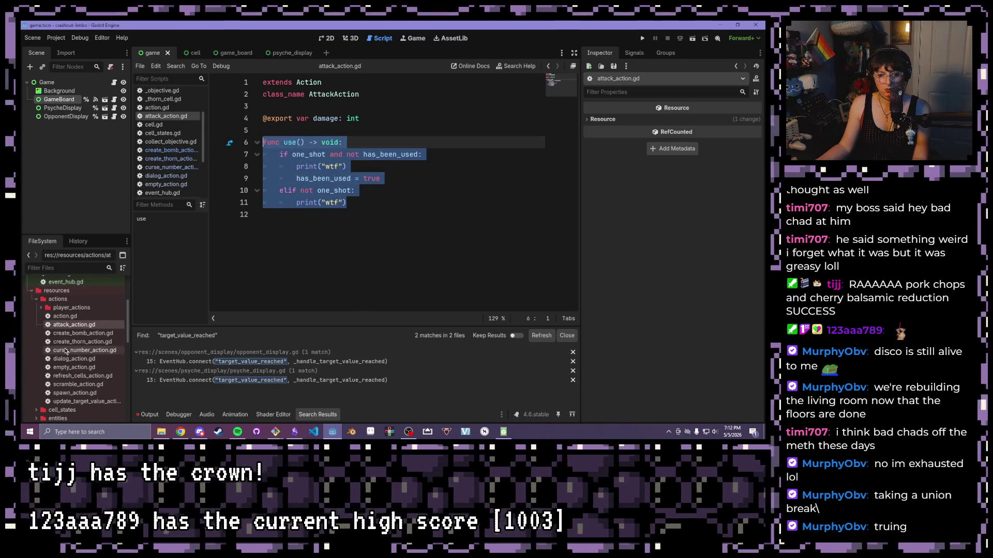
{"action": "double_click", "coordinate": [64, 352]}
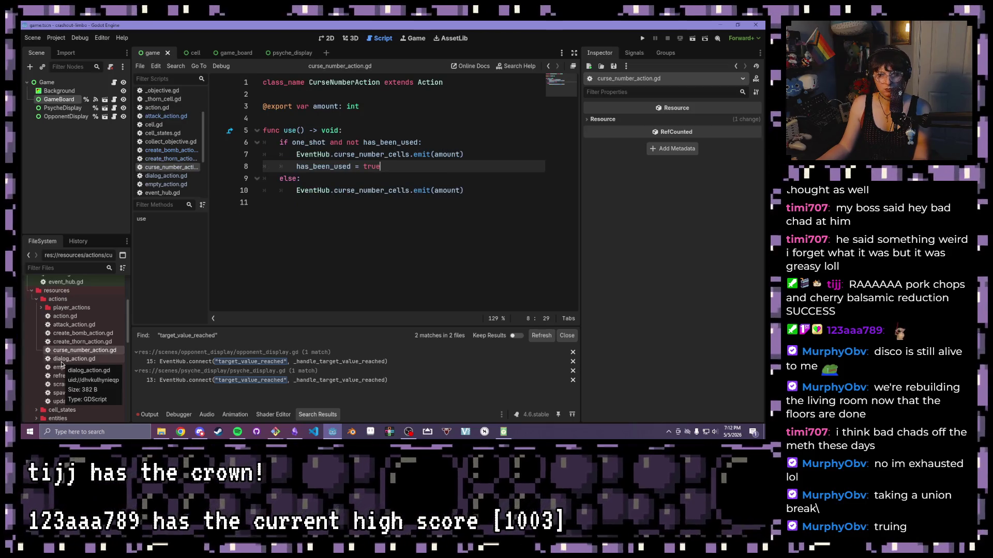
Open scramble_action.gd and paste the copied one-shot use() function below the existing one.
{"action": "left_click", "coordinate": [61, 360]}
{"action": "double_click", "coordinate": [61, 360]}
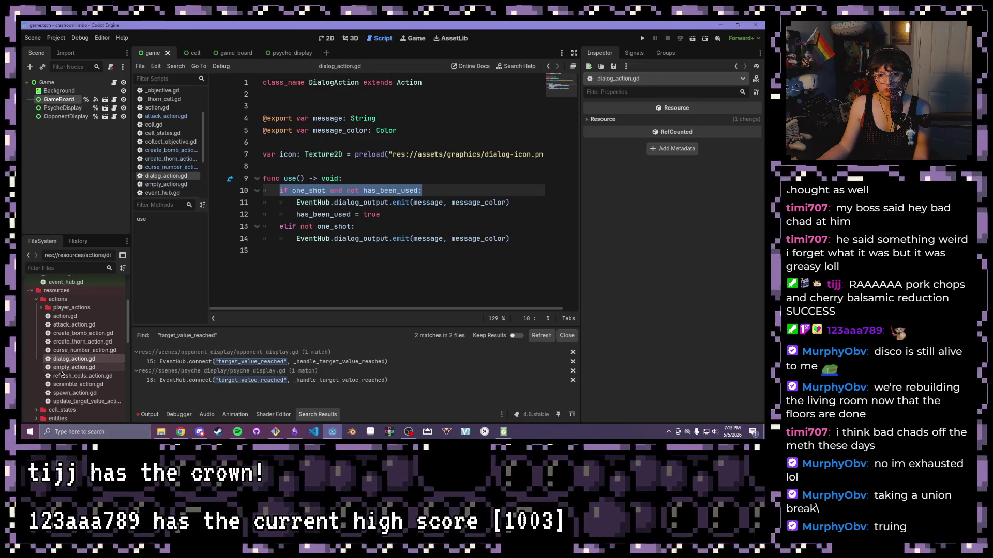
{"action": "double_click", "coordinate": [61, 370]}
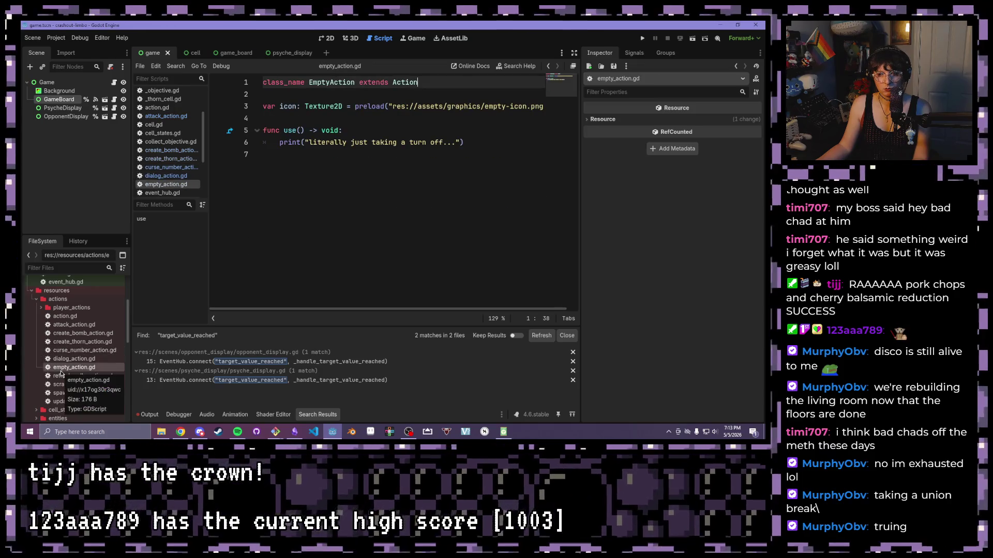
{"action": "double_click", "coordinate": [61, 376]}
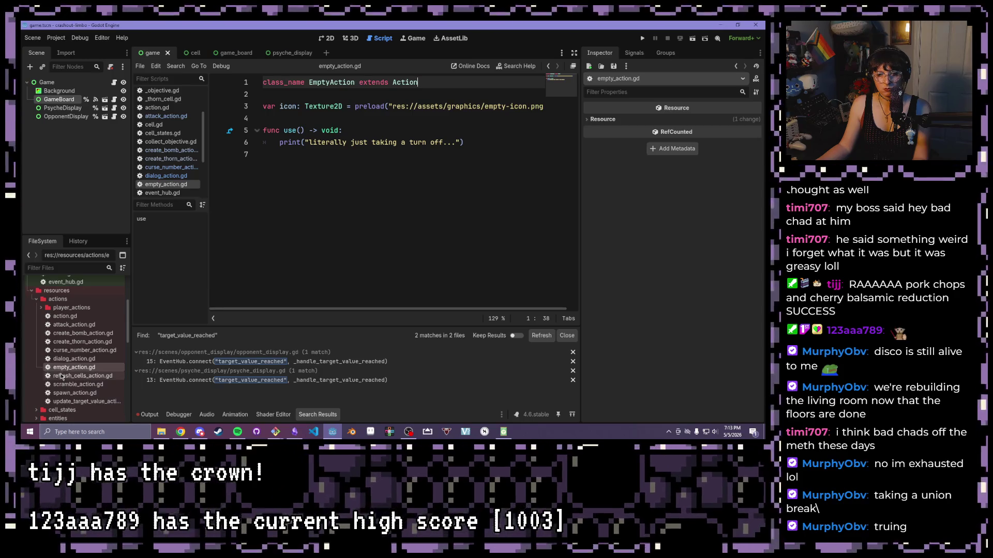
{"action": "double_click", "coordinate": [61, 385]}
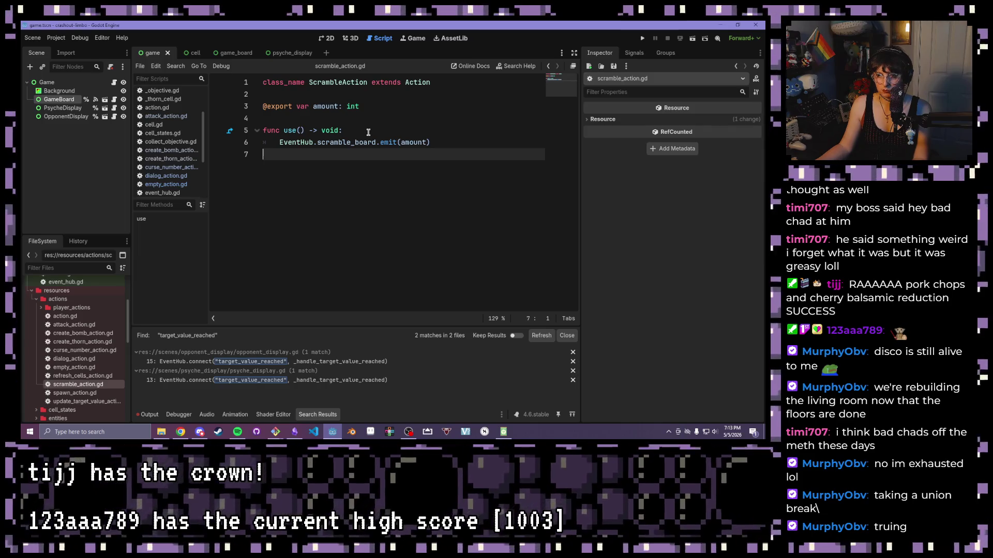
{"action": "key", "text": "Return"}
{"action": "key", "text": "ctrl+v"}
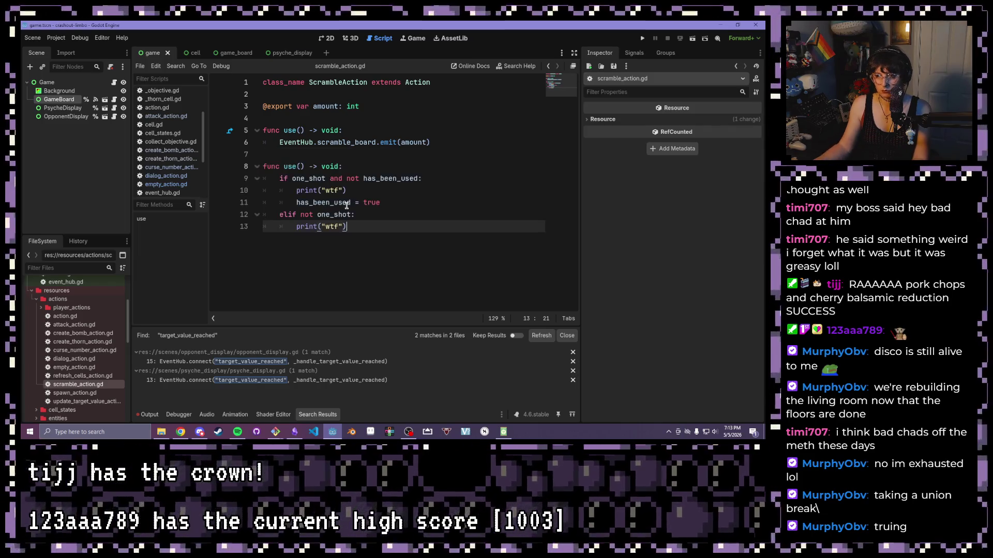
Replace both print("wtf") placeholders with EventHub.scramble_board.emit(amount) and delete the old use().
{"action": "left_click_drag", "start_coordinate": [433, 143], "coordinate": [278, 138]}
{"action": "key", "text": "ctrl+c"}
{"action": "left_click_drag", "start_coordinate": [352, 191], "coordinate": [296, 190]}
{"action": "key", "text": "ctrl+v"}
{"action": "left_click_drag", "start_coordinate": [361, 228], "coordinate": [296, 227]}
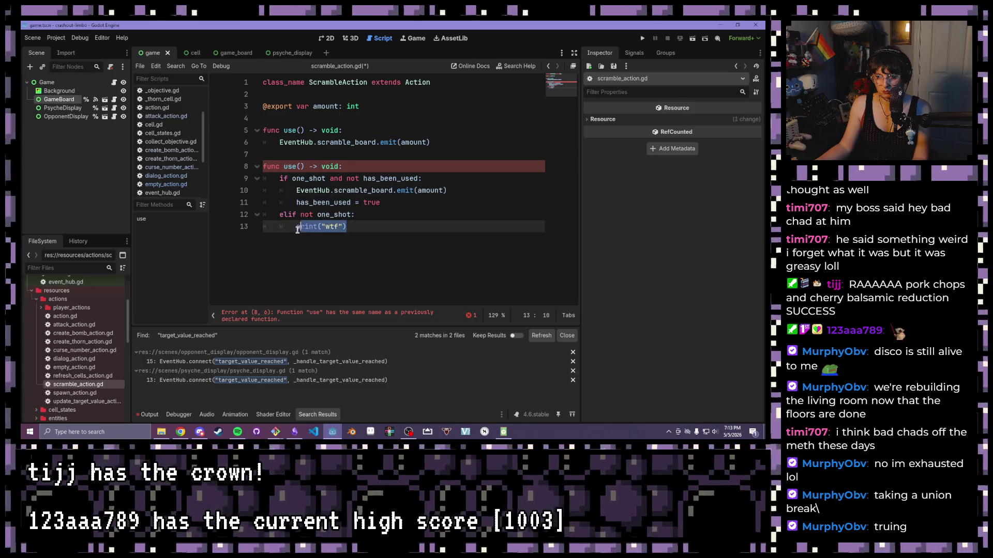
{"action": "key", "text": "ctrl+v"}
{"action": "left_click_drag", "start_coordinate": [429, 149], "coordinate": [238, 132]}
{"action": "key", "text": "BackSpace"}
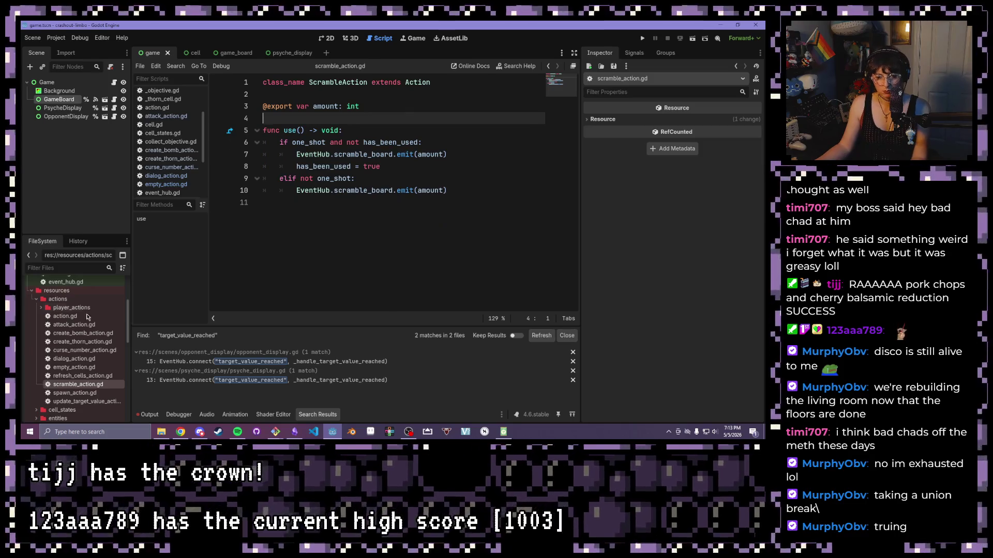
{"action": "double_click", "coordinate": [77, 393]}
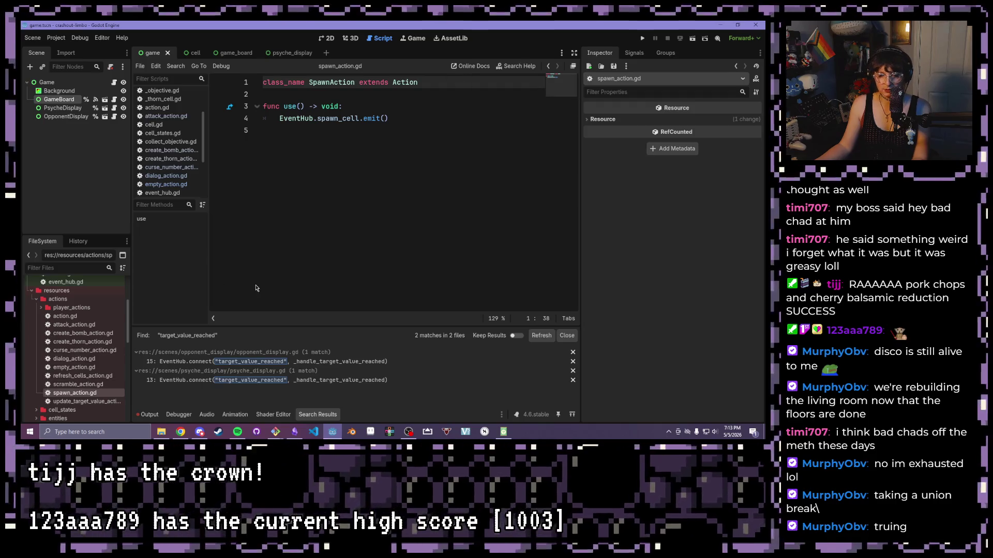
Delete spawn_action.gd through its FileSystem context menu and confirm Remove.
{"action": "left_click_drag", "start_coordinate": [308, 135], "coordinate": [245, 84]}
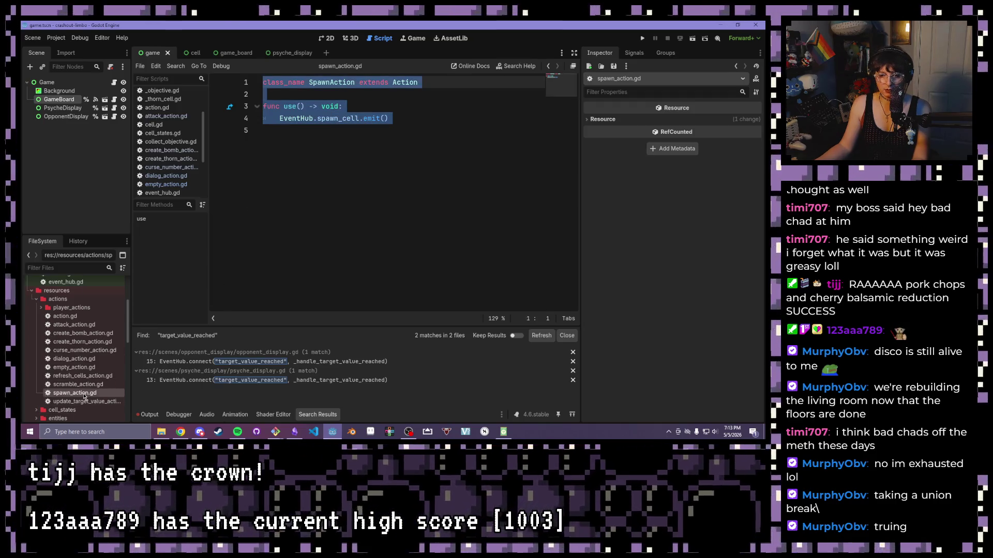
{"action": "right_click", "coordinate": [84, 393]}
{"action": "left_click", "coordinate": [119, 376]}
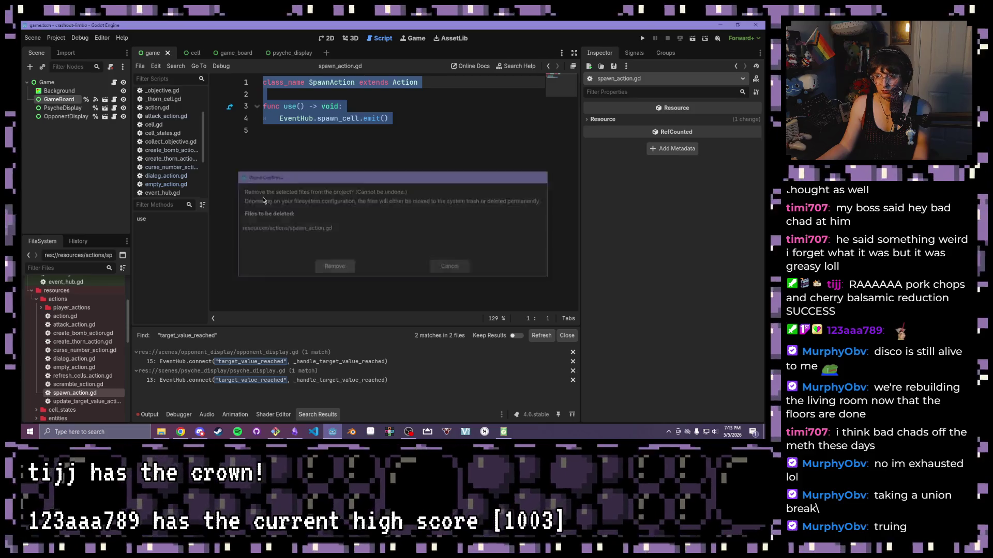
{"action": "key", "text": "Return"}
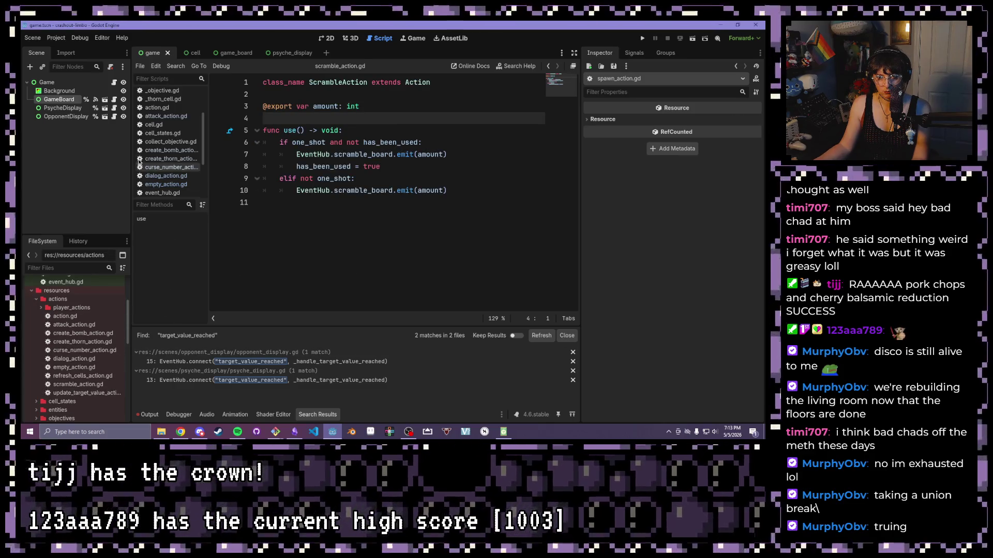
{"action": "scroll", "coordinate": [138, 162], "scroll_direction": "down", "scroll_amount": 4}
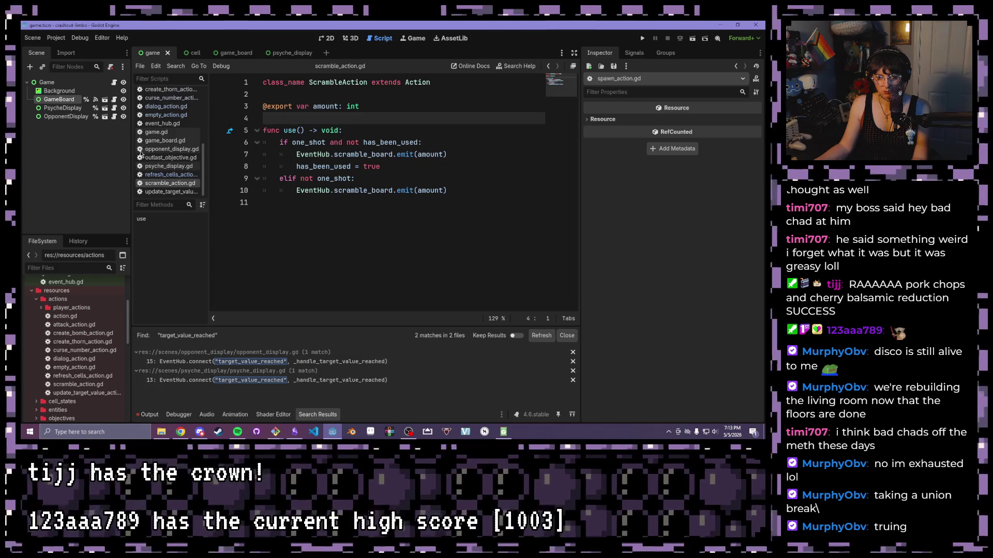
Open update_target_value_action.gd and inspect its use() with the [10, 12, 15, 20] list.
{"action": "left_click", "coordinate": [171, 191]}
{"action": "left_click", "coordinate": [387, 154]}
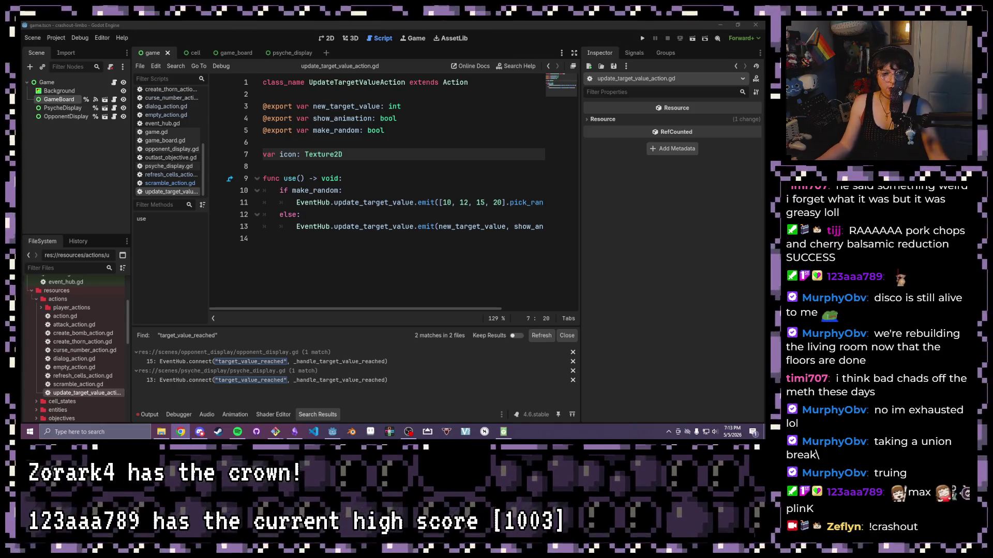
{"action": "left_click", "coordinate": [490, 208]}
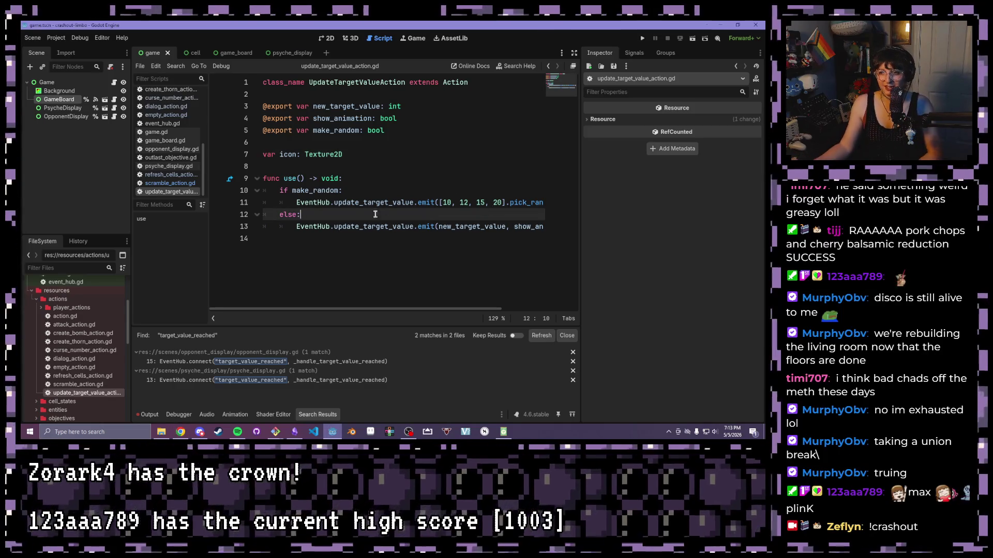
{"action": "left_click", "coordinate": [361, 175]}
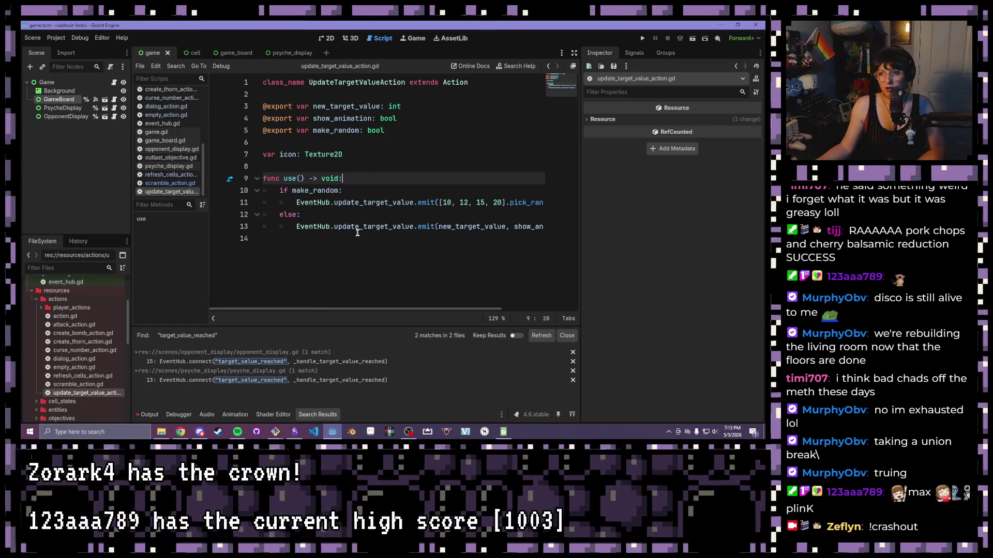
{"action": "left_click_drag", "start_coordinate": [441, 202], "coordinate": [505, 202]}
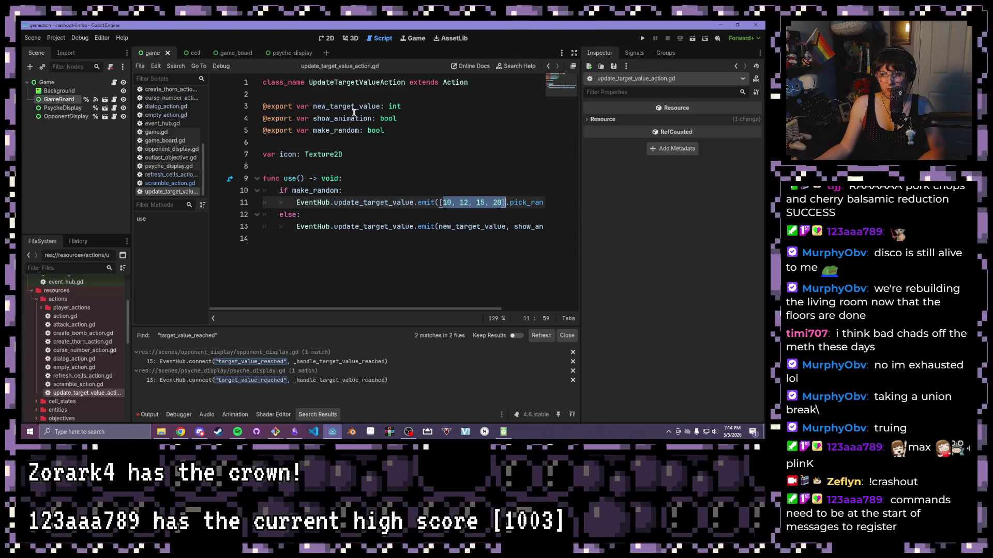
Insert a blank line after the make_random export line on line 5.
{"action": "left_click", "coordinate": [420, 133]}
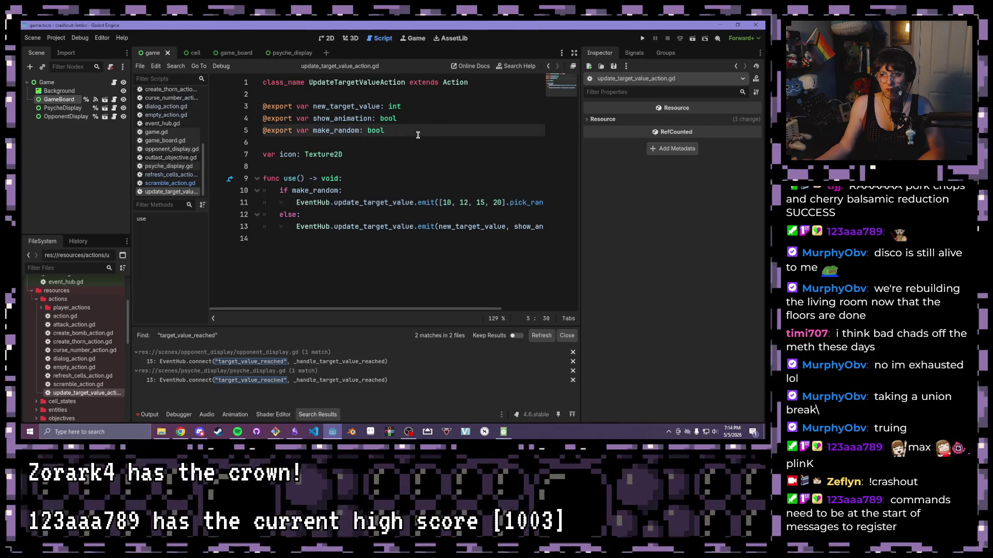
{"action": "key", "text": "Return"}
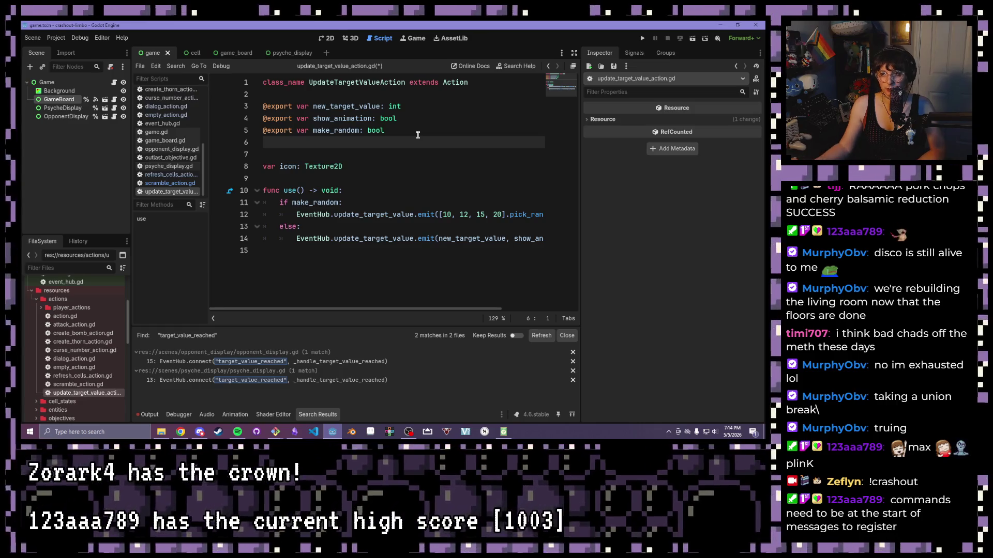
{"action": "left_click", "coordinate": [422, 131]}
{"action": "left_click_drag", "start_coordinate": [409, 130], "coordinate": [367, 130]}
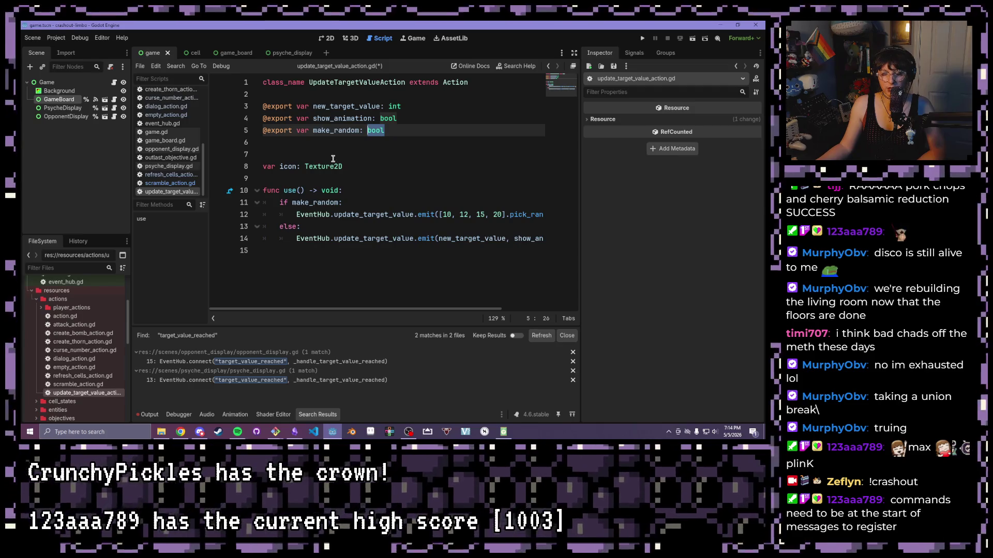
{"action": "left_click", "coordinate": [362, 166]}
{"action": "left_click_drag", "start_coordinate": [403, 130], "coordinate": [246, 130]}
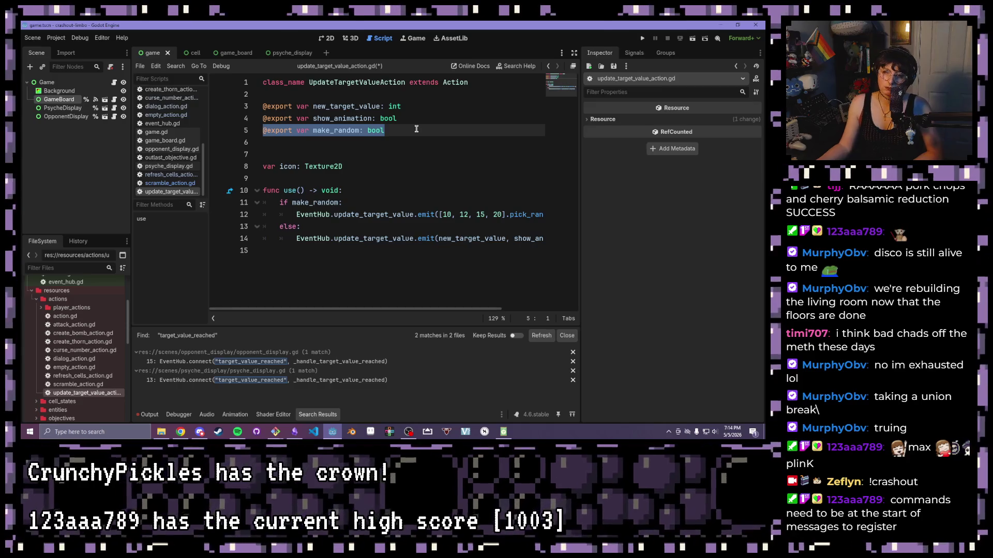
{"action": "left_click", "coordinate": [414, 130]}
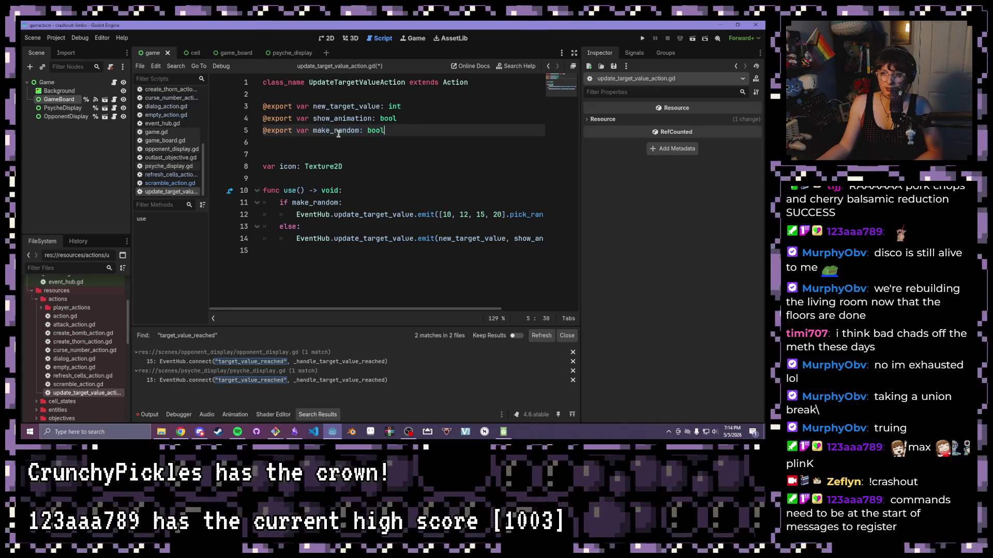
Rename the make_random export to pick_from with type Array[int].
{"action": "left_click_drag", "start_coordinate": [360, 131], "coordinate": [313, 131]}
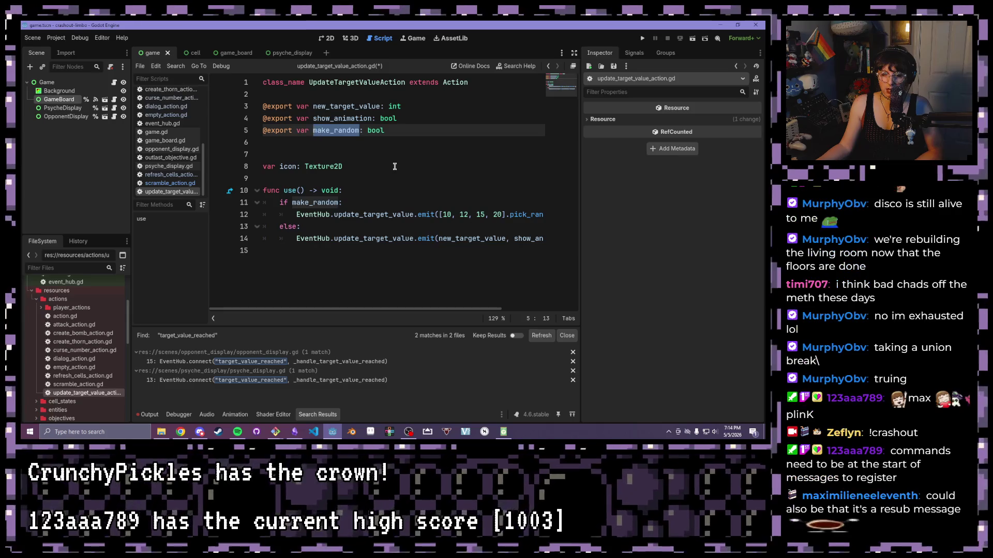
{"action": "type", "text": "pick_from"}
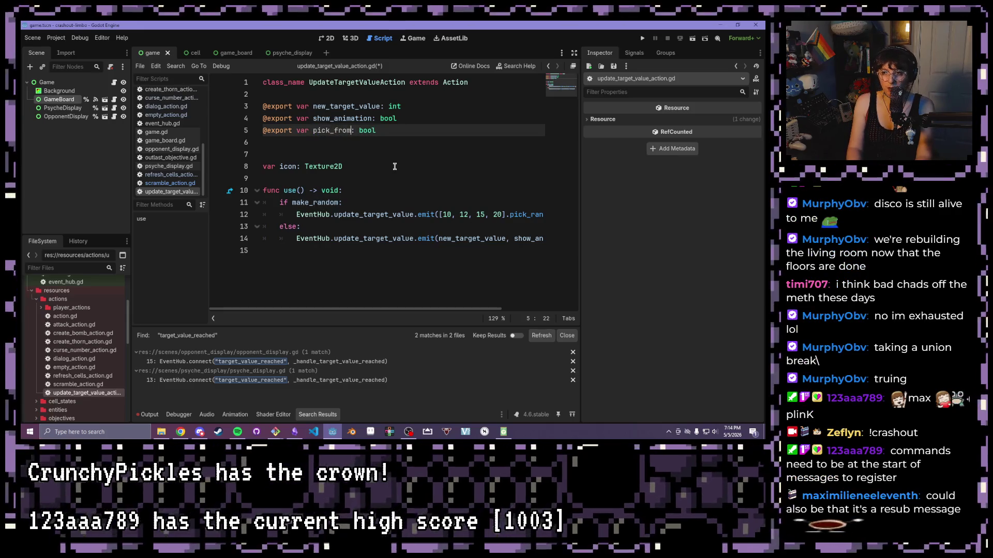
{"action": "key", "text": "End"}
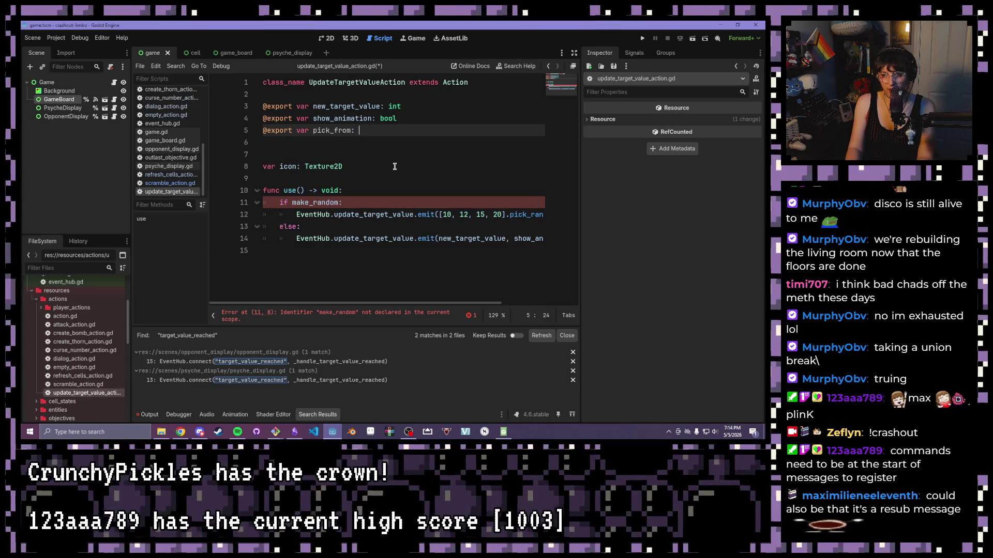
{"action": "type", "text": "Arra"}
{"action": "type", "text": "["}
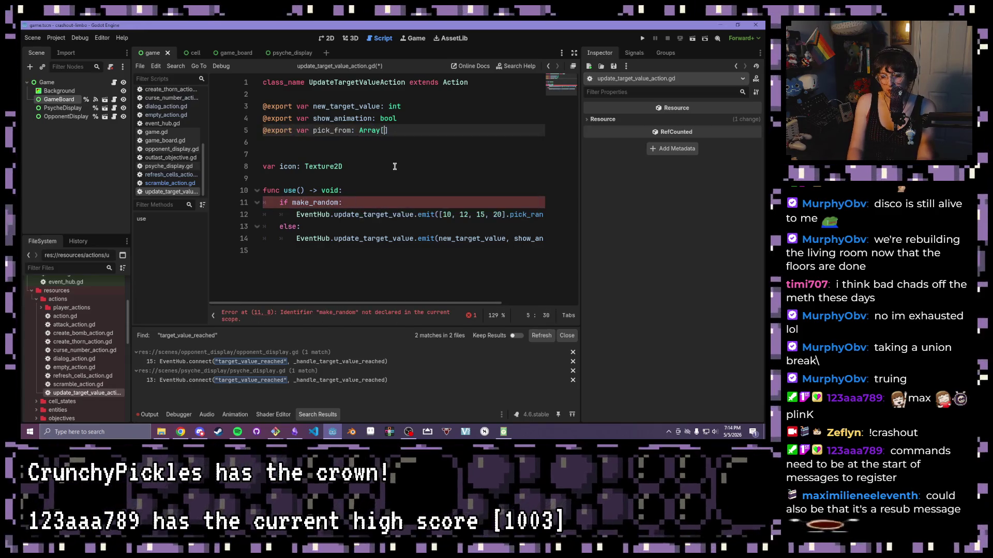
{"action": "type", "text": "n"}
{"action": "type", "text": "umb"}
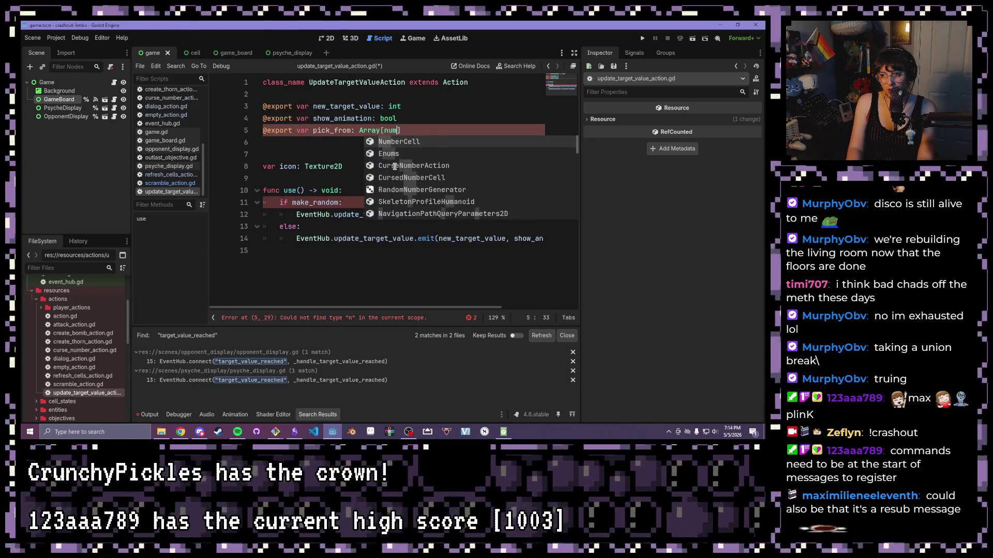
{"action": "key", "text": "BackSpace"}
{"action": "key", "text": "BackSpace"}
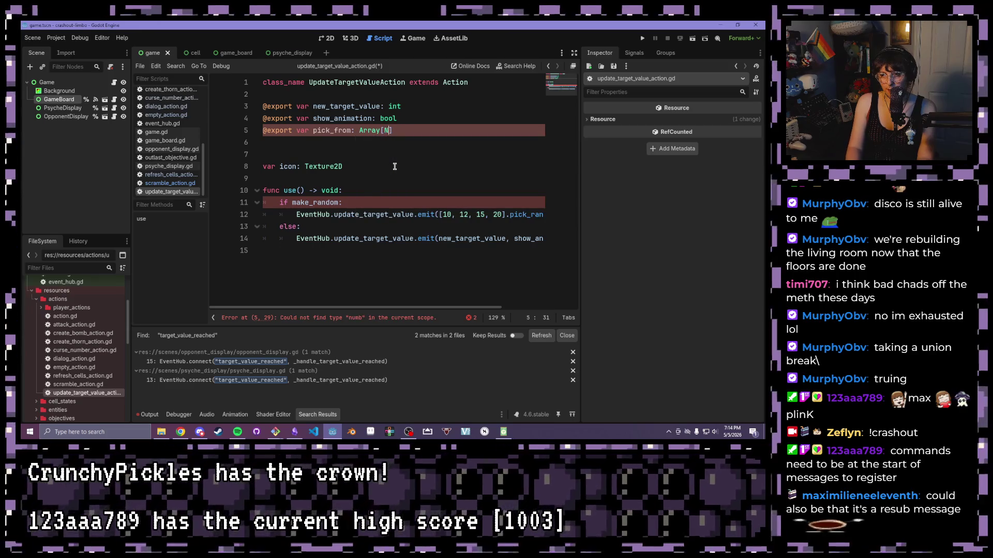
{"action": "type", "text": "u"}
{"action": "key", "text": "BackSpace"}
{"action": "key", "text": "BackSpace"}
{"action": "type", "text": "int"}
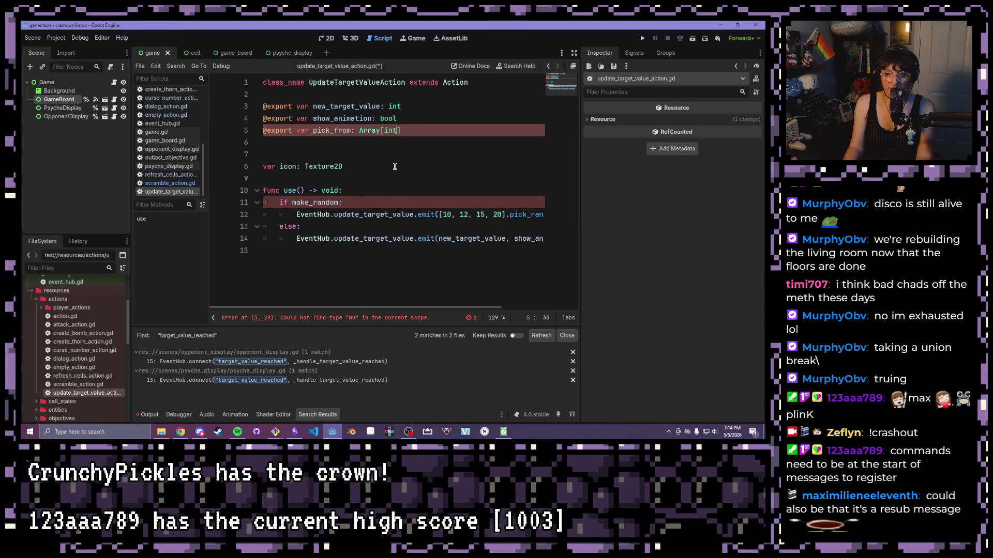
{"action": "type", "text": "]"}
{"action": "mouse_move", "coordinate": [417, 128]}
{"action": "left_mouse_down"}
{"action": "mouse_move", "coordinate": [316, 130]}
{"action": "mouse_move", "coordinate": [361, 131]}
{"action": "left_mouse_up"}
{"action": "left_click", "coordinate": [448, 130]}
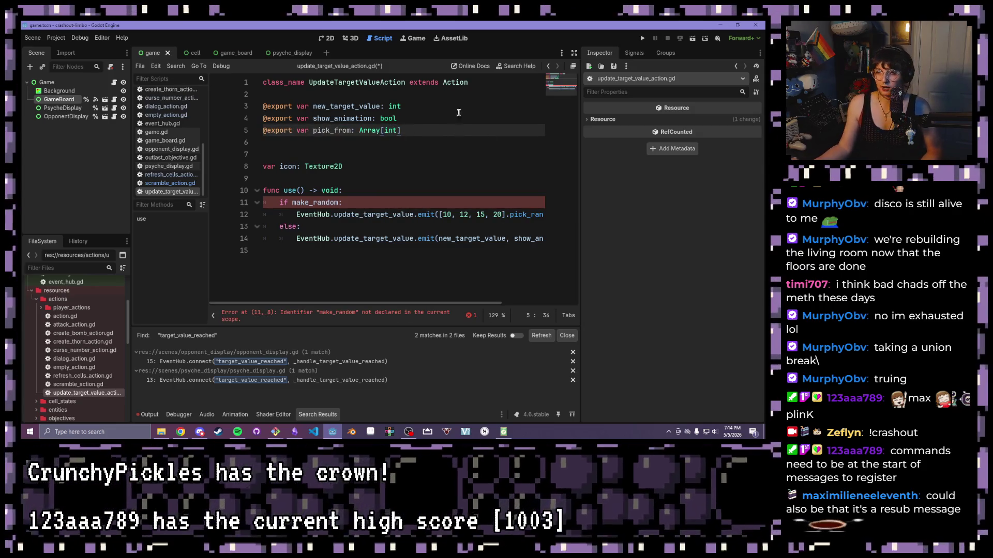
Change the if condition from make_random to pick_from.size() and save.
{"action": "left_click", "coordinate": [341, 202]}
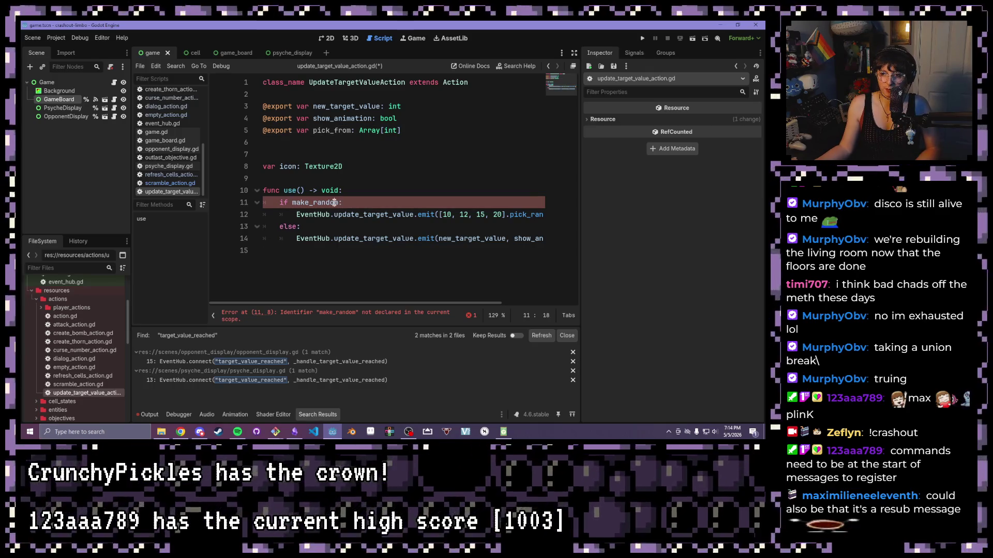
{"action": "left_click_drag", "start_coordinate": [339, 203], "coordinate": [293, 201]}
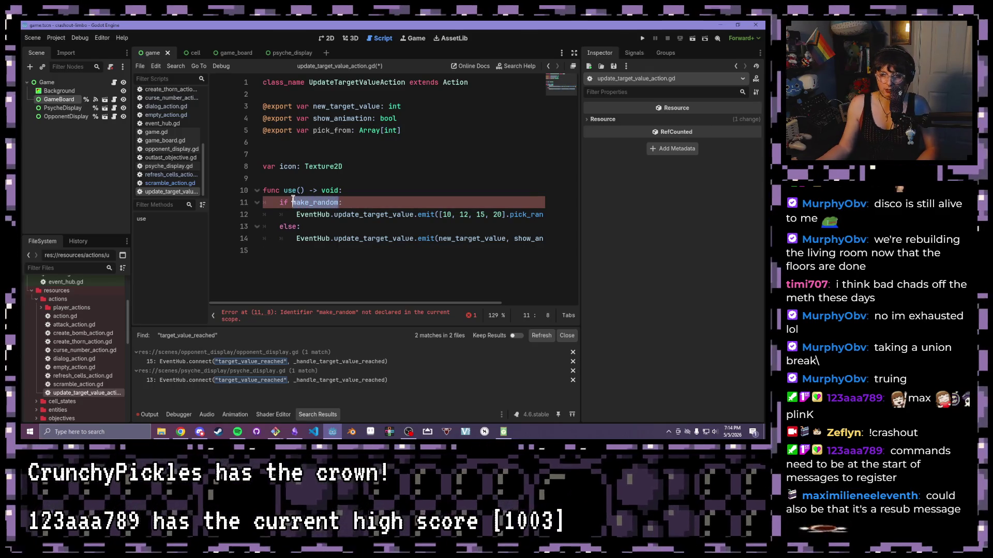
{"action": "type", "text": "pick_g"}
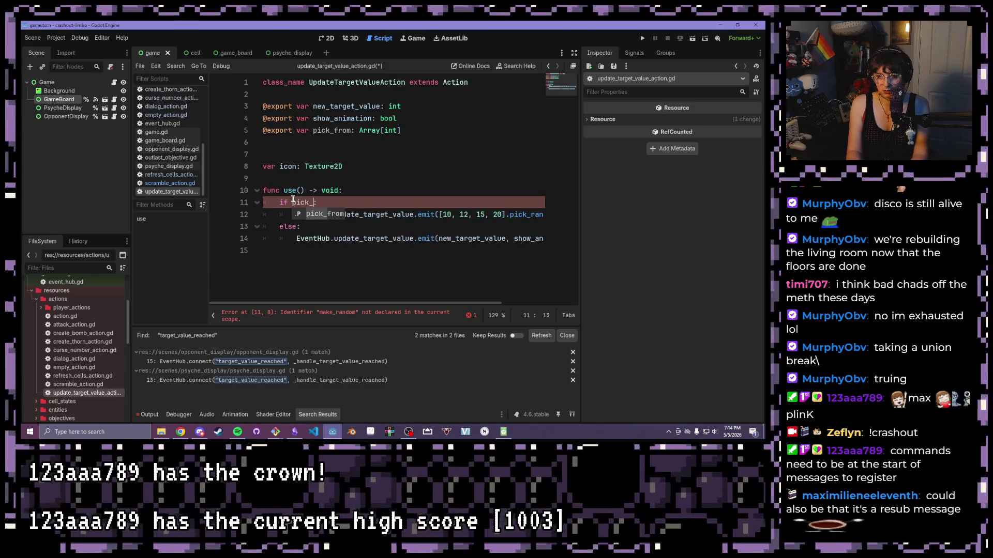
{"action": "type", "text": "from"}
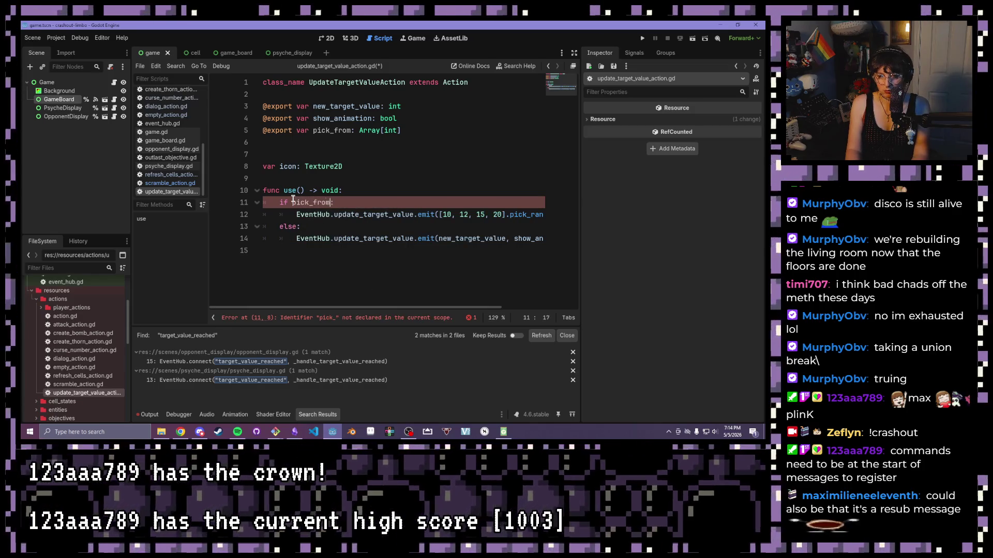
{"action": "type", "text": "si"}
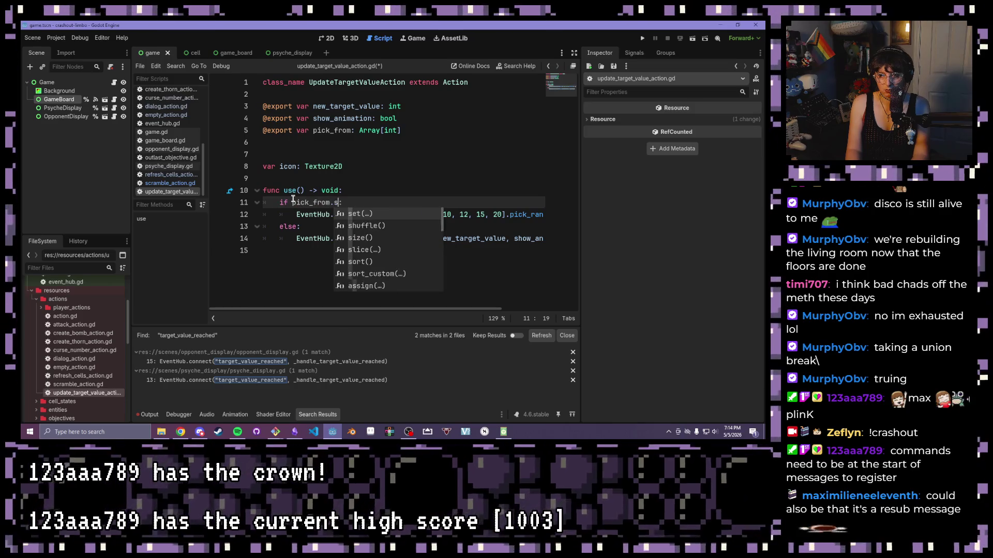
{"action": "key", "text": "Return"}
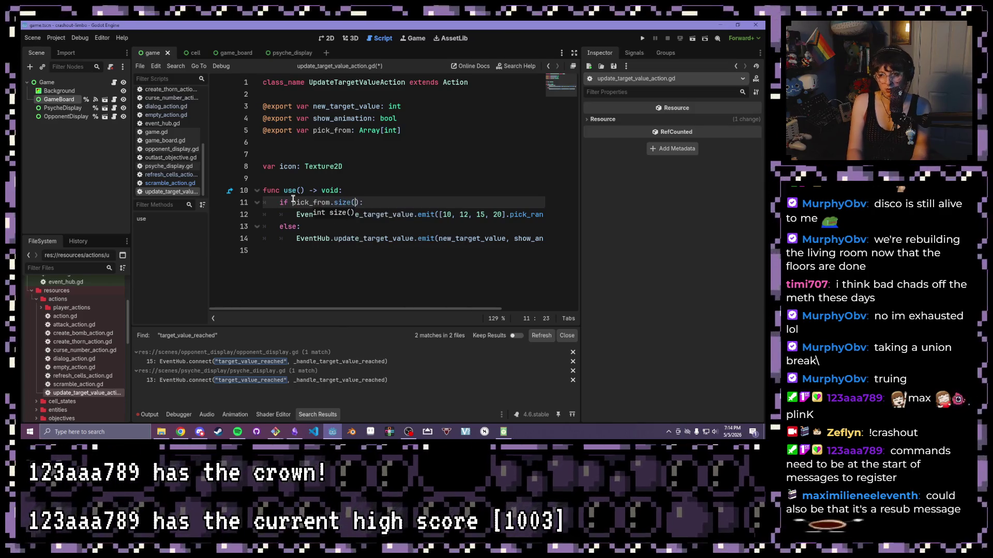
{"action": "key", "text": "ctrl+s"}
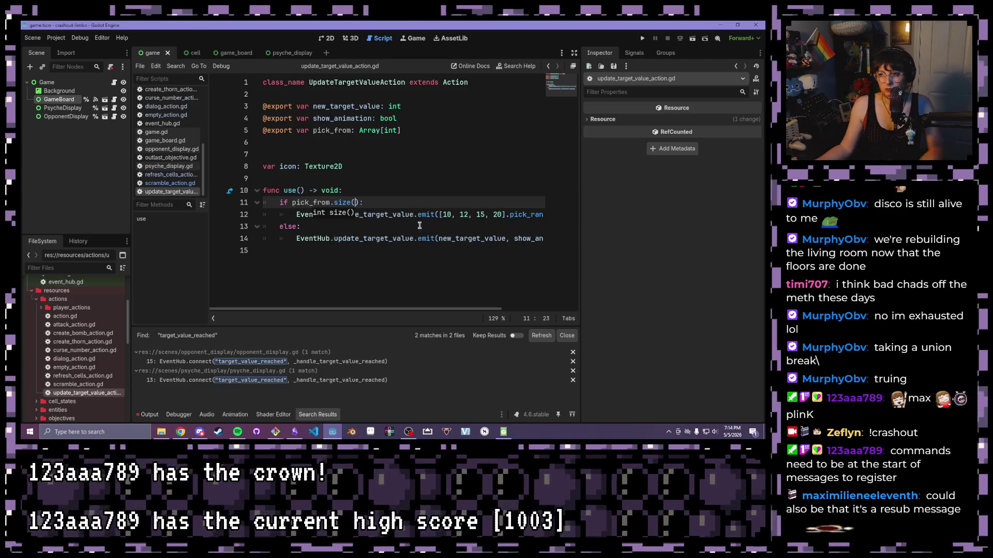
Replace the hardcoded 10, 12, 15, 20 list in the emit call with pick_from.
{"action": "left_click", "coordinate": [423, 215]}
{"action": "left_click_drag", "start_coordinate": [505, 215], "coordinate": [442, 214]}
{"action": "type", "text": "pick"}
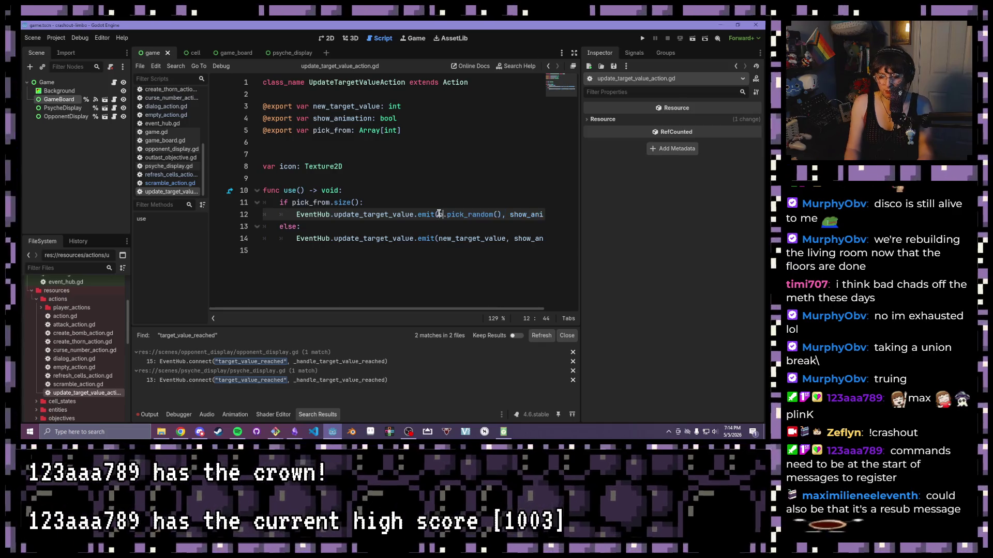
{"action": "key", "text": "Return"}
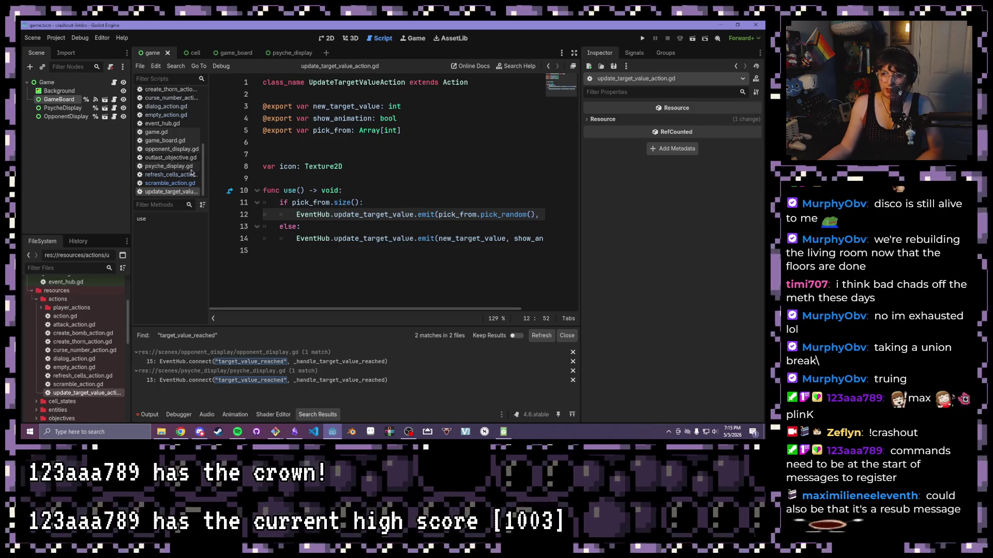
{"action": "left_click_drag", "start_coordinate": [408, 130], "coordinate": [254, 125]}
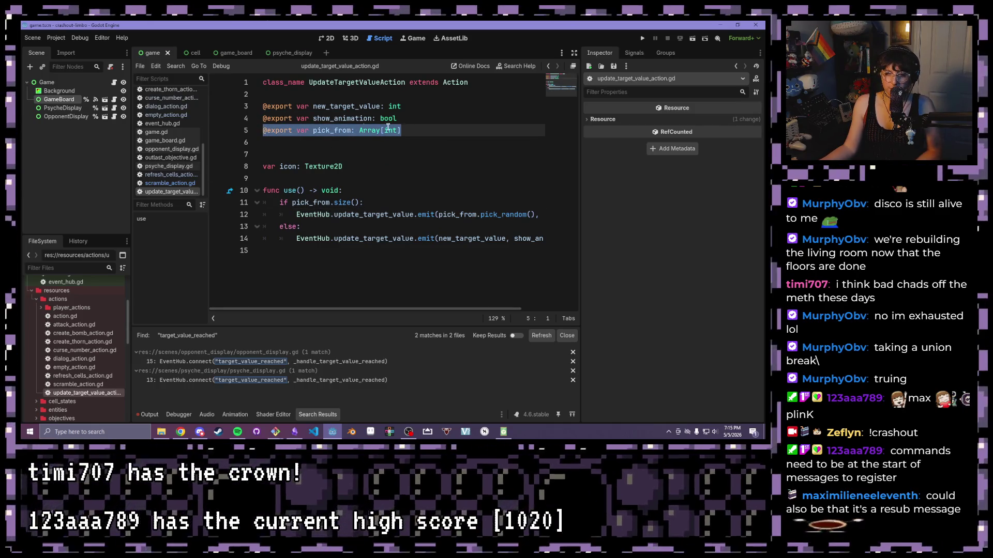
{"action": "left_click", "coordinate": [332, 157]}
{"action": "left_click", "coordinate": [359, 191]}
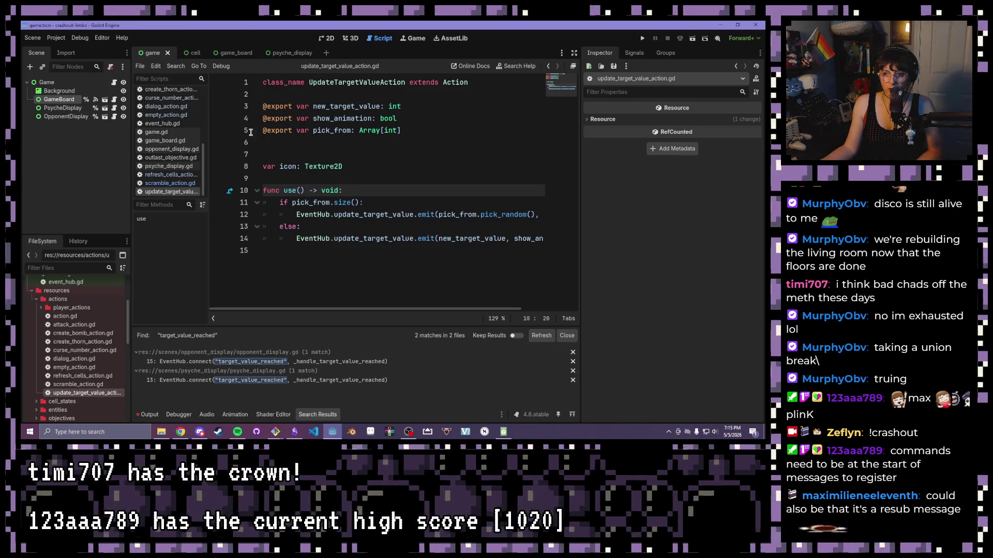
{"action": "left_click", "coordinate": [167, 149]}
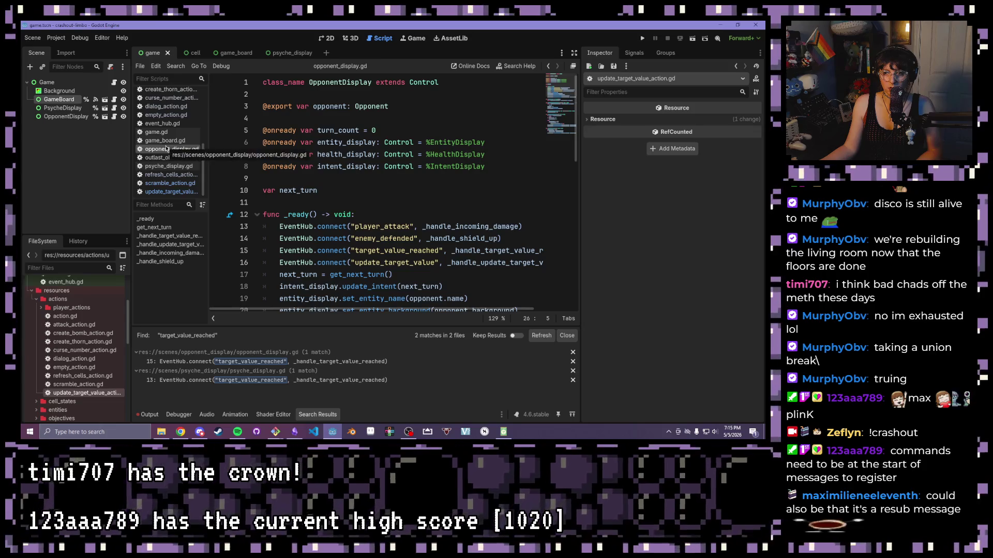
{"action": "left_click", "coordinate": [165, 140]}
{"action": "left_click", "coordinate": [181, 114]}
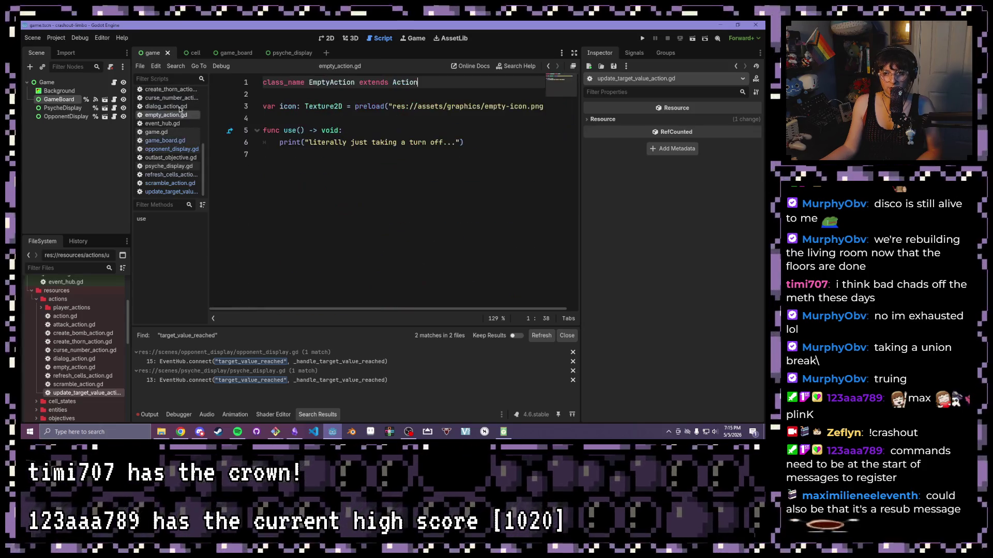
{"action": "left_click", "coordinate": [178, 106]}
{"action": "left_click_drag", "start_coordinate": [513, 239], "coordinate": [234, 181]}
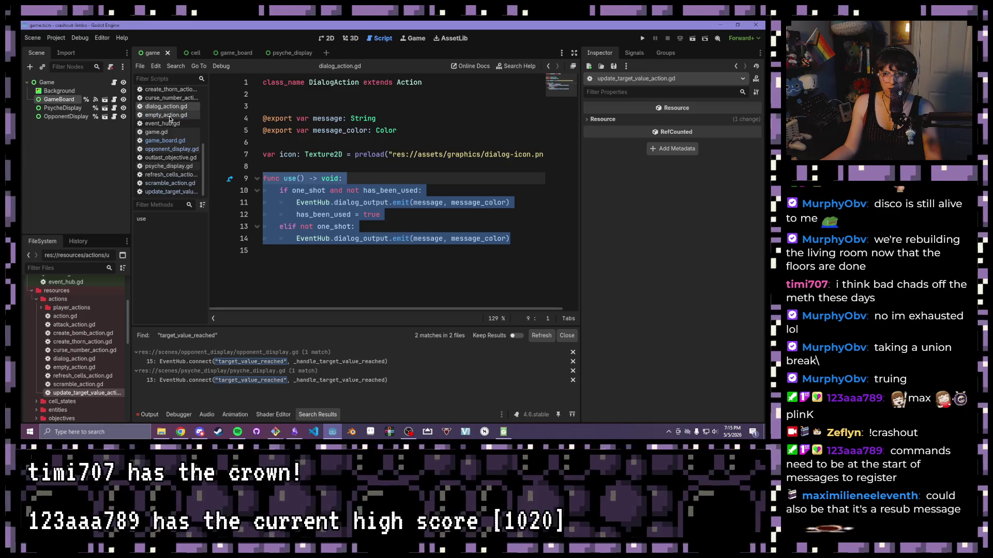
{"action": "left_click", "coordinate": [165, 191]}
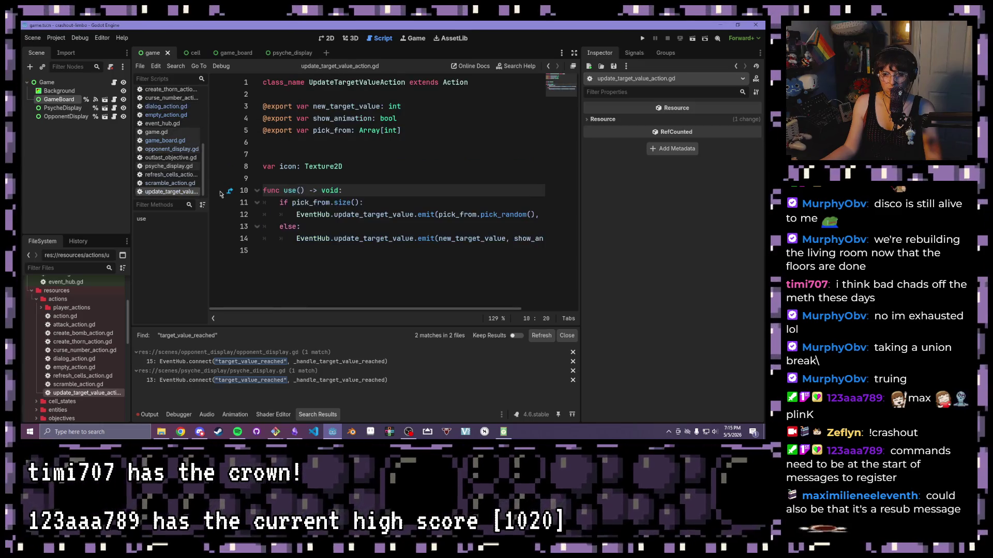
{"action": "left_click", "coordinate": [362, 202]}
{"action": "key", "text": "Up"}
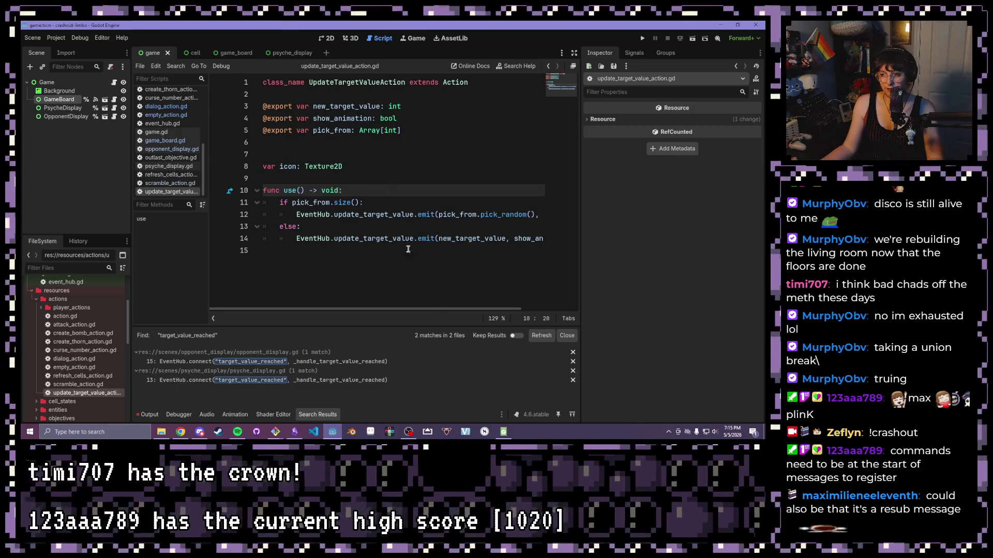
{"action": "scroll", "coordinate": [439, 309], "scroll_direction": "right", "scroll_amount": 3}
Paste dialog_action's use() below the old function and swap its dialog emit for the pick_from if/else block.
{"action": "left_click", "coordinate": [519, 239]}
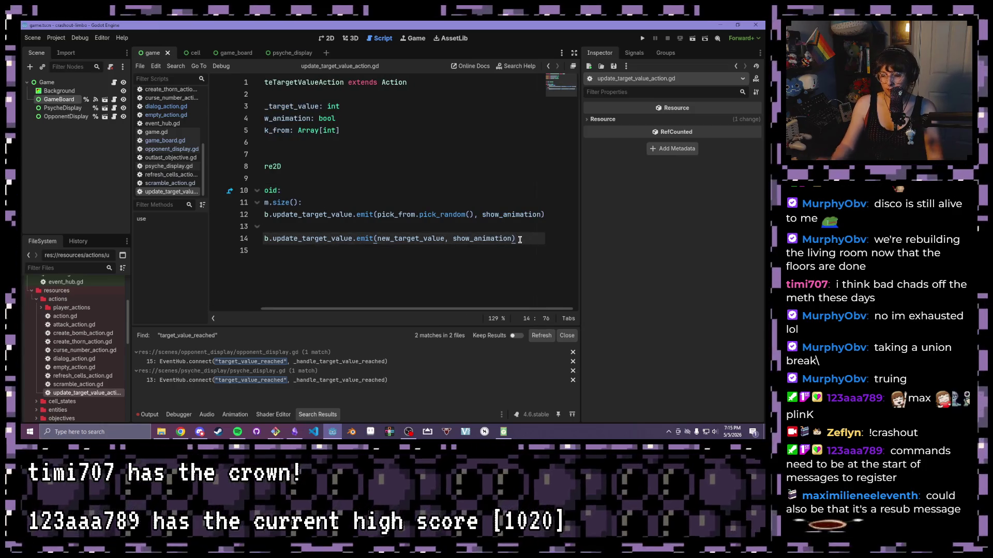
{"action": "key", "text": "Return"}
{"action": "key", "text": "Return"}
{"action": "type", "text": "func use() -> void: \tif one_shot and not has_been_used: \t\tEventHub.dialog_output.emit(message, message_color) \t\thas_been_used = true \telif not one_shot: \t\tEventHub.dialog_output.emit(message, message_color)"}
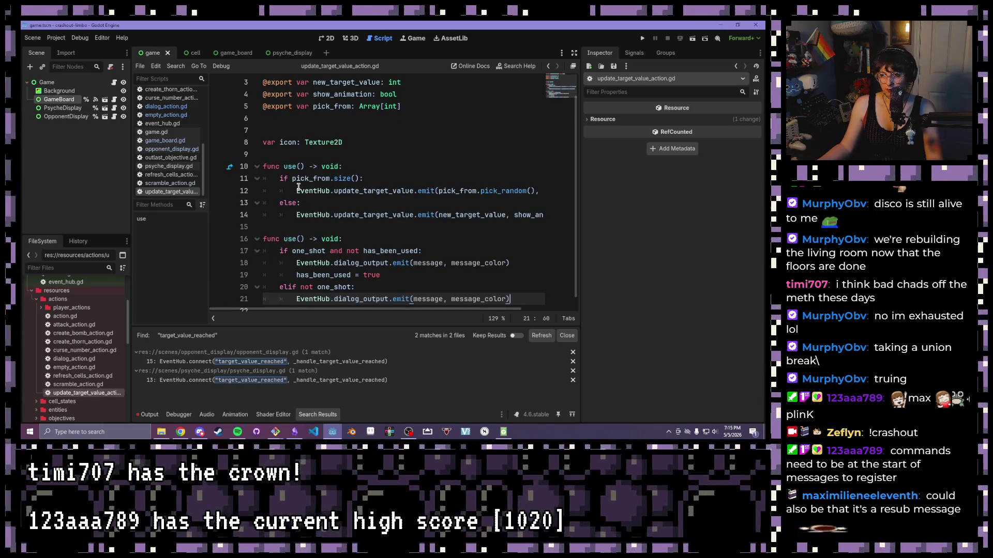
{"action": "scroll", "coordinate": [288, 183], "scroll_direction": "up", "scroll_amount": 1}
{"action": "mouse_move", "coordinate": [277, 189]}
{"action": "left_mouse_down"}
{"action": "mouse_move", "coordinate": [543, 193]}
{"action": "mouse_move", "coordinate": [547, 231]}
{"action": "mouse_move", "coordinate": [549, 222]}
{"action": "left_mouse_up"}
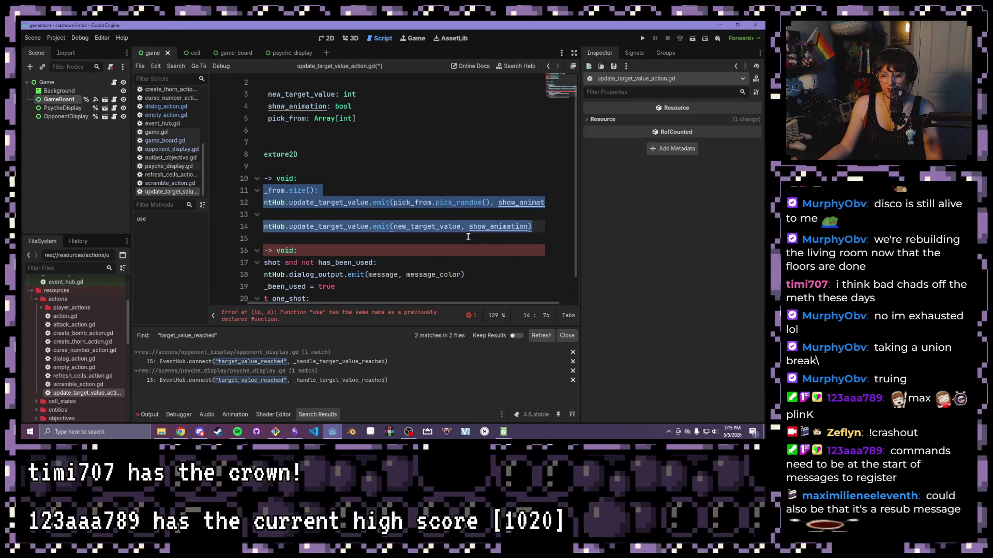
{"action": "scroll", "coordinate": [414, 302], "scroll_direction": "left", "scroll_amount": 1}
{"action": "scroll", "coordinate": [381, 238], "scroll_direction": "down", "scroll_amount": 2}
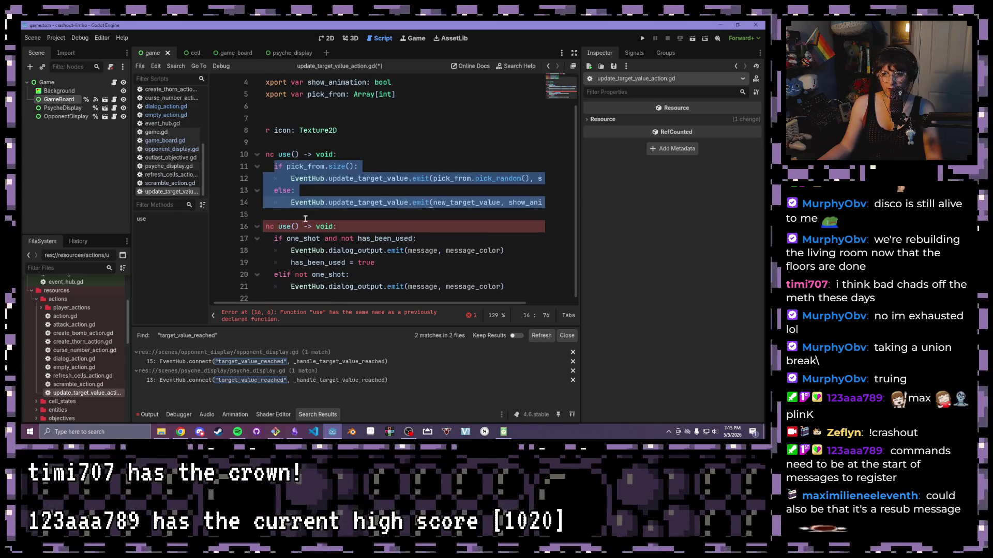
{"action": "left_click_drag", "start_coordinate": [517, 252], "coordinate": [291, 250]}
{"action": "type", "text": "if pick_from.size(): \t\tEventHub.update_target_value.emit(pick_from.pick_random(), show_animation) \telse: \t\tEventHub.update_target_value.emit(new_target_value, show_animation)"}
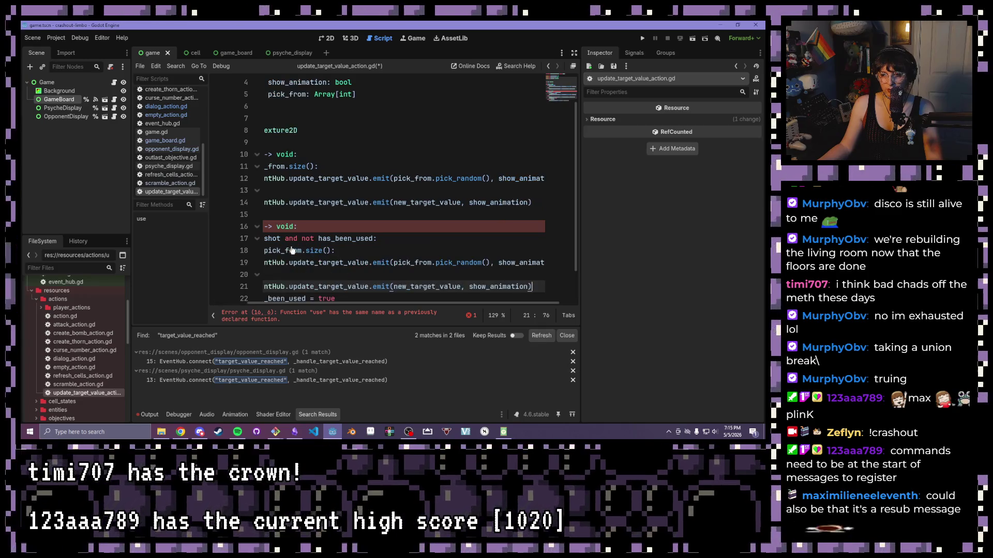
Indent the pasted emit line, the else line and line 21 one level each.
{"action": "scroll", "coordinate": [292, 250], "scroll_direction": "down", "scroll_amount": 1}
{"action": "scroll", "coordinate": [395, 308], "scroll_direction": "left", "scroll_amount": 2}
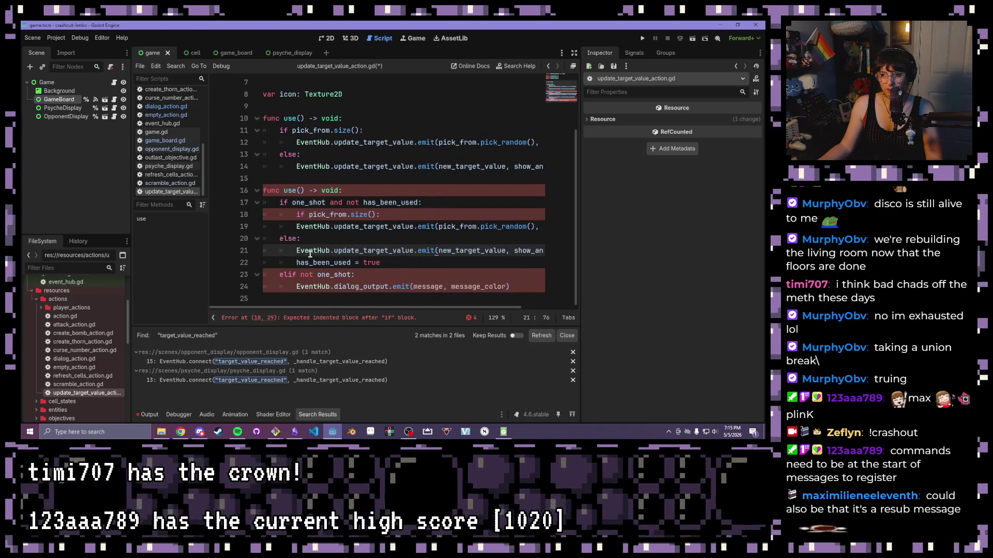
{"action": "left_click", "coordinate": [298, 225]}
{"action": "key", "text": "Tab"}
{"action": "left_click", "coordinate": [280, 239]}
{"action": "key", "text": "Tab"}
{"action": "left_click", "coordinate": [297, 250]}
{"action": "key", "text": "Tab"}
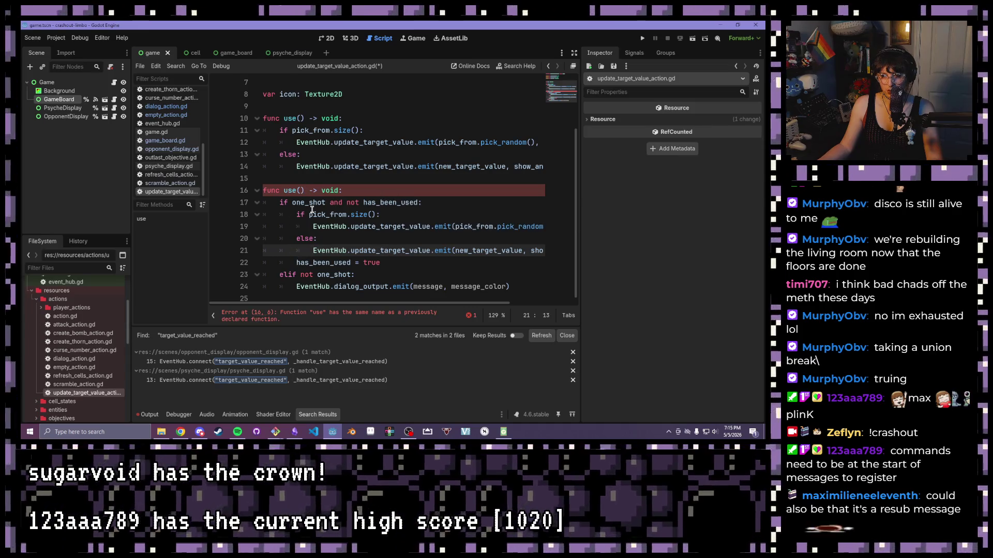
Copy the if/else emit block on lines 18–21 over the elif emit.
{"action": "left_click_drag", "start_coordinate": [296, 214], "coordinate": [382, 214]}
{"action": "left_click", "coordinate": [387, 263]}
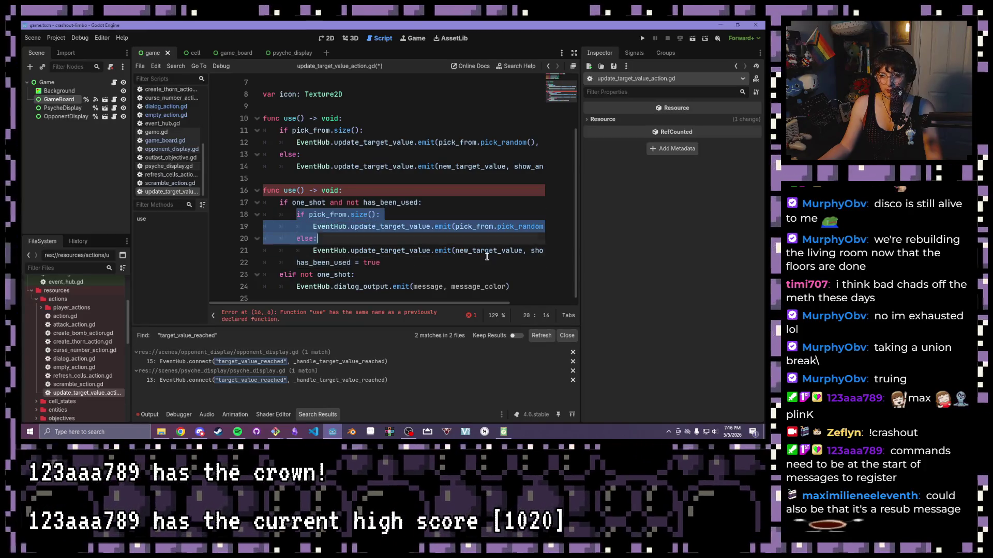
{"action": "left_click_drag", "start_coordinate": [296, 215], "coordinate": [565, 251]}
{"action": "left_click_drag", "start_coordinate": [449, 286], "coordinate": [259, 280]}
{"action": "type", "text": "if pick_from.size(): \t\t\tEventHub.update_target_value.emit(pick_from.pick_random(), show_animation) \t\telse: \t\t\tEventHub.update_target_value.emit(new_target_value, show_animation)"}
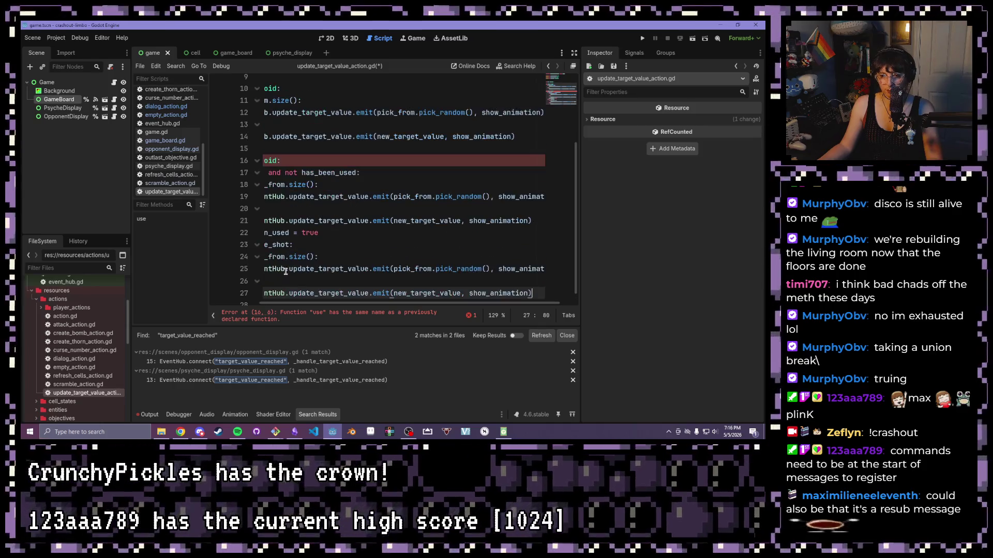
{"action": "left_click_drag", "start_coordinate": [401, 304], "coordinate": [352, 304]}
{"action": "scroll", "coordinate": [338, 235], "scroll_direction": "up", "scroll_amount": 3}
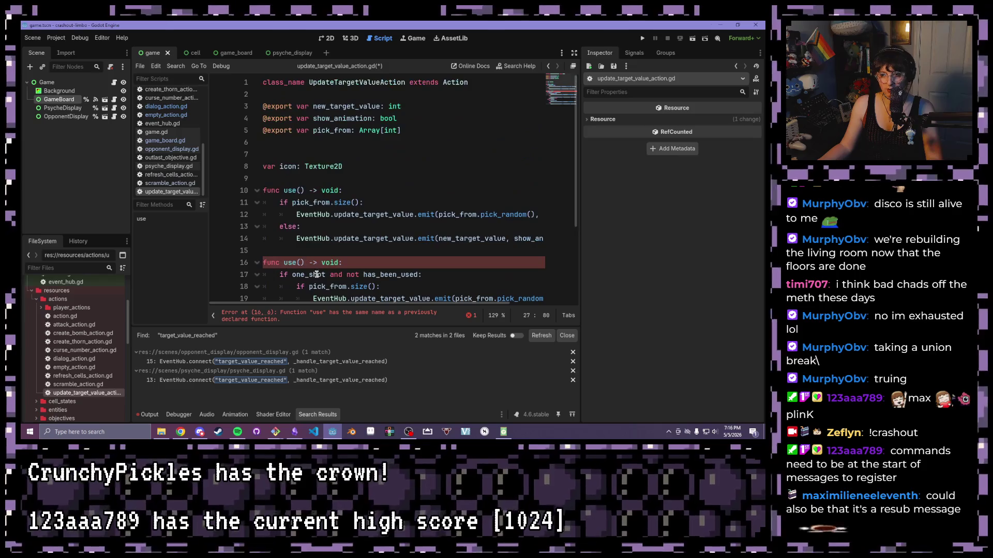
Delete the old use() function on lines 10–14 and save the script.
{"action": "left_click_drag", "start_coordinate": [336, 250], "coordinate": [192, 189]}
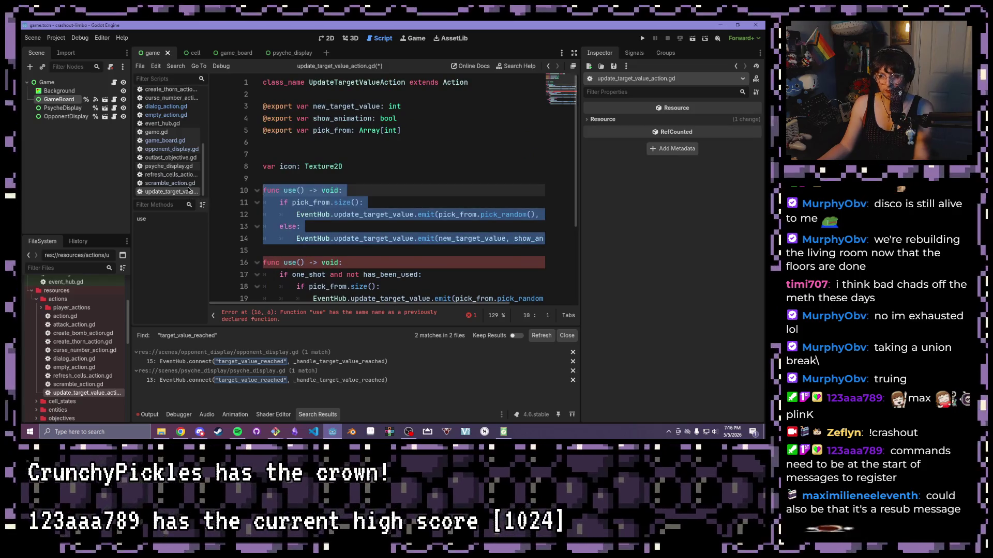
{"action": "key", "text": "BackSpace"}
{"action": "key", "text": "BackSpace"}
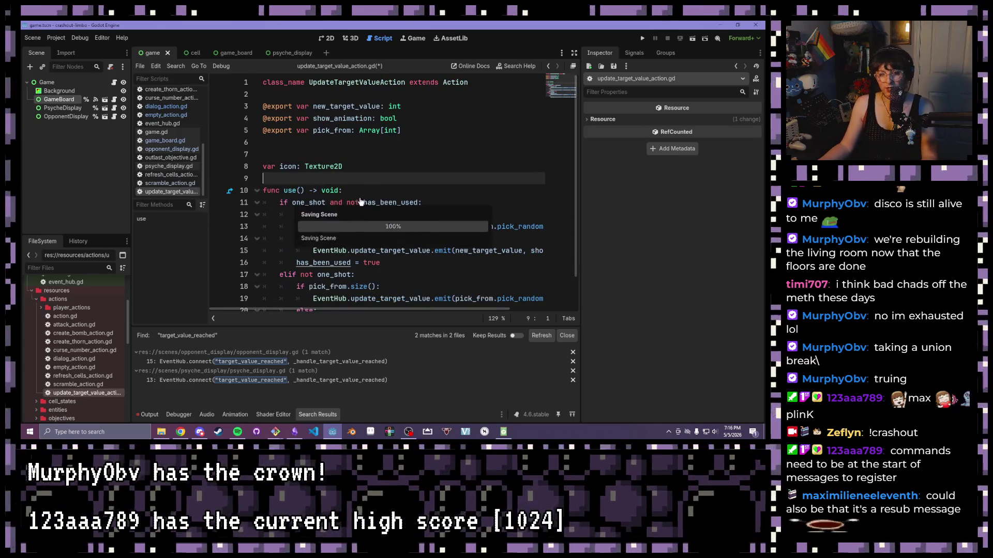
{"action": "key", "text": "ctrl+s"}
Expand the player_actions and opponents folders in the FileSystem dock.
{"action": "left_click", "coordinate": [41, 308]}
{"action": "scroll", "coordinate": [43, 305], "scroll_direction": "down", "scroll_amount": 1}
{"action": "scroll", "coordinate": [42, 305], "scroll_direction": "down", "scroll_amount": 10}
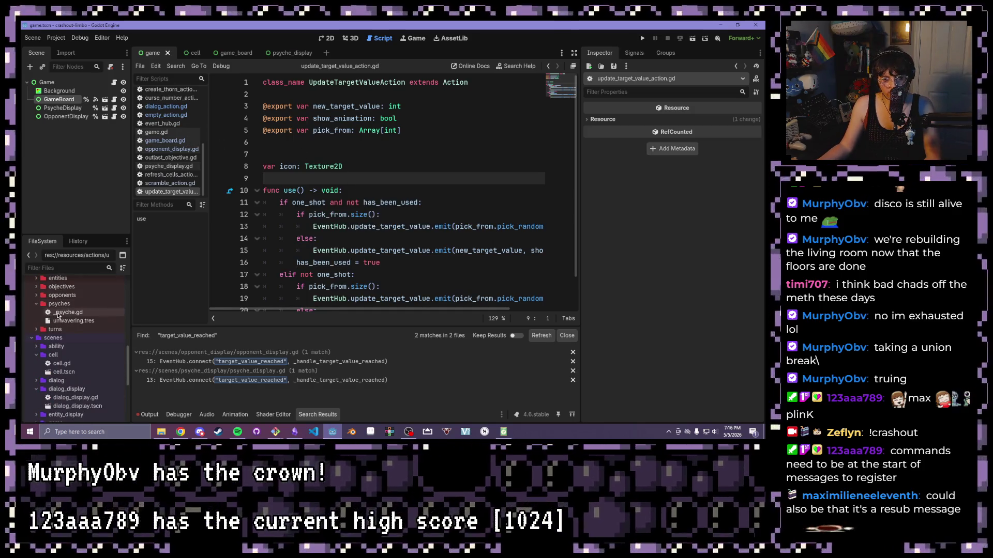
{"action": "double_click", "coordinate": [44, 296]}
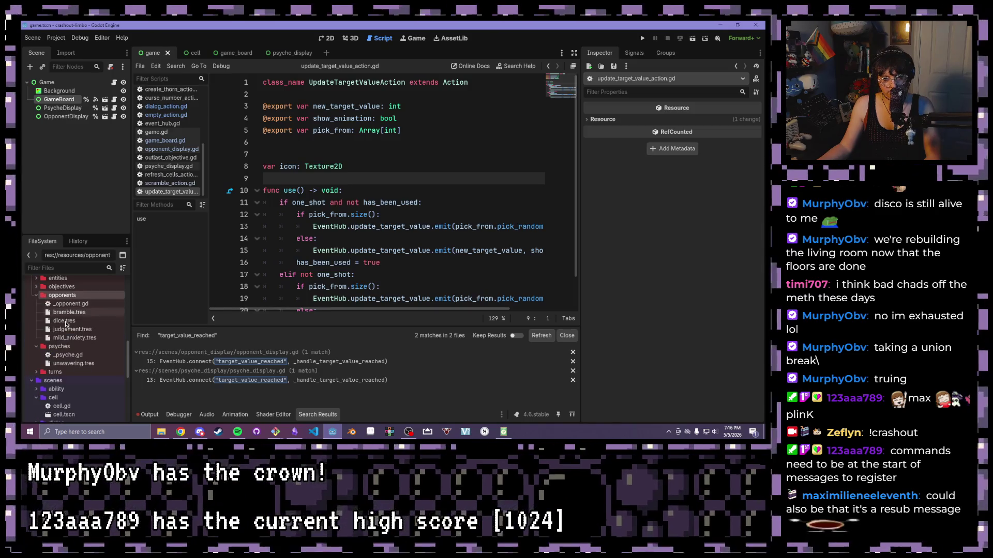
Open dice.tres and expand Turn 0's UpdateTargetValueAction in the Inspector.
{"action": "double_click", "coordinate": [64, 321]}
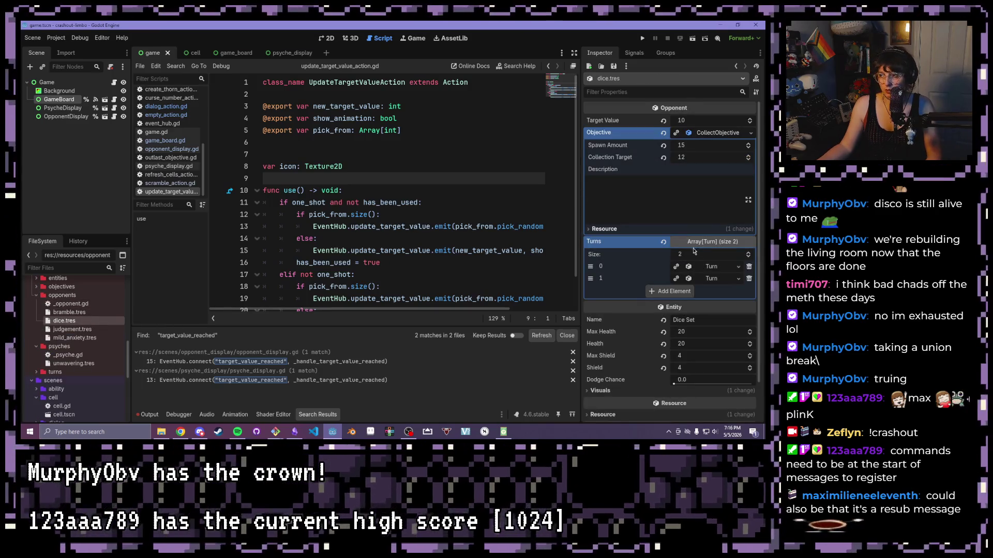
{"action": "left_click", "coordinate": [725, 268]}
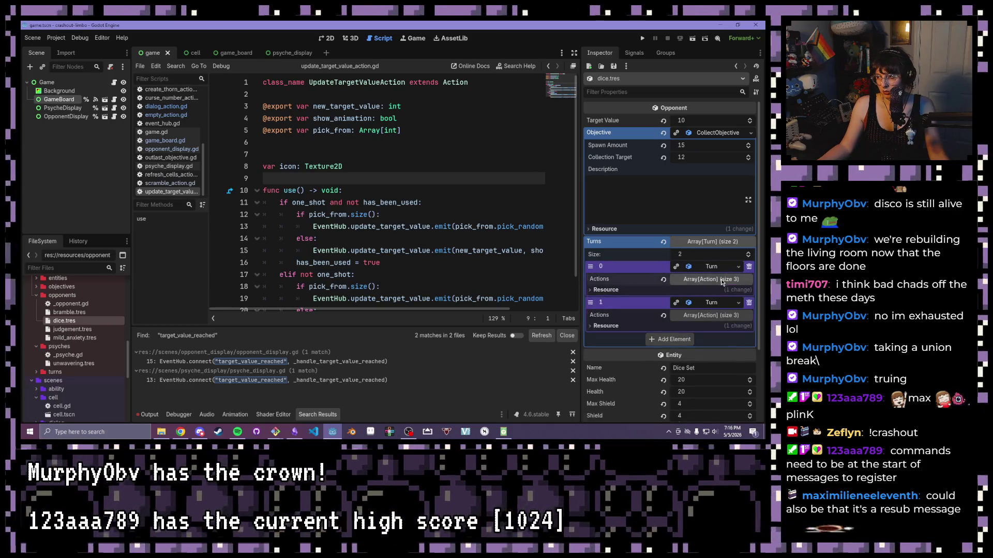
{"action": "left_click", "coordinate": [722, 279]}
{"action": "left_click", "coordinate": [719, 317]}
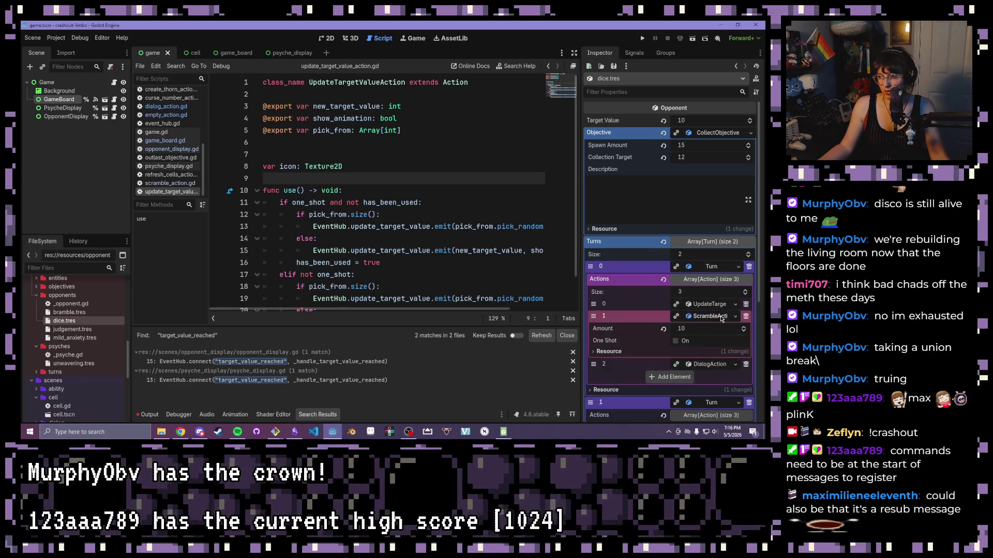
{"action": "left_click", "coordinate": [719, 316]}
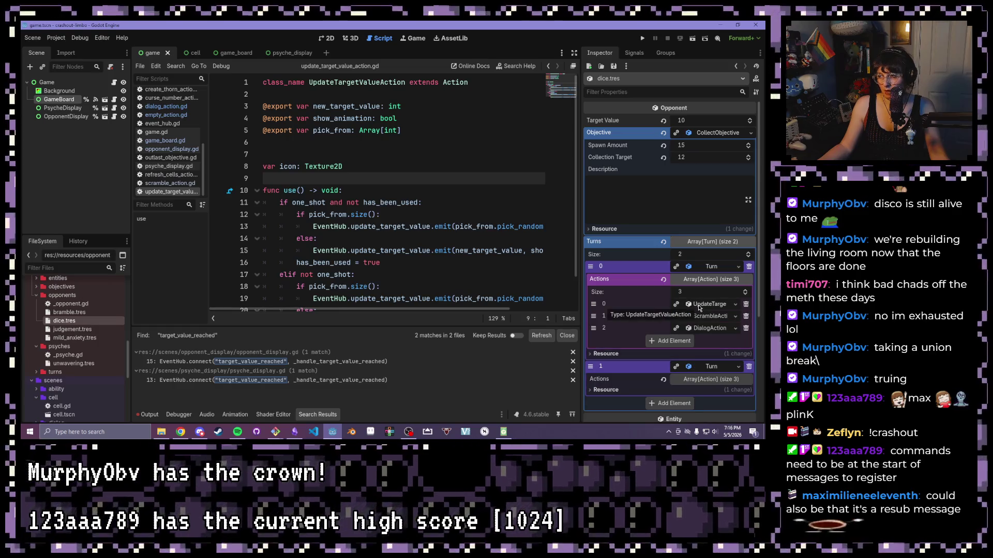
{"action": "left_click", "coordinate": [699, 305]}
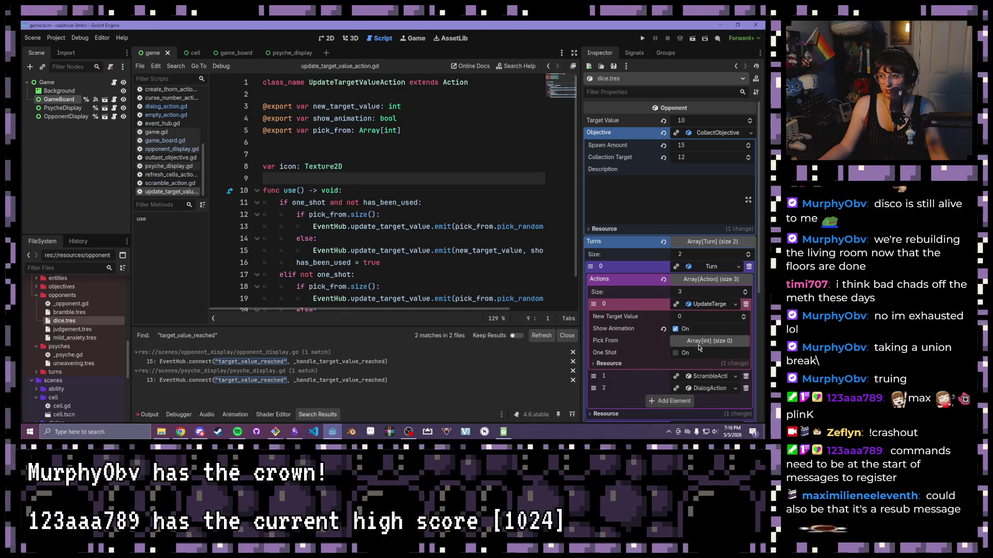
Fill its Pick From list with the values 10, 12, 15 and 11.
{"action": "left_click", "coordinate": [698, 343]}
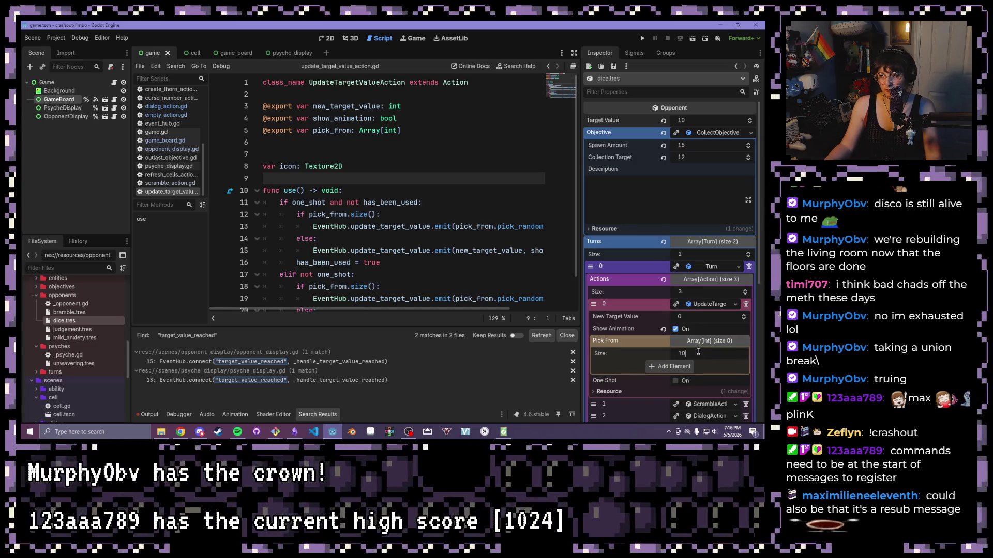
{"action": "key", "text": "Return"}
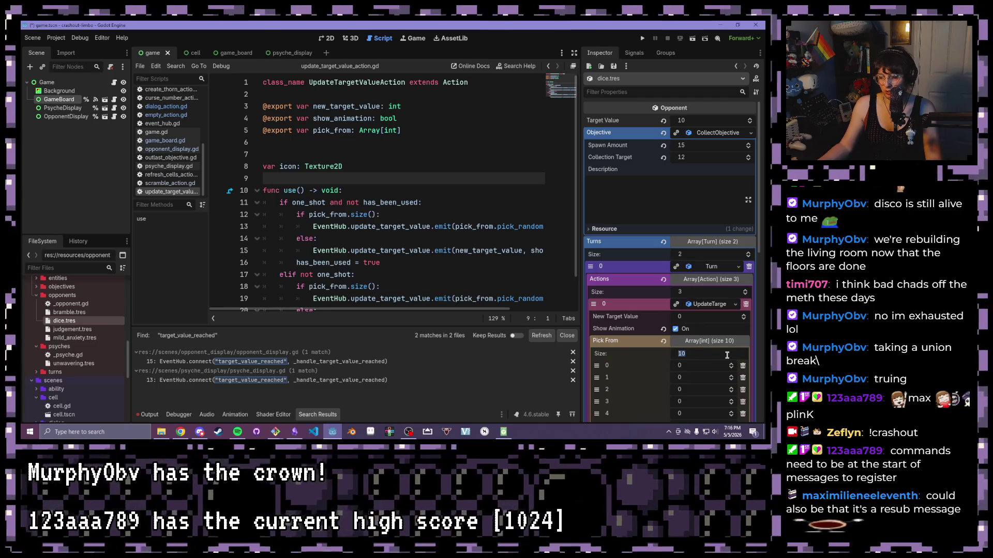
{"action": "type", "text": "0"}
{"action": "key", "text": "Return"}
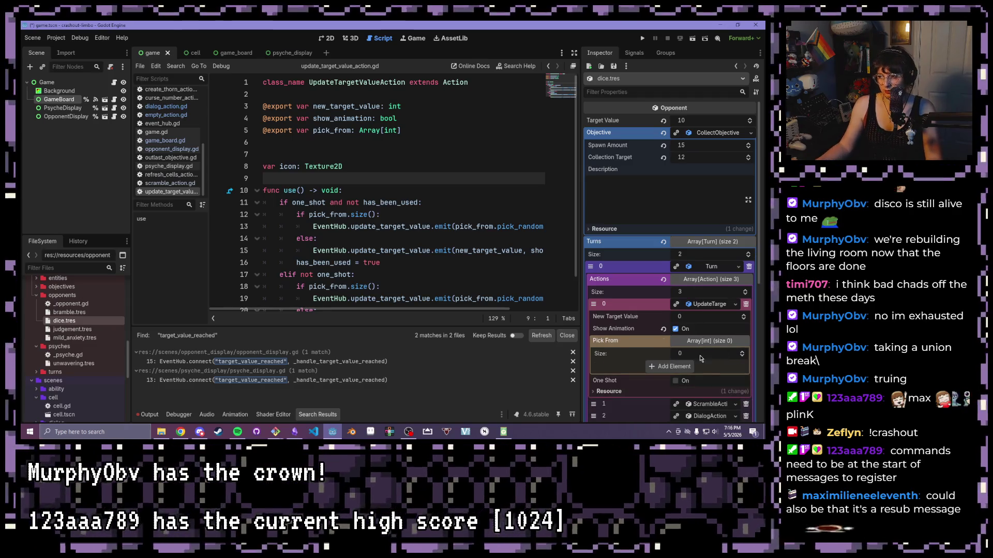
{"action": "left_click", "coordinate": [690, 366]}
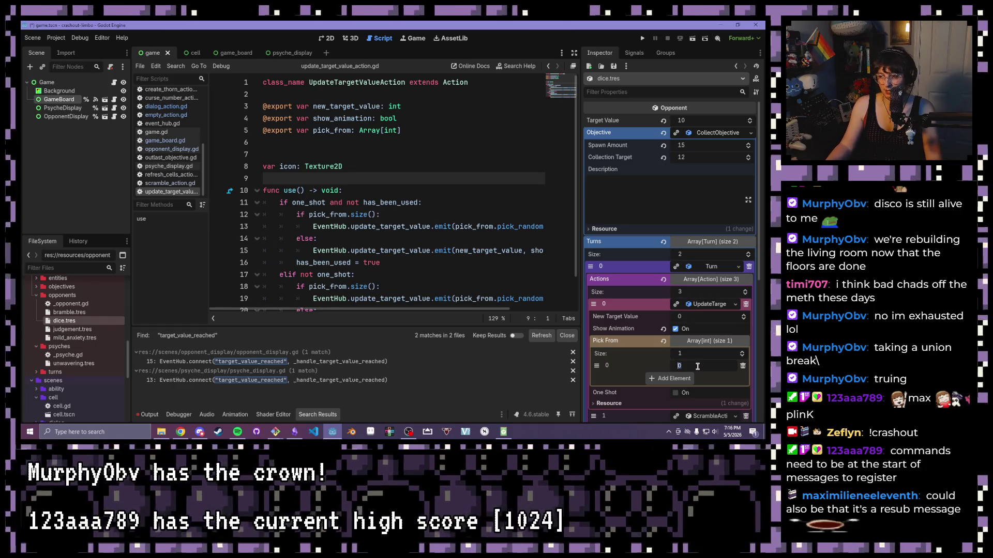
{"action": "type", "text": "10"}
{"action": "left_click", "coordinate": [690, 379]}
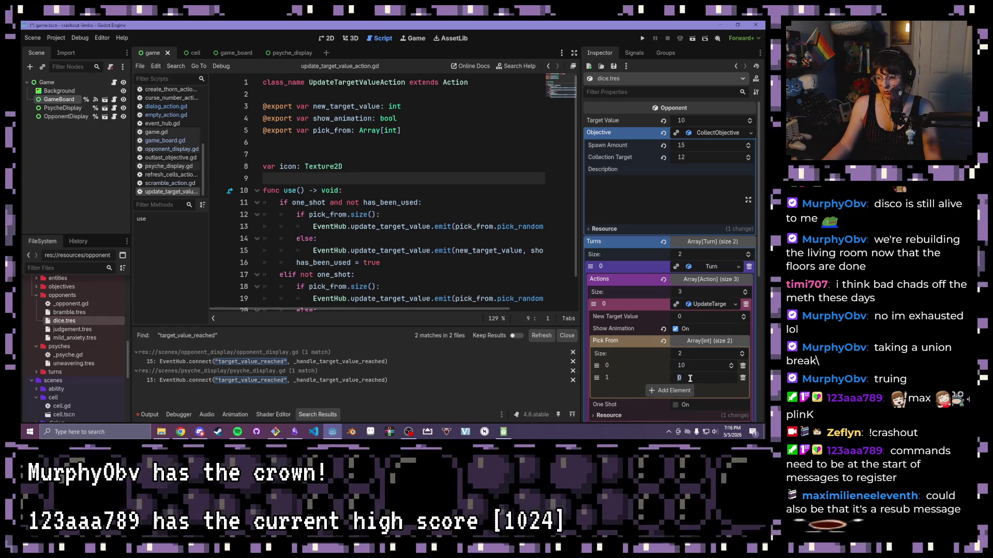
{"action": "left_click", "coordinate": [691, 390]}
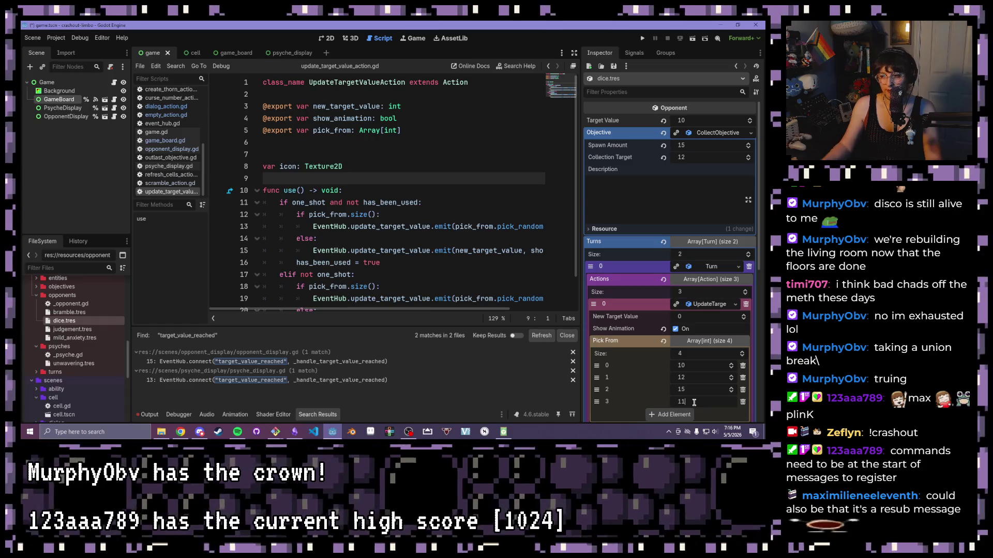
{"action": "scroll", "coordinate": [694, 402], "scroll_direction": "down", "scroll_amount": 1}
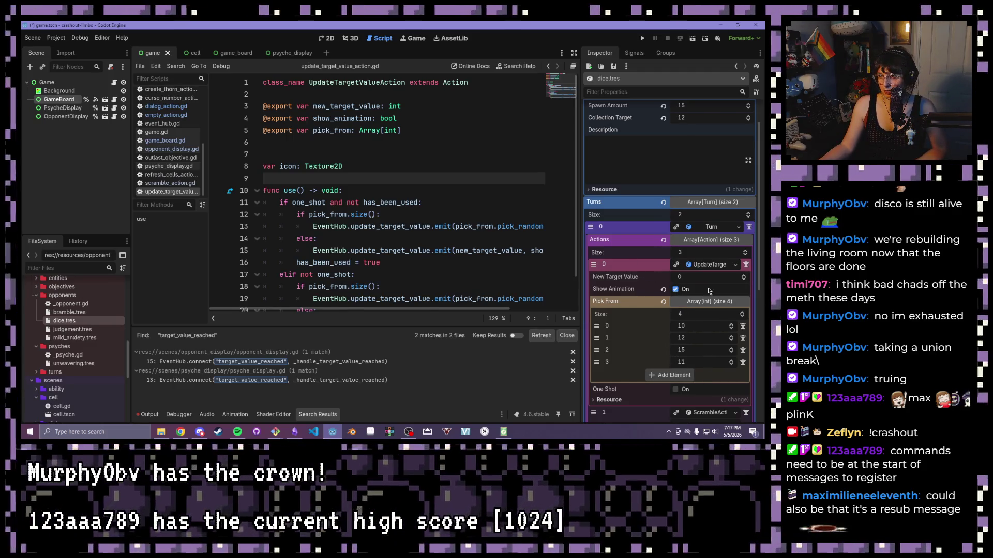
{"action": "left_click", "coordinate": [696, 305]}
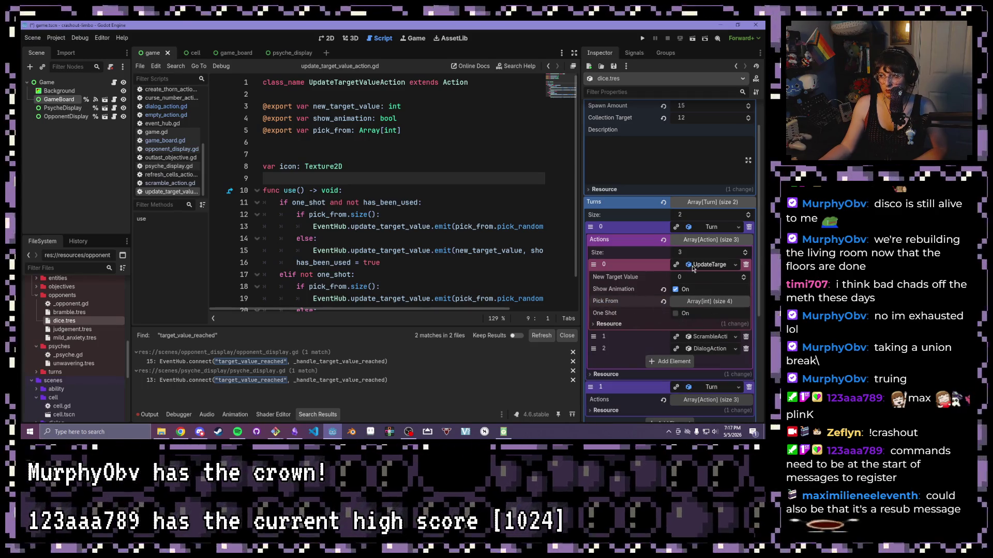
{"action": "scroll", "coordinate": [692, 268], "scroll_direction": "down", "scroll_amount": 3}
Expand Turn 1's UpdateTargetValueAction and add three entries to its empty Pick From list.
{"action": "left_click", "coordinate": [704, 282]}
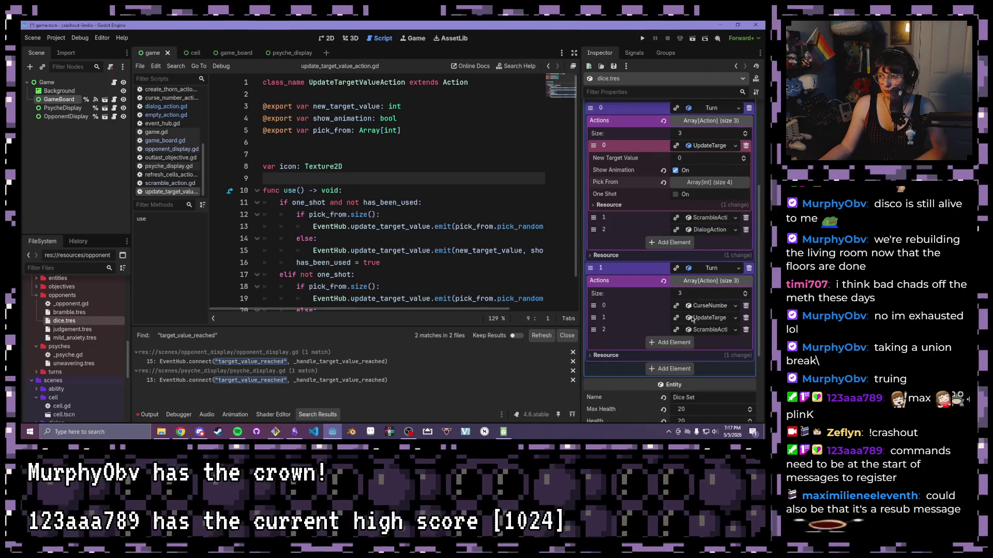
{"action": "left_click", "coordinate": [694, 318]}
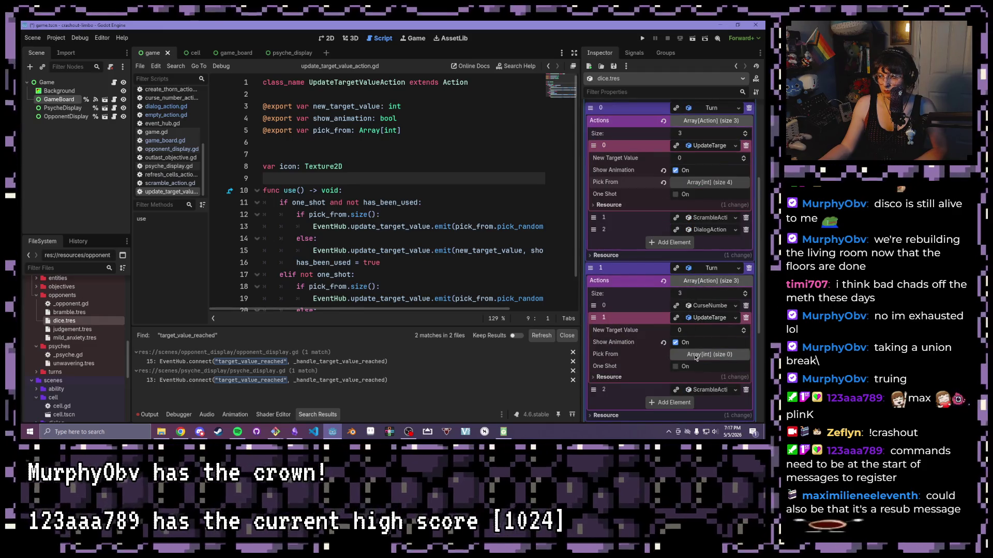
{"action": "left_click", "coordinate": [695, 356]}
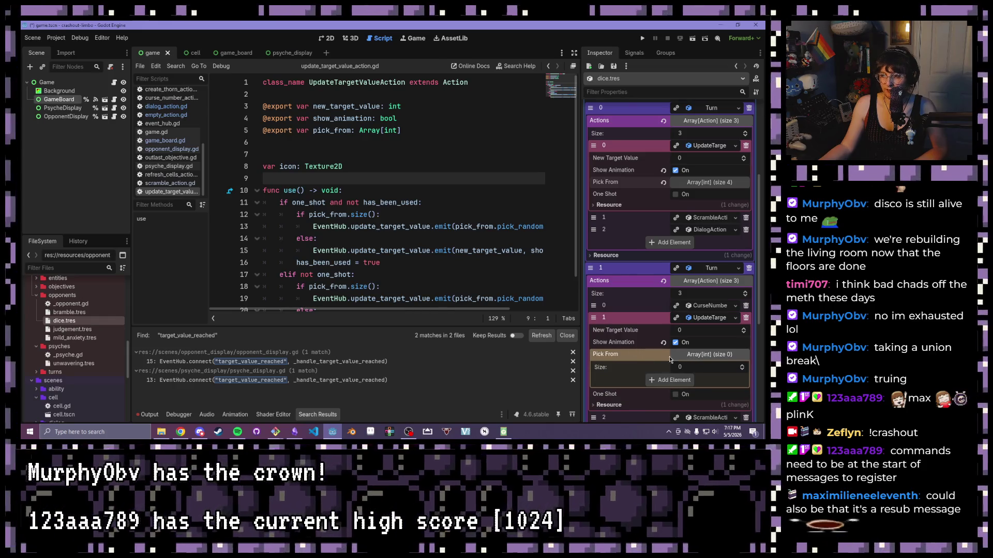
{"action": "scroll", "coordinate": [682, 362], "scroll_direction": "down", "scroll_amount": 1}
{"action": "left_click", "coordinate": [677, 341]}
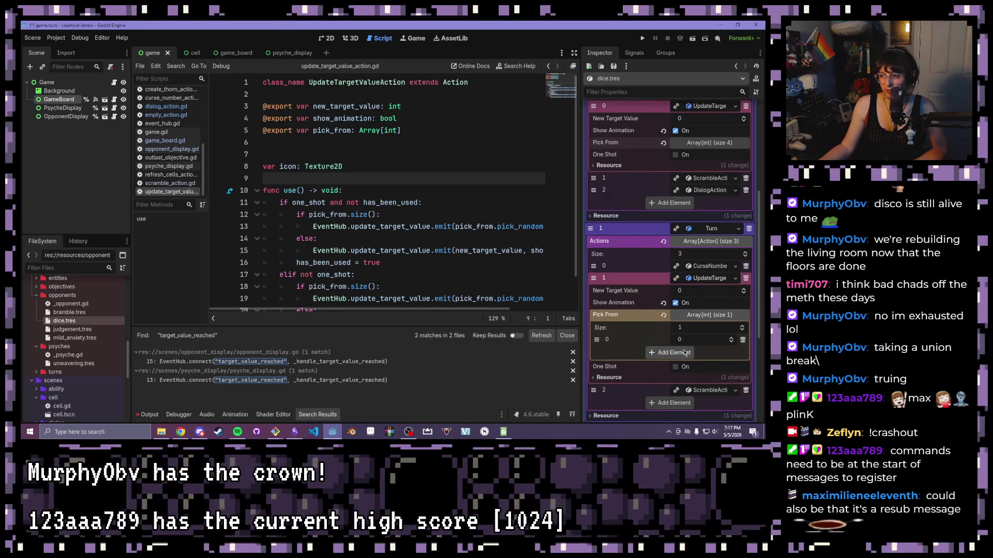
{"action": "left_click", "coordinate": [684, 352]}
{"action": "left_click", "coordinate": [680, 364]}
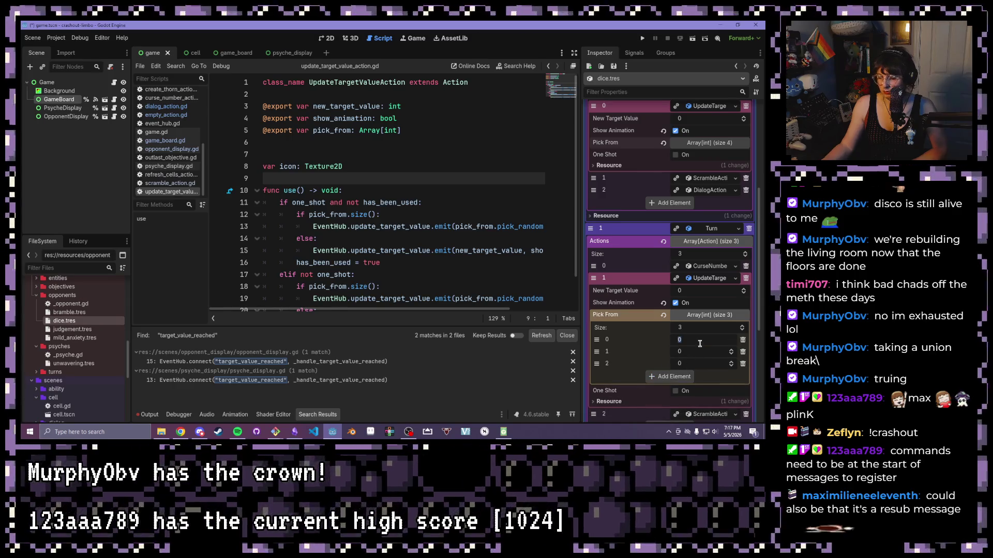
Enter 10, 12, 15 and 11 as the Pick From choices and run the game.
{"action": "type", "text": "10"}
{"action": "key", "text": "Tab"}
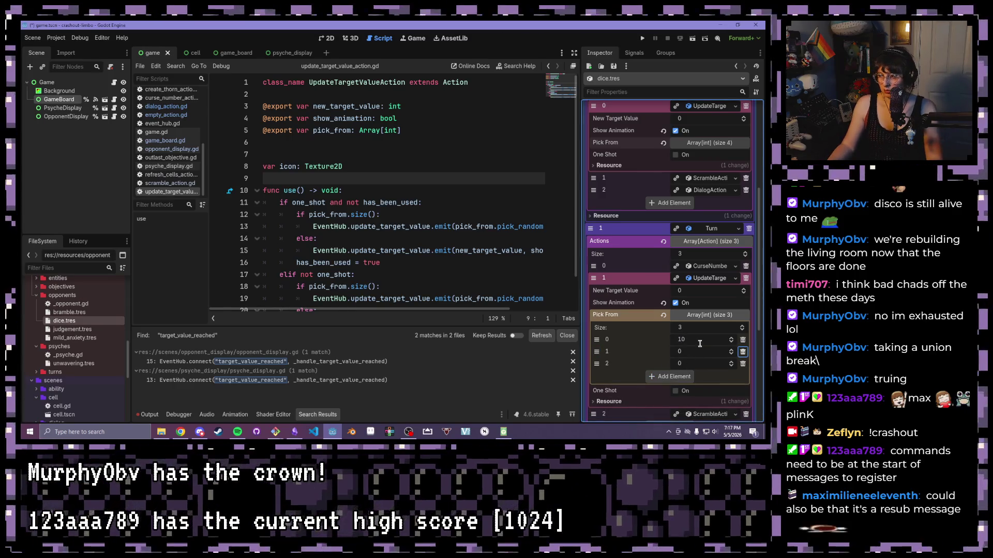
{"action": "left_click", "coordinate": [693, 353]}
{"action": "type", "text": "12"}
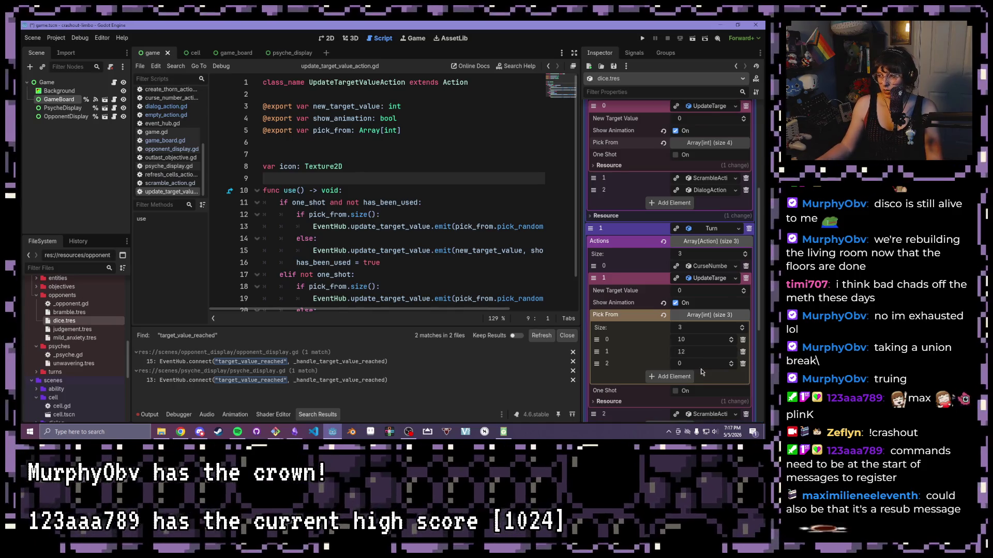
{"action": "left_click", "coordinate": [680, 377]}
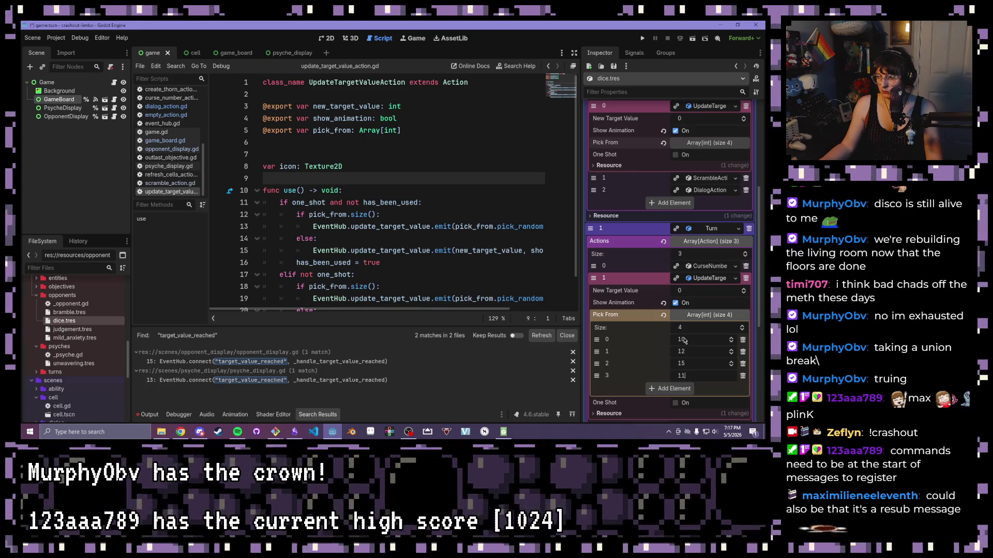
{"action": "left_click", "coordinate": [710, 316]}
{"action": "left_click", "coordinate": [474, 214]}
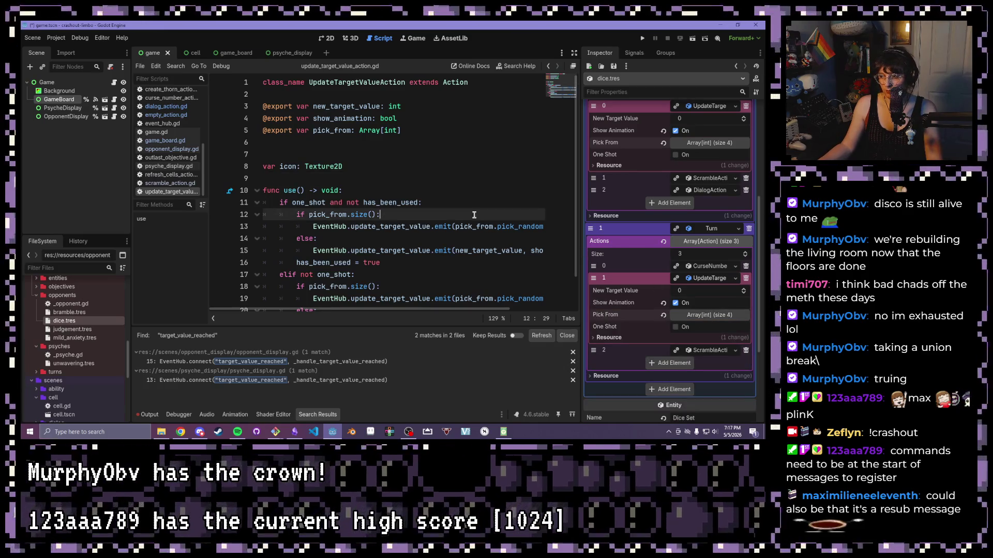
{"action": "left_click", "coordinate": [642, 39]}
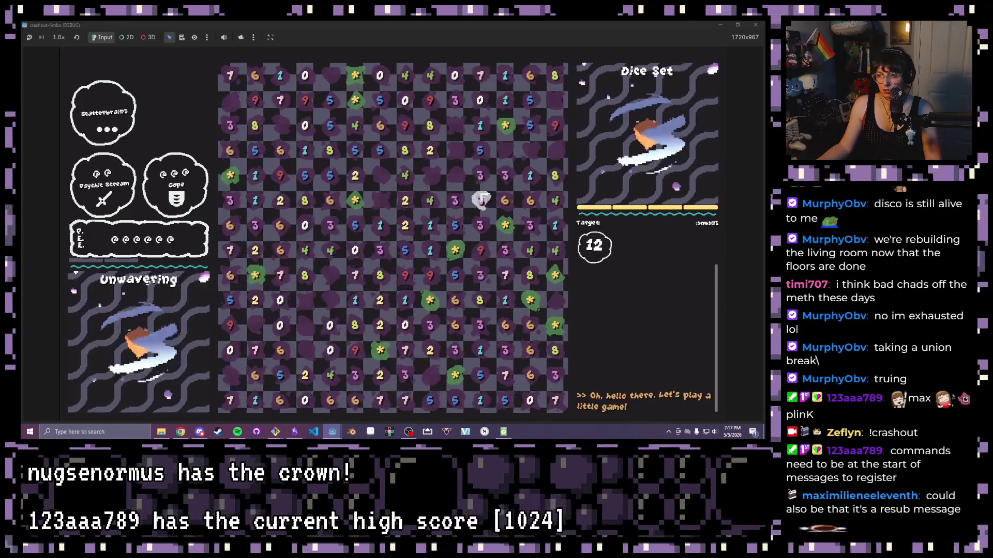
Use a starred tile, then build a chain from the 0 and 6 dice.
{"action": "left_click", "coordinate": [455, 253]}
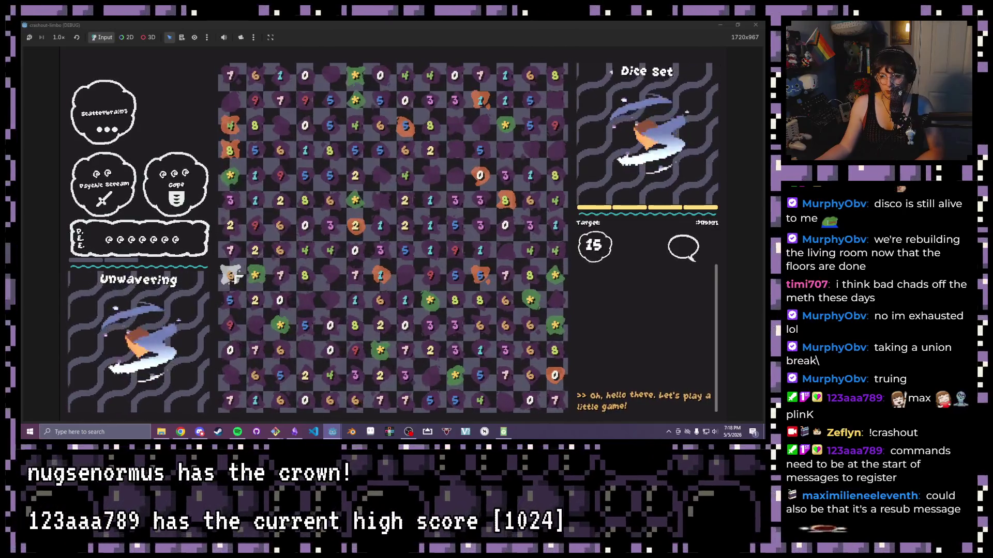
{"action": "left_click", "coordinate": [280, 200]}
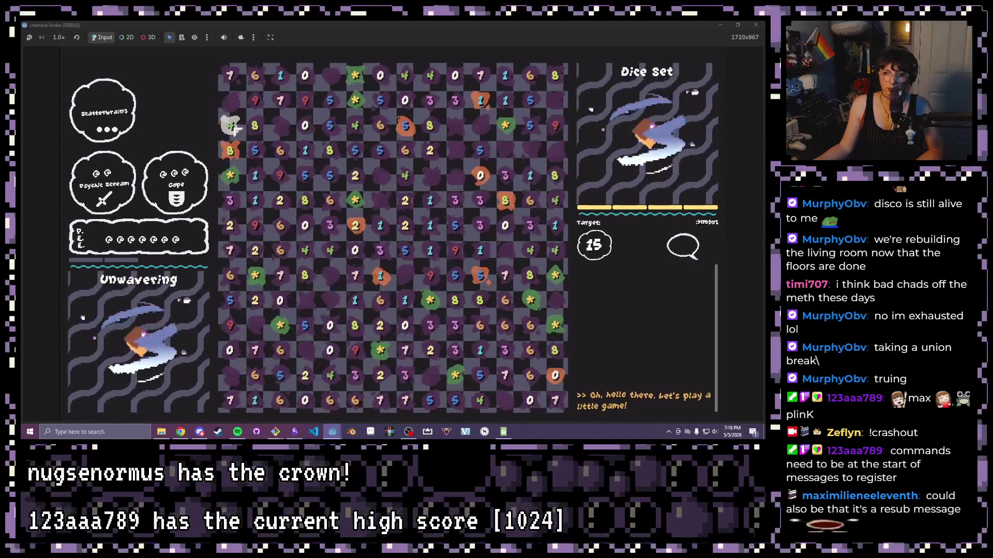
{"action": "left_click", "coordinate": [353, 134]}
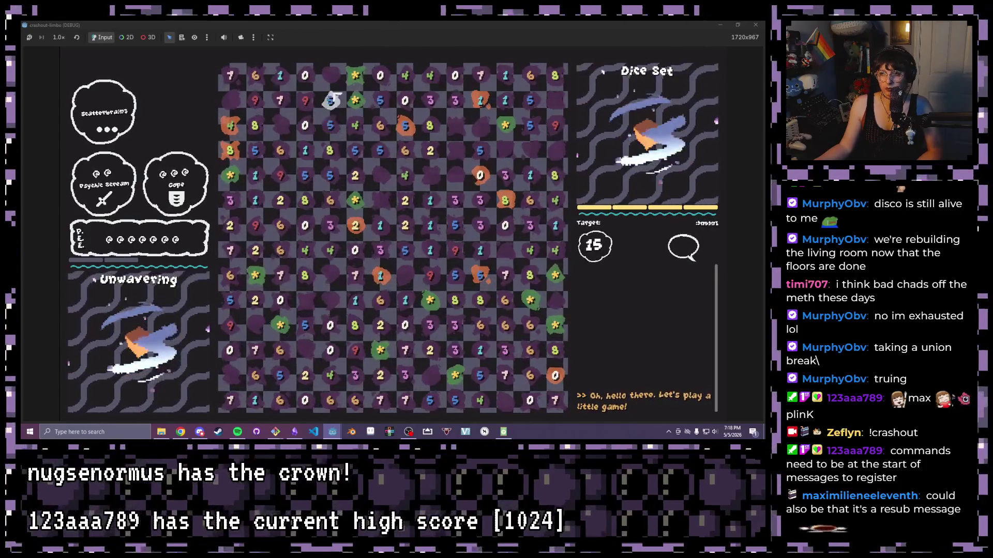
{"action": "left_click", "coordinate": [330, 101]}
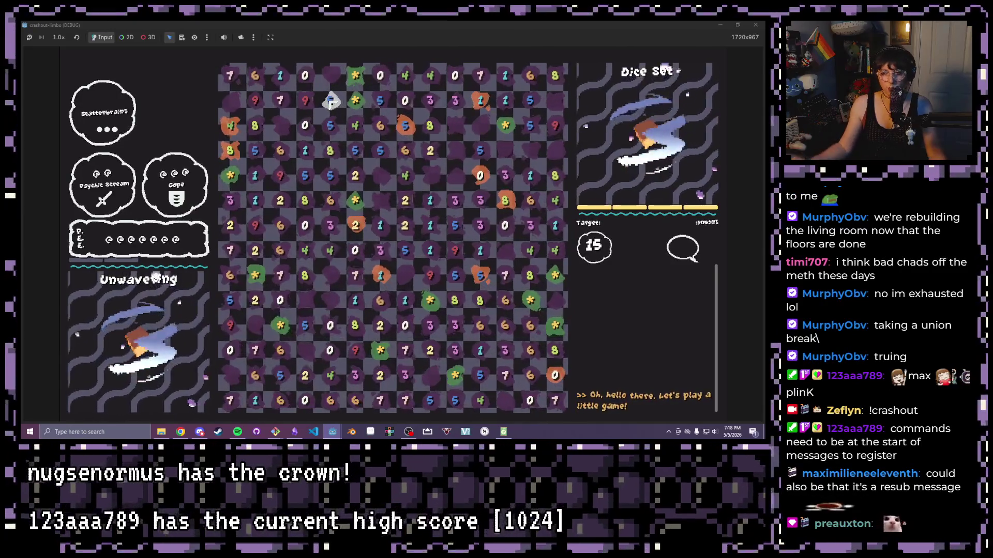
{"action": "left_click", "coordinate": [330, 125]}
{"action": "left_click", "coordinate": [405, 102]}
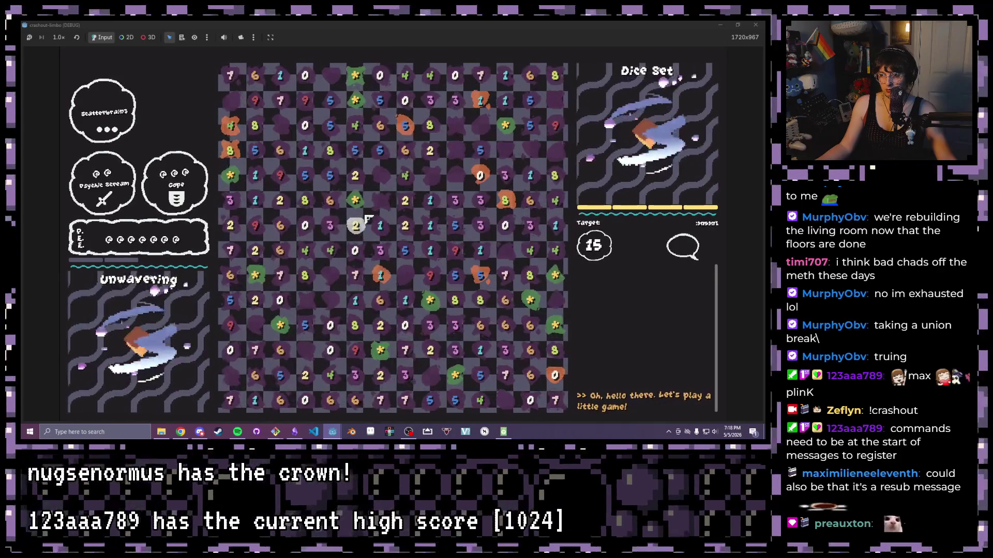
{"action": "left_click", "coordinate": [362, 251]}
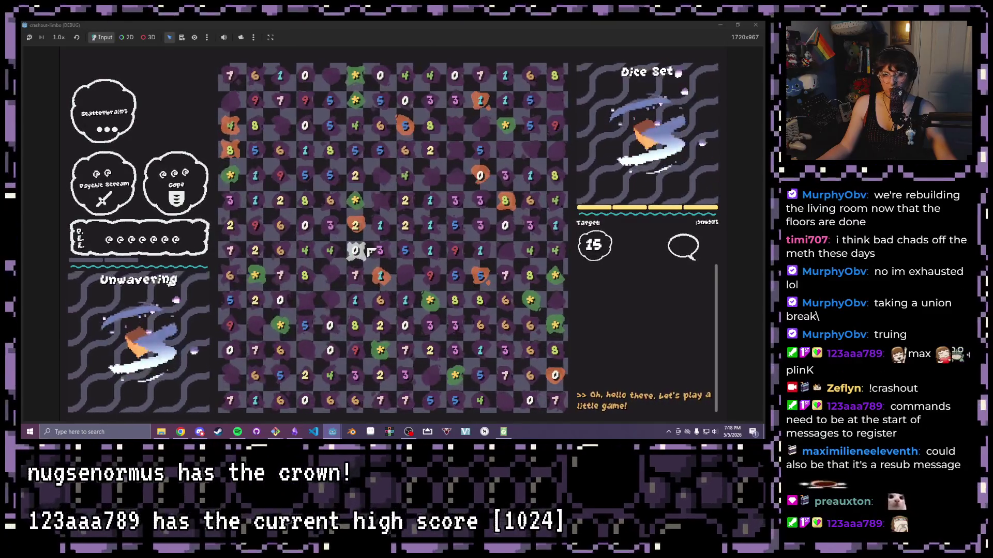
{"action": "left_click", "coordinate": [278, 254]}
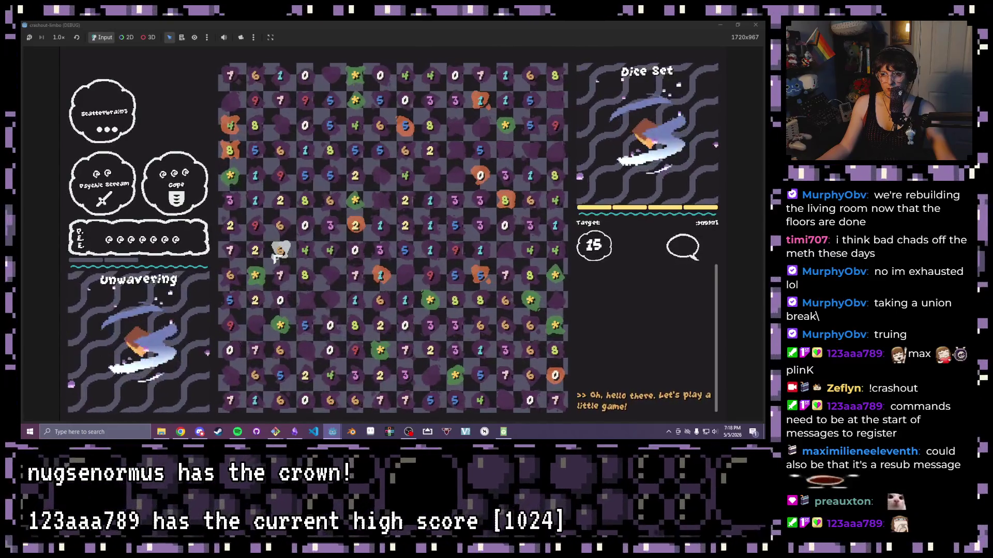
Clear the chosen dice to lower the target, then chain 5 and 4 dice around the 8.
{"action": "left_click", "coordinate": [255, 226]}
{"action": "left_click", "coordinate": [280, 225]}
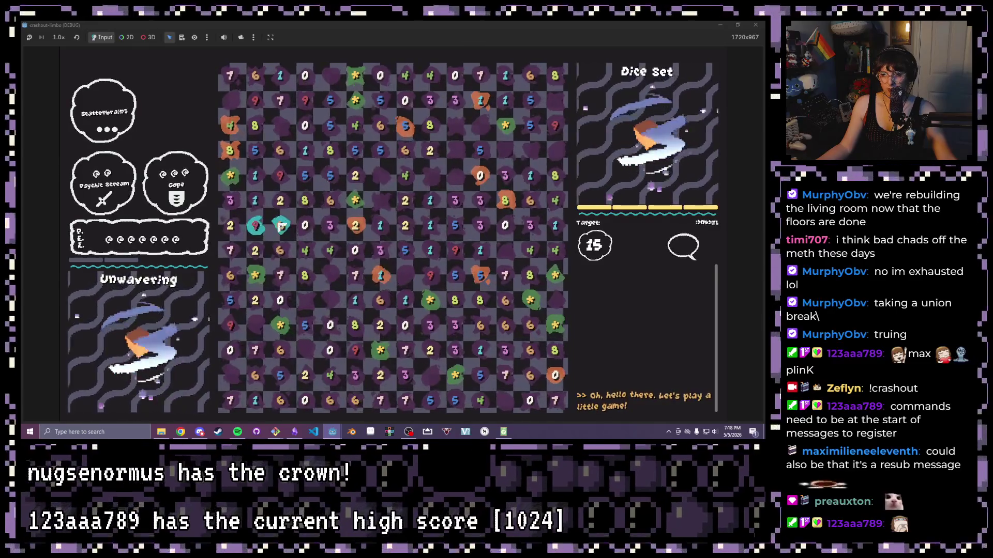
{"action": "left_click", "coordinate": [377, 273]}
{"action": "left_click", "coordinate": [382, 151]}
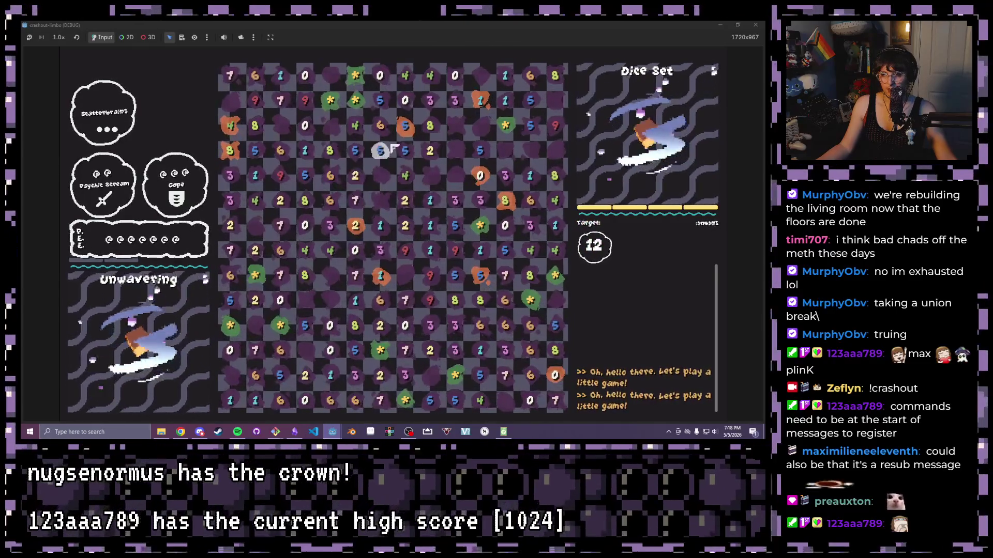
{"action": "left_click", "coordinate": [402, 76]}
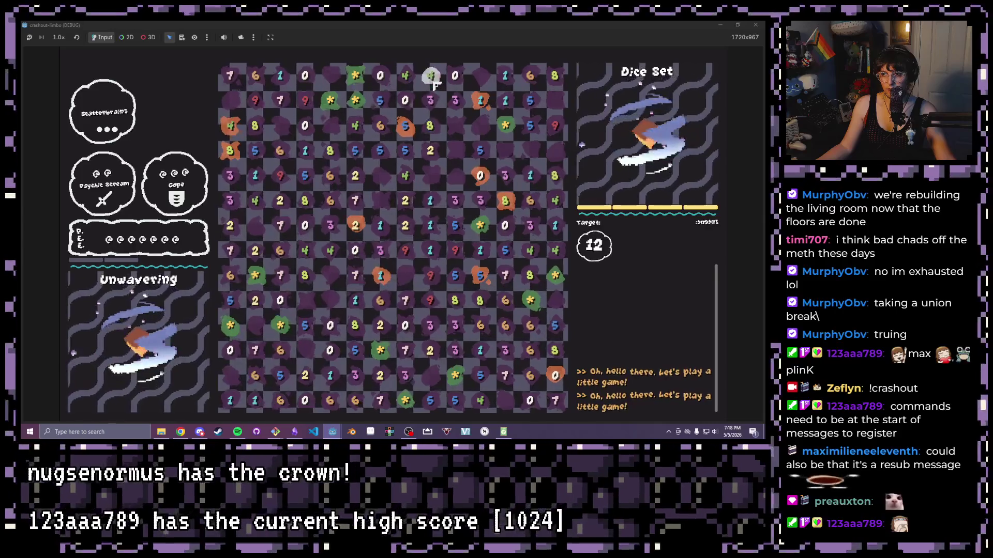
{"action": "left_click", "coordinate": [331, 153]}
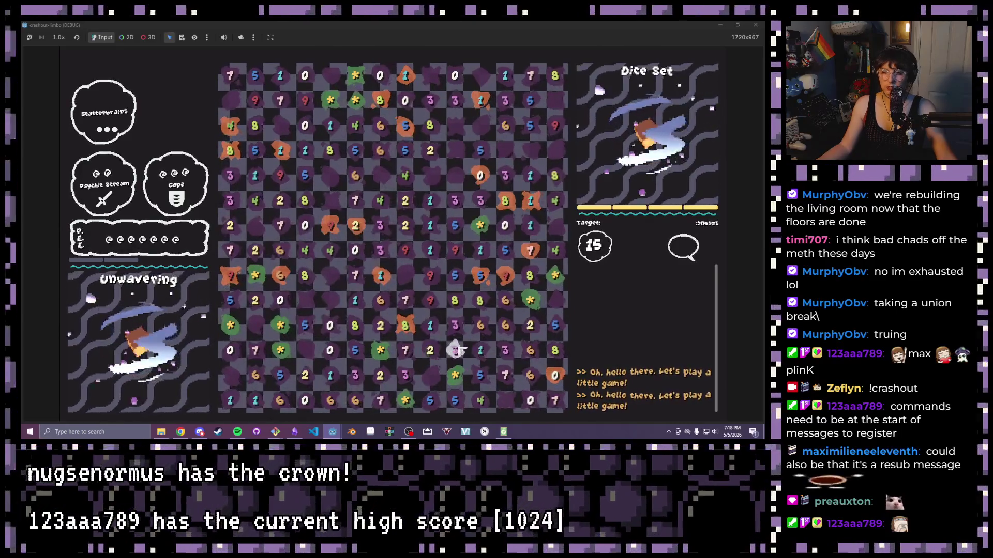
Clear three more chains: dice 1, 3, 2, 7, a row run, and a column.
{"action": "mouse_move", "coordinate": [480, 351]}
{"action": "left_mouse_down"}
{"action": "mouse_move", "coordinate": [380, 356]}
{"action": "mouse_move", "coordinate": [481, 352]}
{"action": "left_mouse_up"}
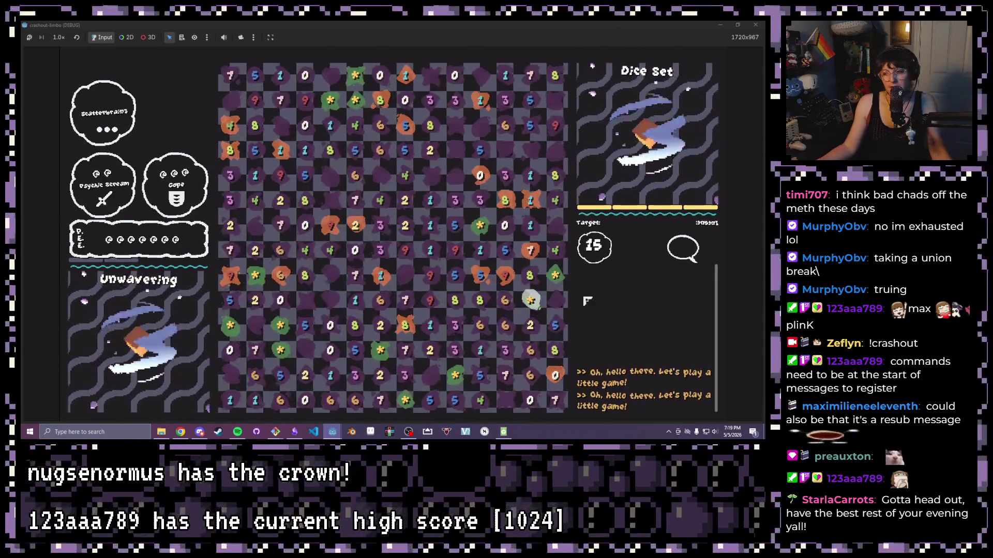
{"action": "mouse_move", "coordinate": [492, 385]}
{"action": "left_mouse_down"}
{"action": "mouse_move", "coordinate": [505, 377]}
{"action": "mouse_move", "coordinate": [381, 377]}
{"action": "mouse_move", "coordinate": [430, 383]}
{"action": "left_mouse_up"}
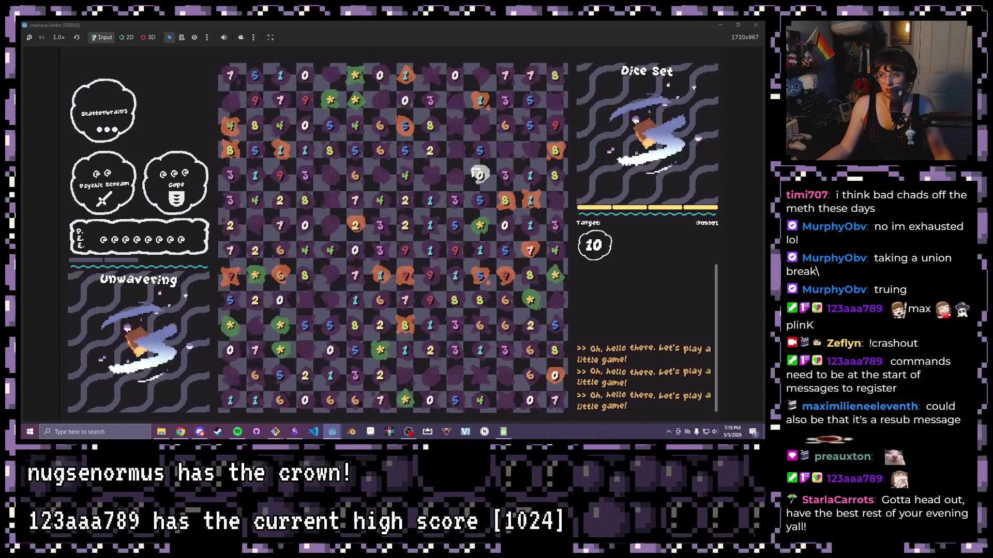
{"action": "left_click_drag", "start_coordinate": [480, 175], "coordinate": [480, 228]}
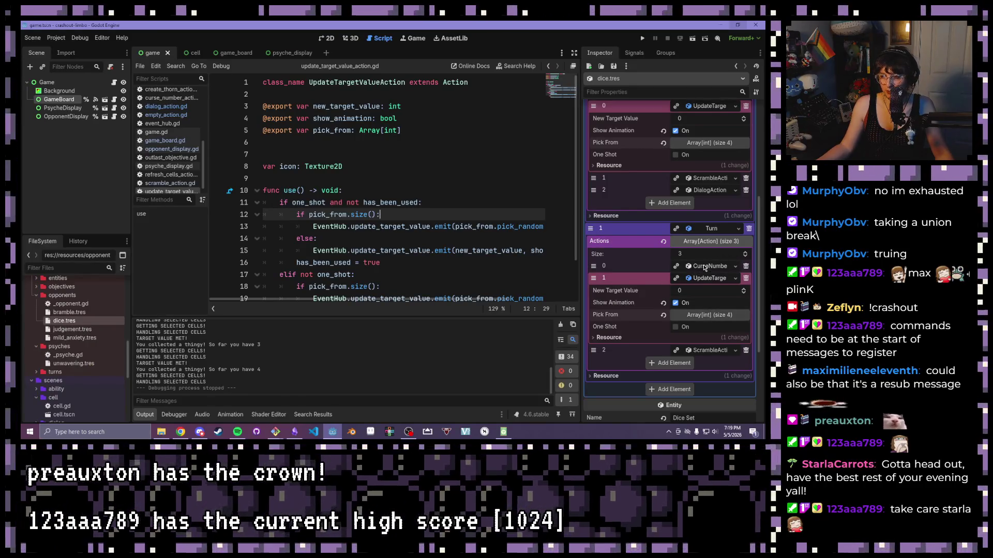
Tick One Shot on Turn 0's greeting DialogAction and relaunch the game.
{"action": "scroll", "coordinate": [685, 281], "scroll_direction": "up", "scroll_amount": 3}
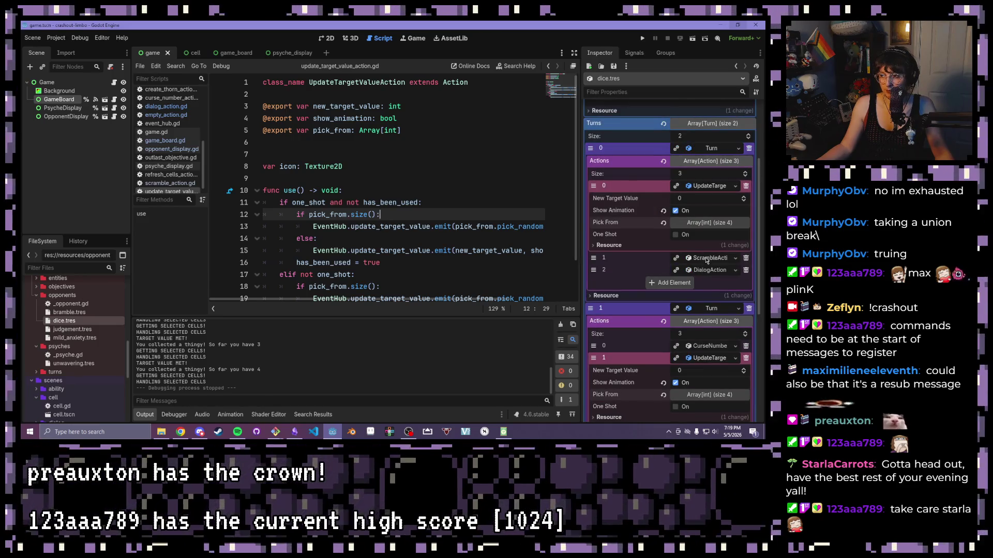
{"action": "left_click", "coordinate": [711, 273]}
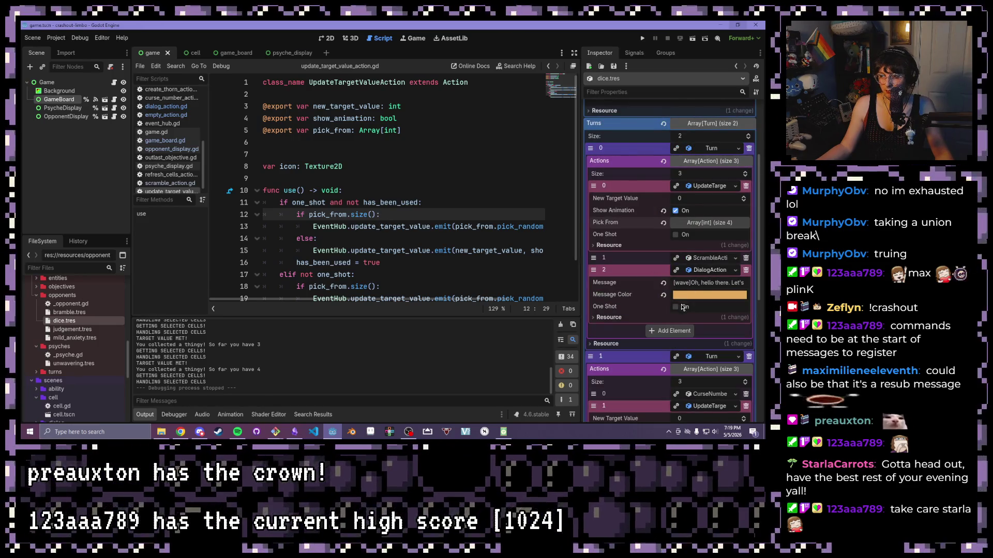
{"action": "left_click", "coordinate": [678, 307]}
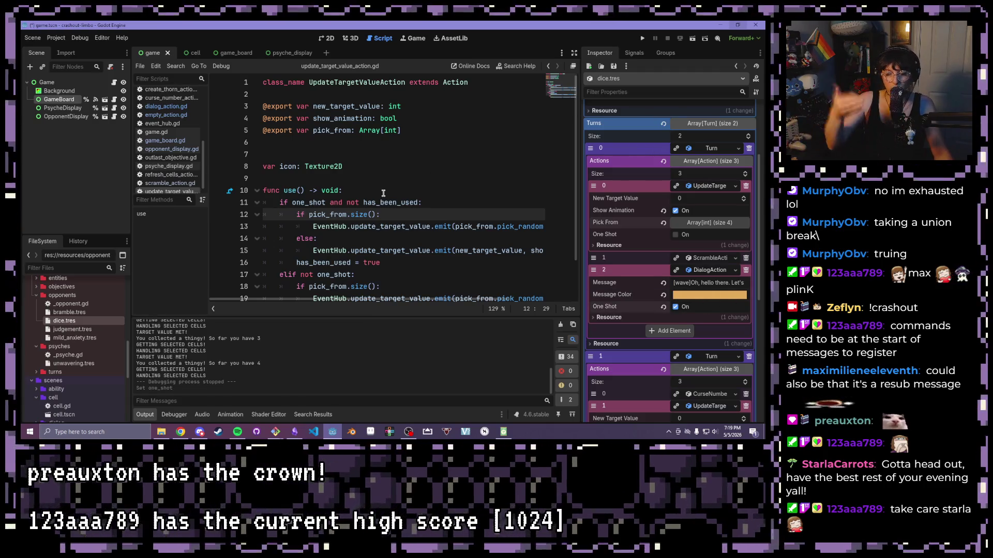
{"action": "left_click", "coordinate": [514, 250]}
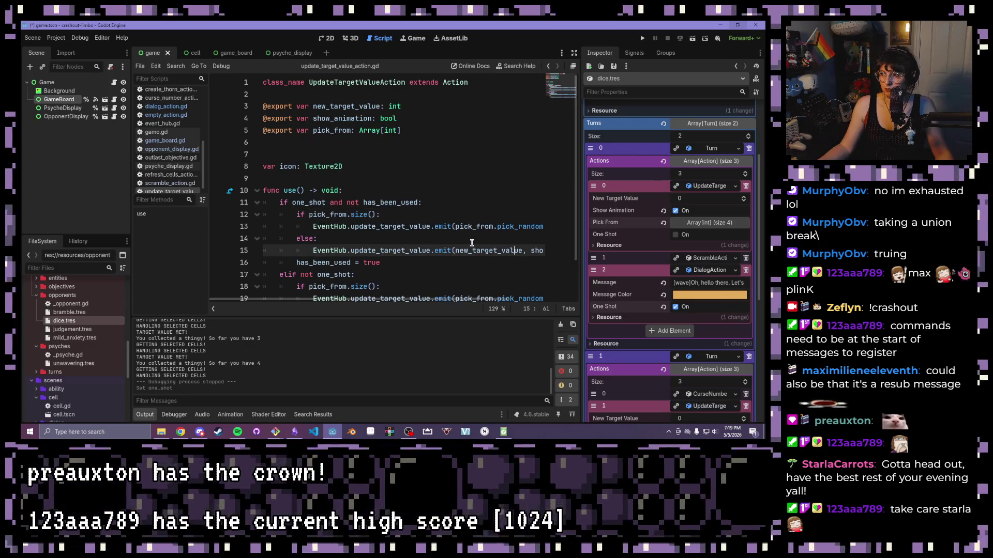
{"action": "left_click", "coordinate": [643, 39]}
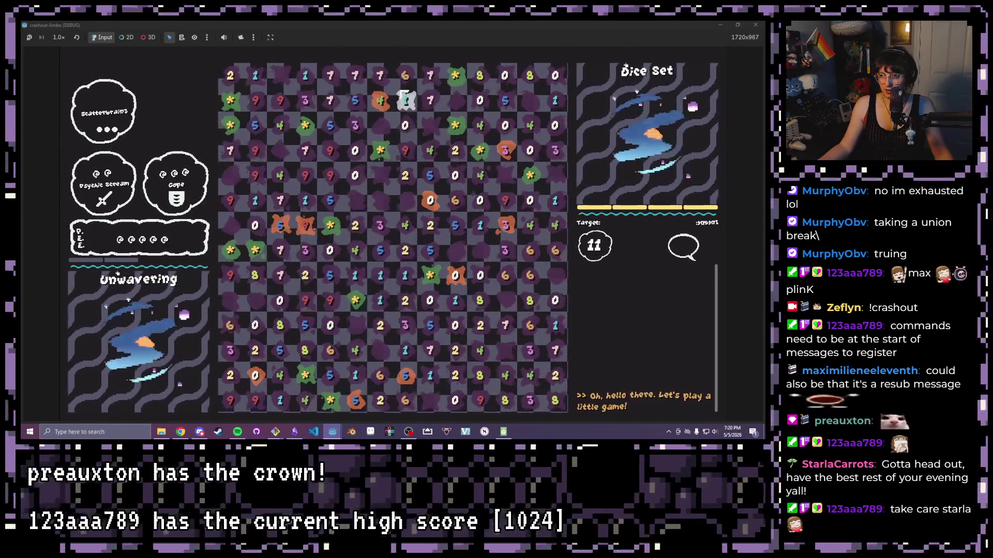
Clear four dice chains while checking the greeting line appears only once.
{"action": "mouse_move", "coordinate": [420, 129]}
{"action": "left_mouse_down"}
{"action": "mouse_move", "coordinate": [405, 174]}
{"action": "mouse_move", "coordinate": [372, 181]}
{"action": "left_mouse_up"}
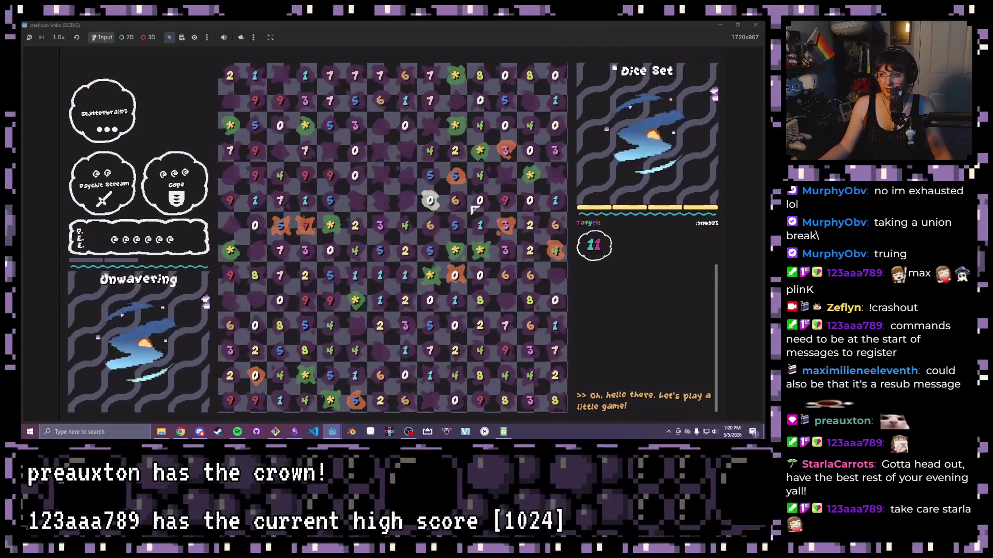
{"action": "left_click_drag", "start_coordinate": [300, 222], "coordinate": [359, 231]}
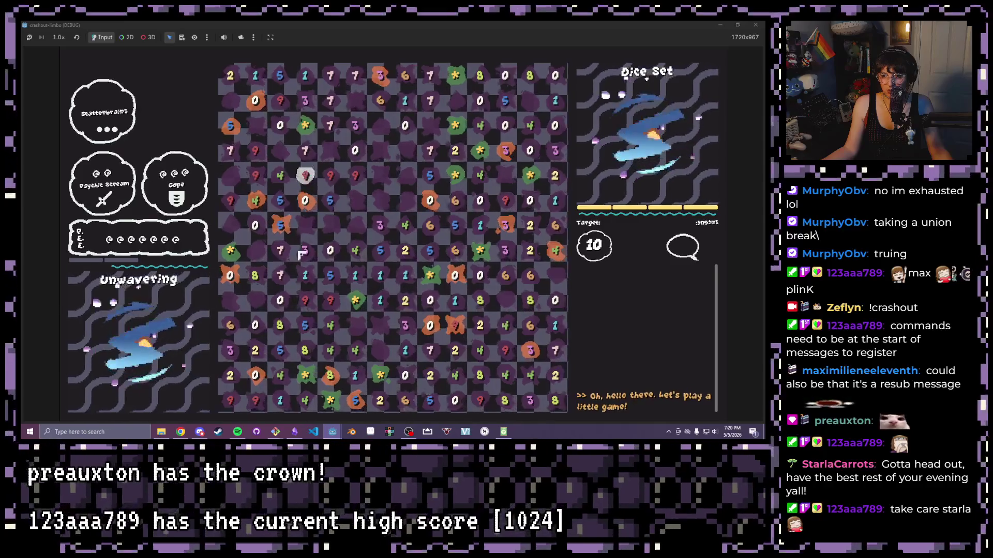
{"action": "mouse_move", "coordinate": [286, 260]}
{"action": "left_mouse_down"}
{"action": "mouse_move", "coordinate": [284, 251]}
{"action": "mouse_move", "coordinate": [234, 250]}
{"action": "mouse_move", "coordinate": [332, 253]}
{"action": "left_mouse_up"}
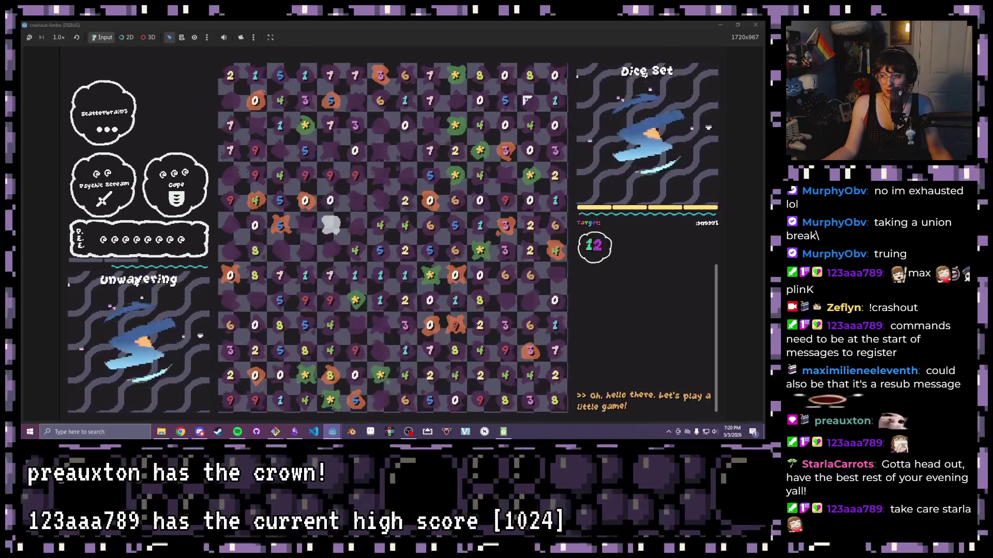
{"action": "mouse_move", "coordinate": [406, 150]}
{"action": "left_mouse_down"}
{"action": "mouse_move", "coordinate": [398, 189]}
{"action": "mouse_move", "coordinate": [380, 108]}
{"action": "left_mouse_up"}
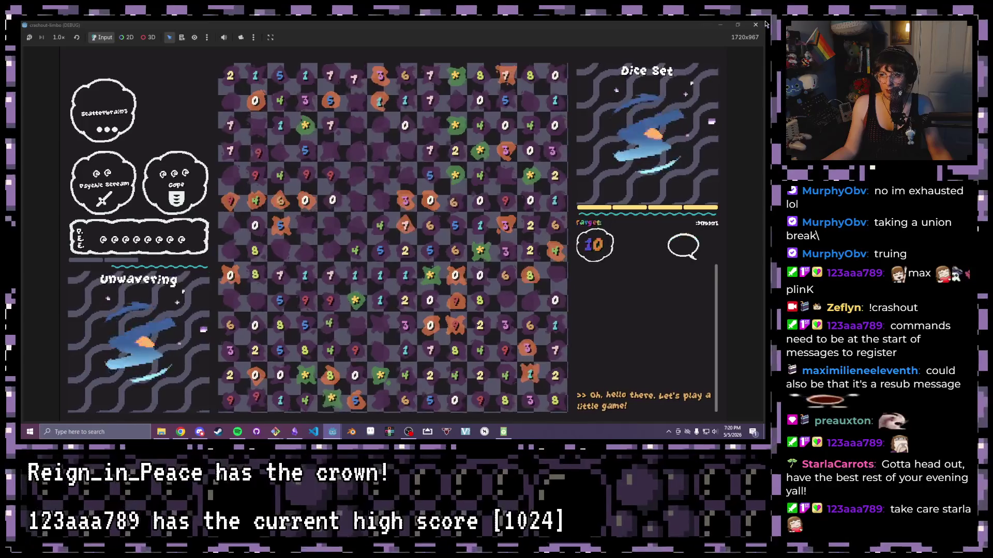
{"action": "left_click", "coordinate": [476, 215]}
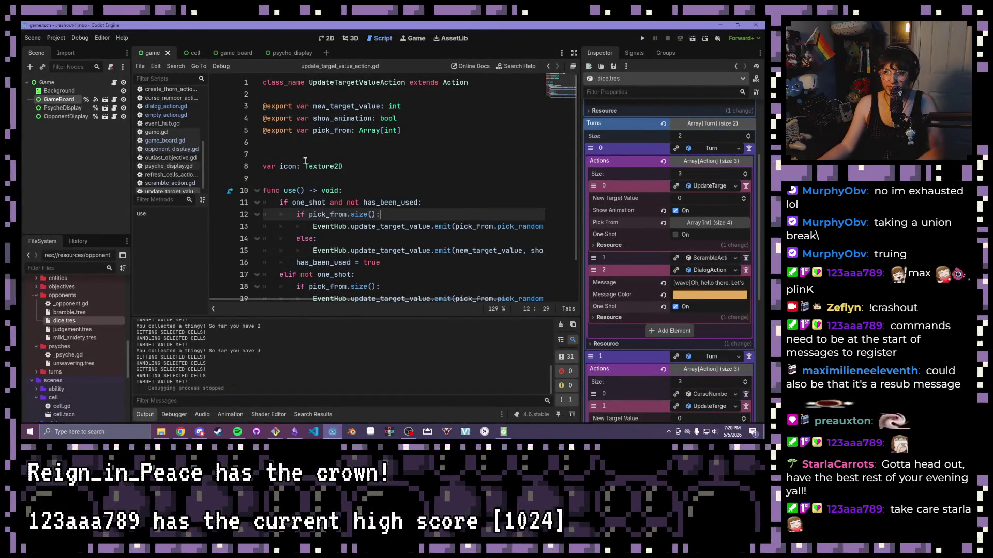
Open _bomb_cell.gd from the Scripts list to read BombCell's detonate() and is_primed().
{"action": "scroll", "coordinate": [158, 139], "scroll_direction": "up", "scroll_amount": 5}
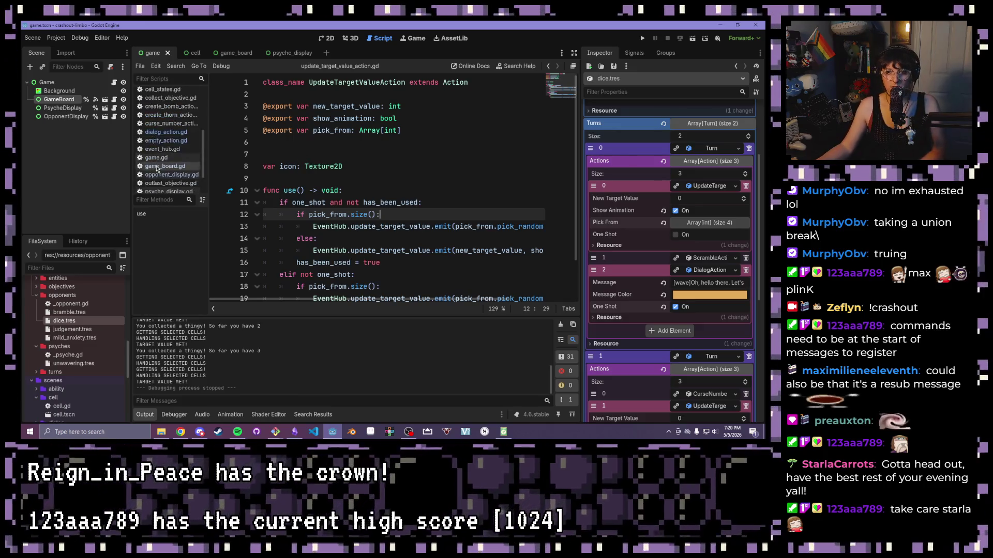
{"action": "scroll", "coordinate": [155, 118], "scroll_direction": "up", "scroll_amount": 1}
{"action": "left_click", "coordinate": [158, 94]}
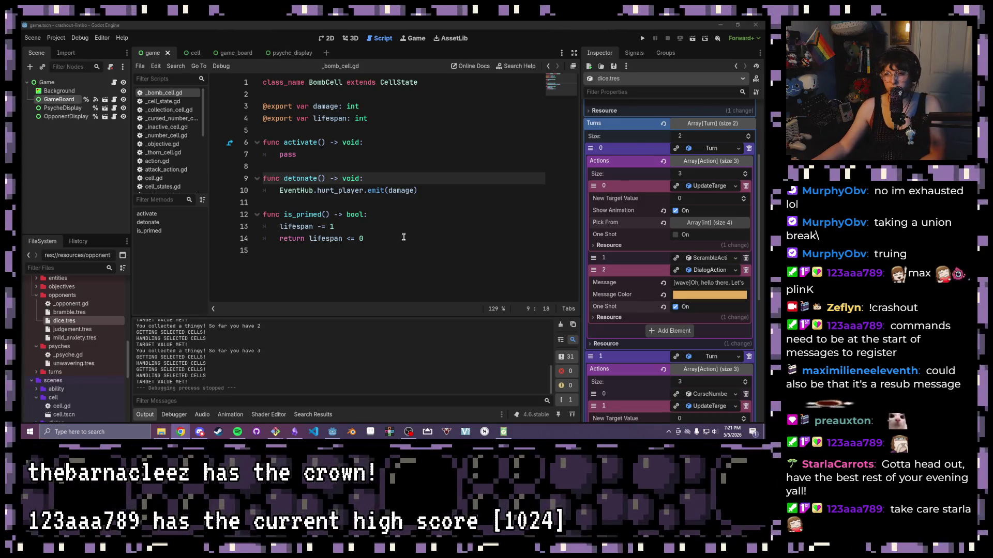
{"action": "left_click", "coordinate": [387, 205]}
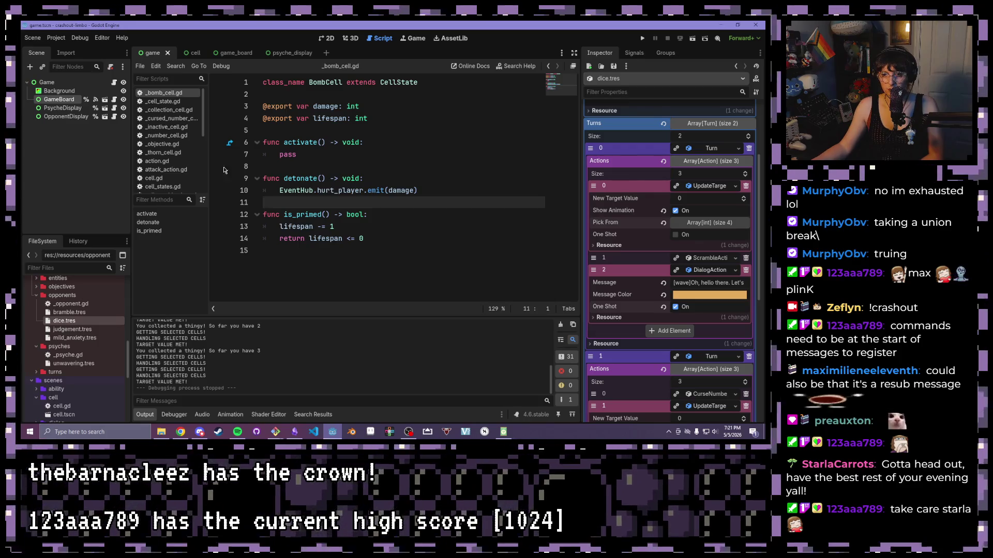
Open cell.gd, after a brief return to _bomb_cell.gd, and scroll to its _ready() function.
{"action": "left_click", "coordinate": [153, 178]}
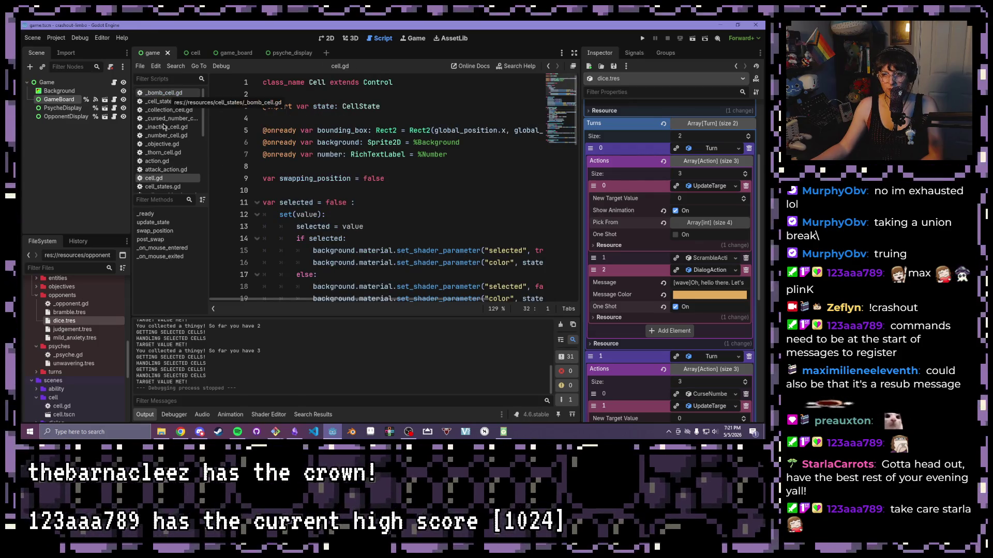
{"action": "left_click", "coordinate": [170, 95]}
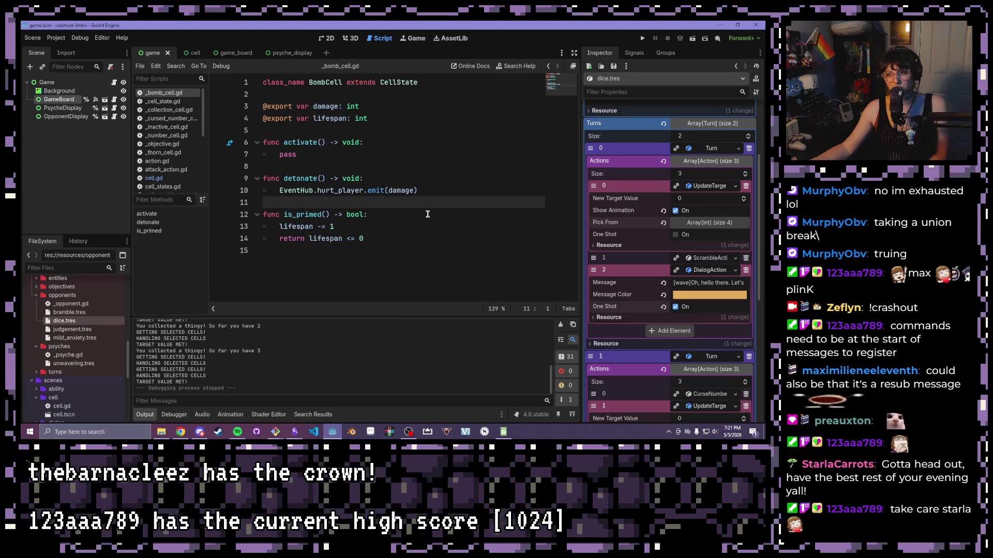
{"action": "left_click", "coordinate": [426, 214]}
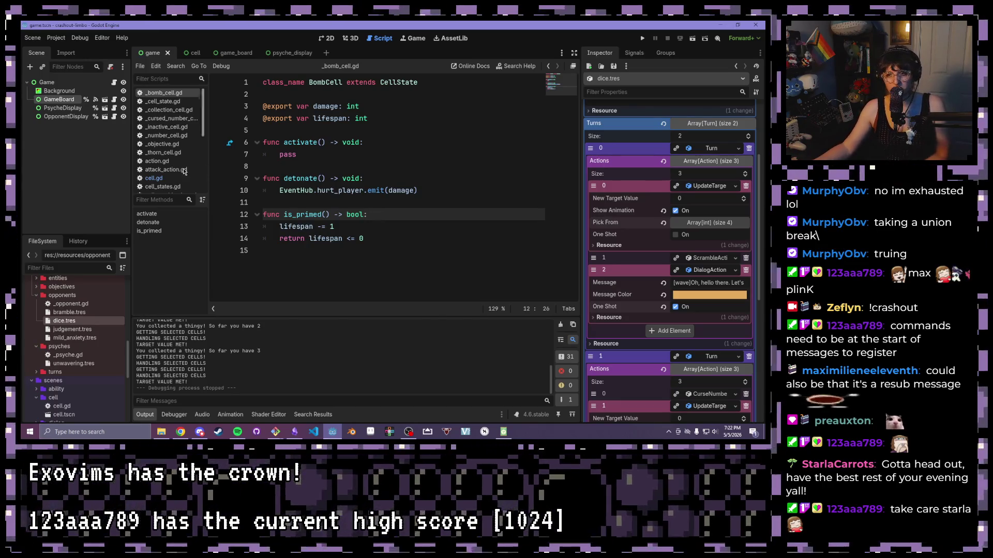
{"action": "scroll", "coordinate": [174, 173], "scroll_direction": "down", "scroll_amount": 1}
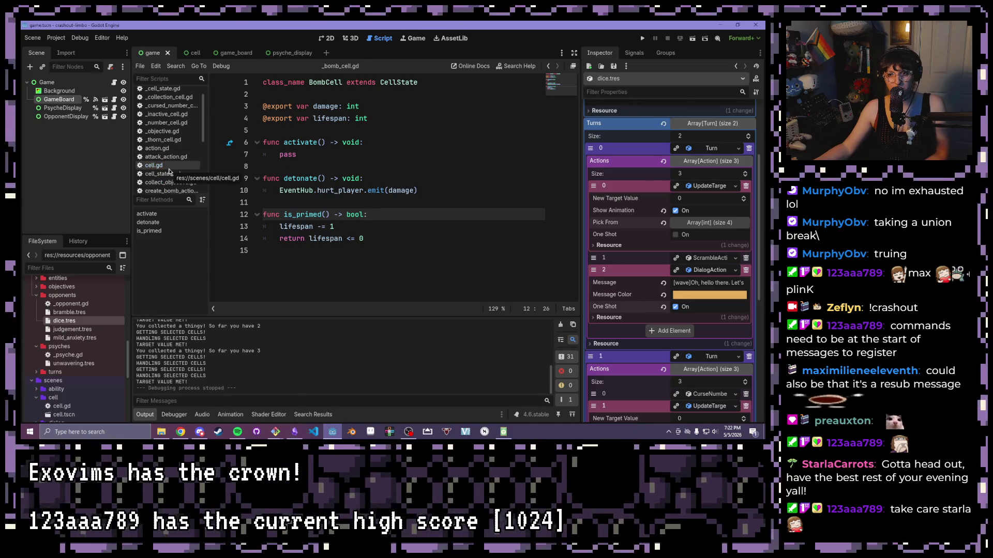
{"action": "left_click", "coordinate": [154, 166]}
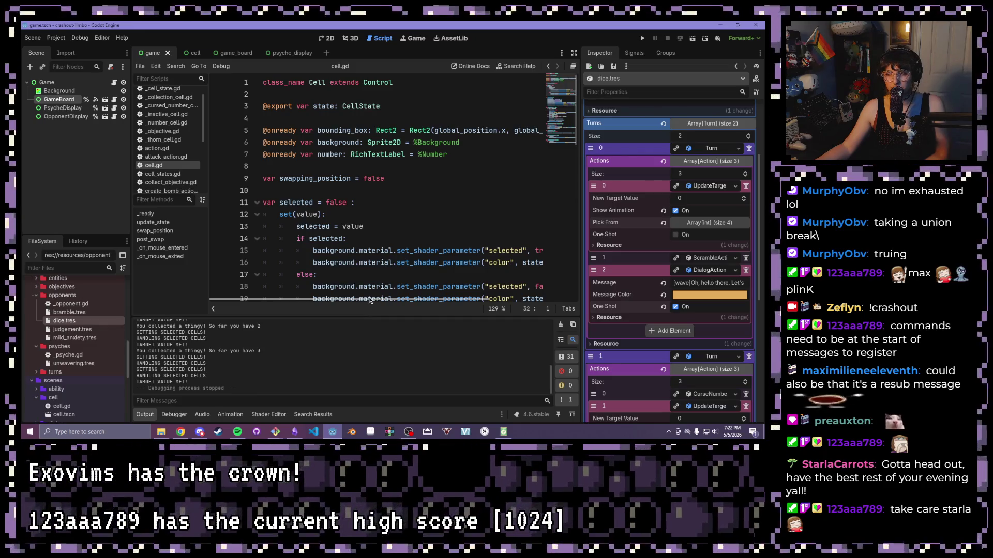
{"action": "left_click_drag", "start_coordinate": [369, 300], "coordinate": [484, 308]}
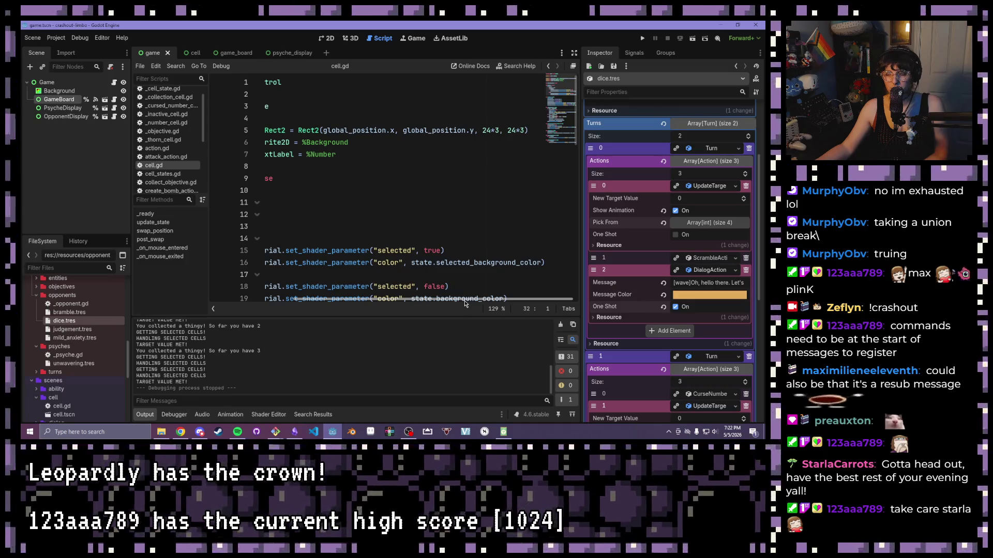
{"action": "mouse_move", "coordinate": [465, 303]}
{"action": "left_mouse_down"}
{"action": "mouse_move", "coordinate": [336, 290]}
{"action": "mouse_move", "coordinate": [356, 276]}
{"action": "mouse_move", "coordinate": [341, 259]}
{"action": "left_mouse_up"}
{"action": "scroll", "coordinate": [336, 234], "scroll_direction": "down", "scroll_amount": 1}
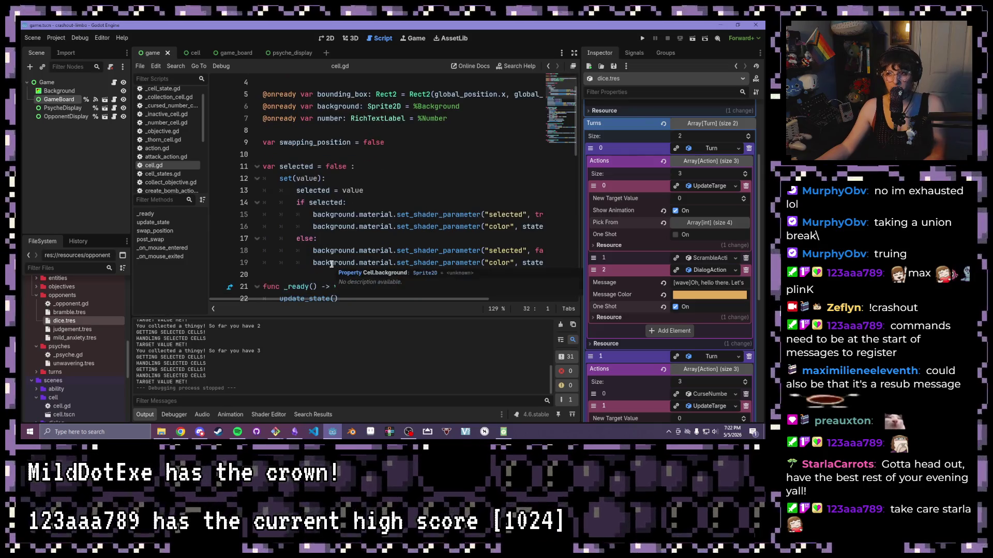
{"action": "scroll", "coordinate": [336, 234], "scroll_direction": "down", "scroll_amount": 3}
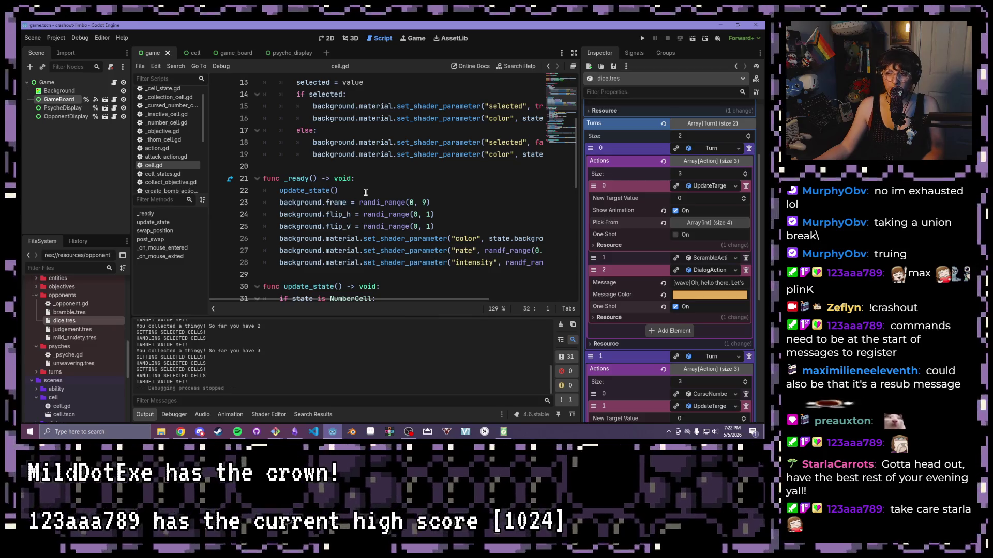
{"action": "scroll", "coordinate": [366, 193], "scroll_direction": "up", "scroll_amount": 1}
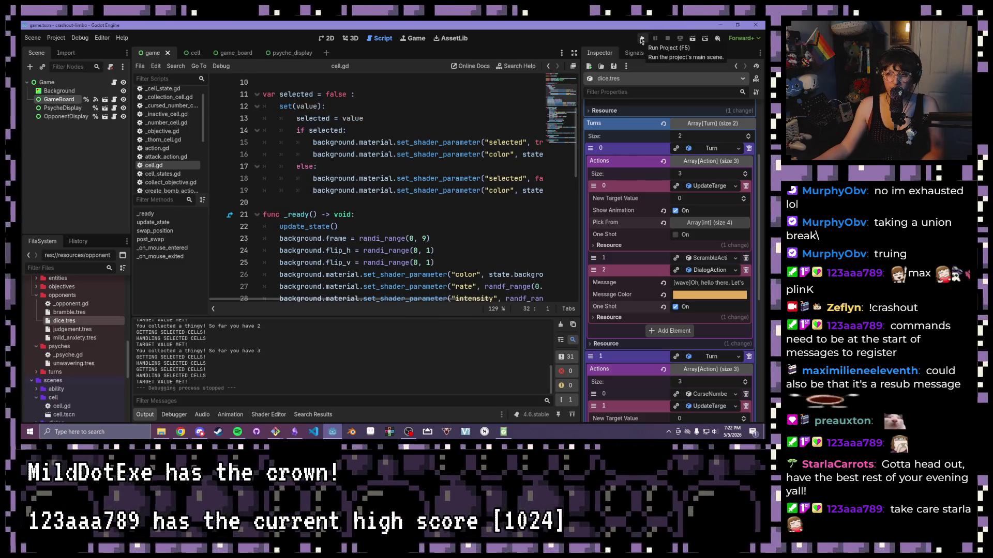
Relaunch the game, shrink its window, select a board cell's label, and return to the editor.
{"action": "left_click", "coordinate": [641, 38]}
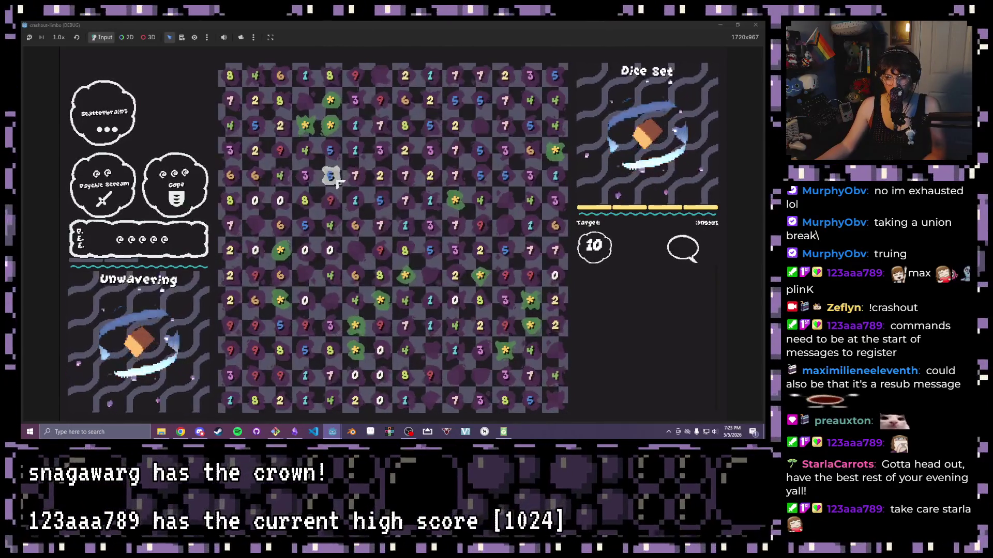
{"action": "left_click_drag", "start_coordinate": [492, 25], "coordinate": [504, 55]}
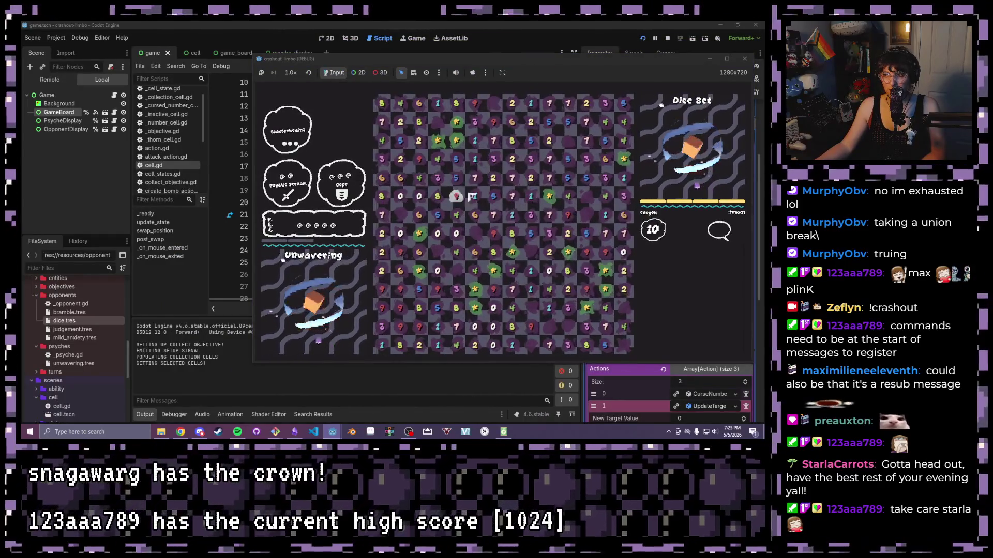
{"action": "left_click", "coordinate": [459, 188]}
{"action": "left_click", "coordinate": [477, 184]}
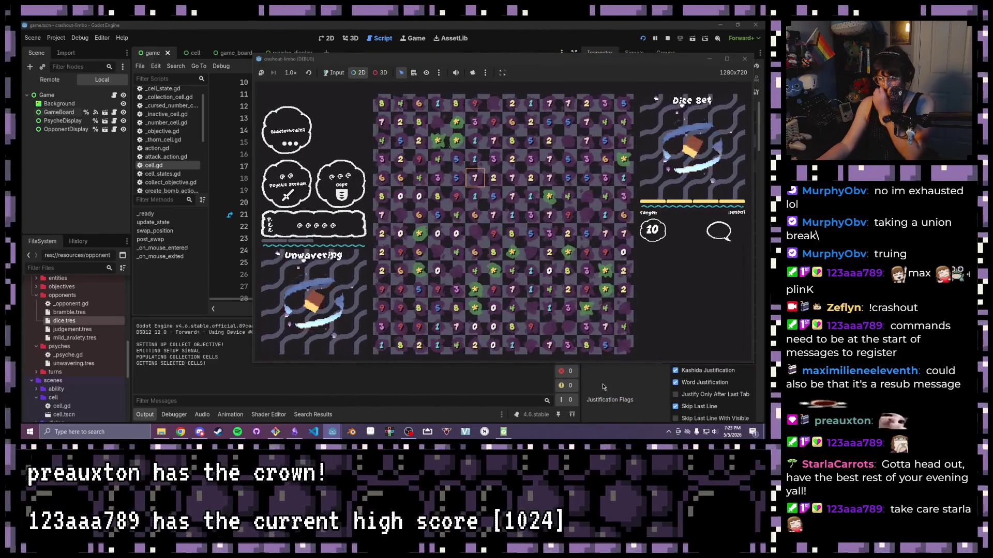
{"action": "left_click", "coordinate": [601, 383]}
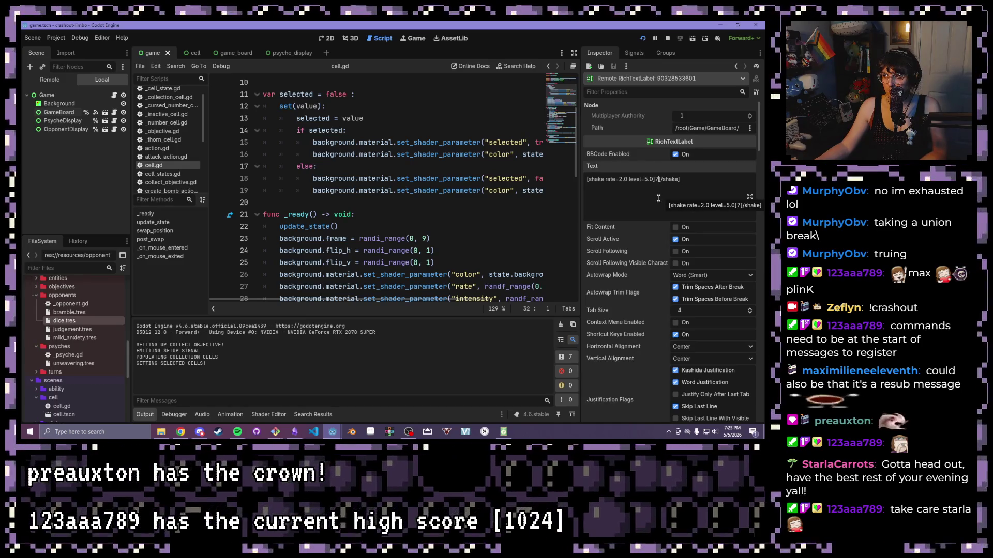
Enter !!! in the label's Text field and view it in the maximized running game.
{"action": "type", "text": "!!!"}
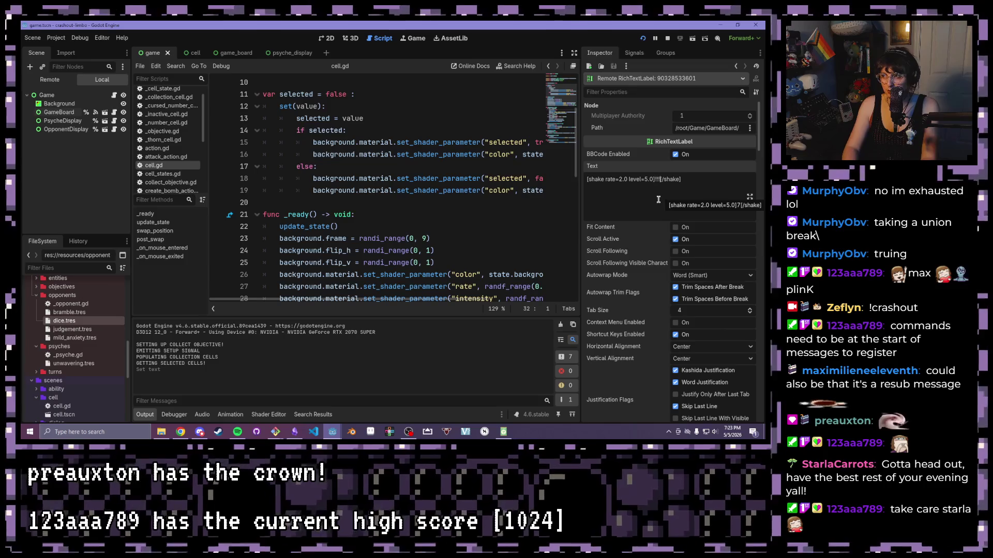
{"action": "mouse_move", "coordinate": [334, 431]}
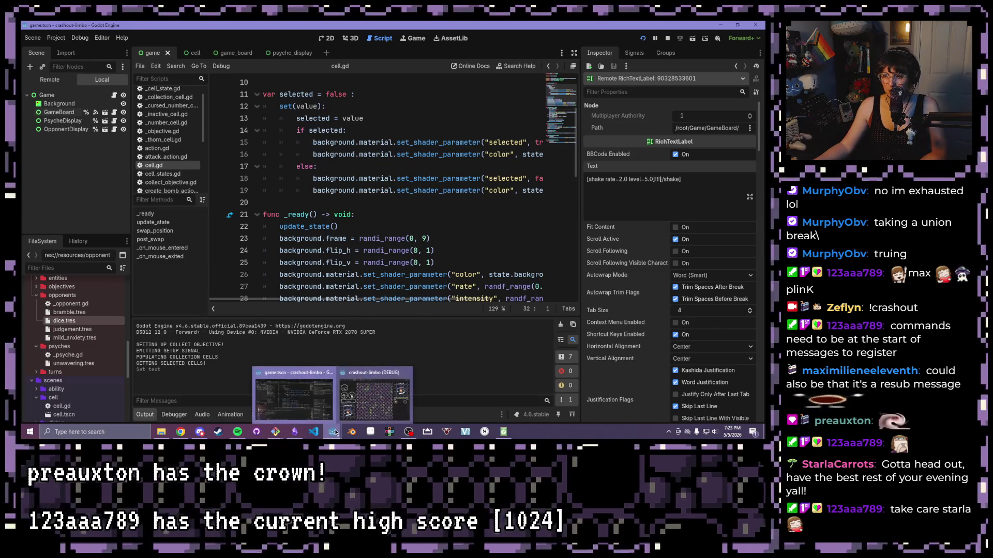
{"action": "left_click", "coordinate": [377, 398]}
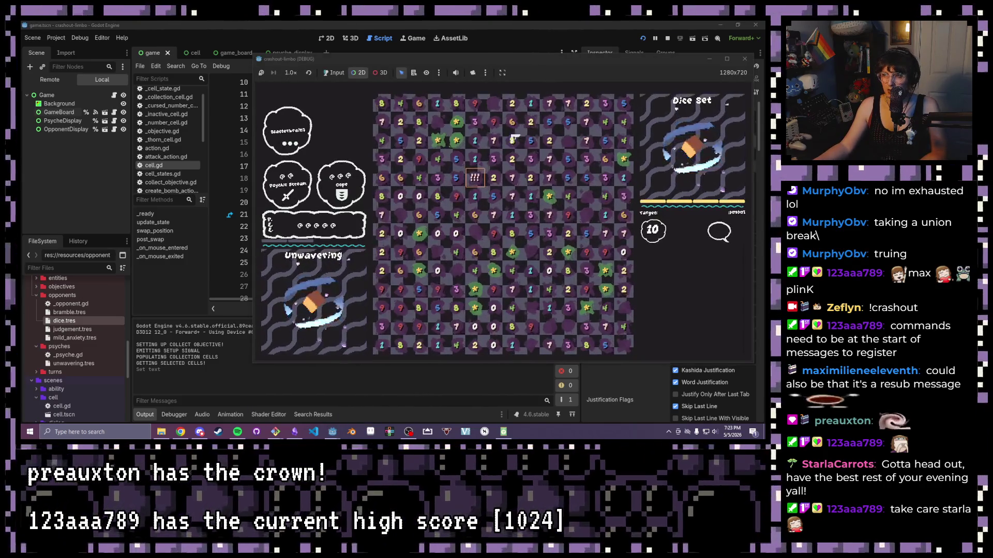
{"action": "key", "text": "super+Up"}
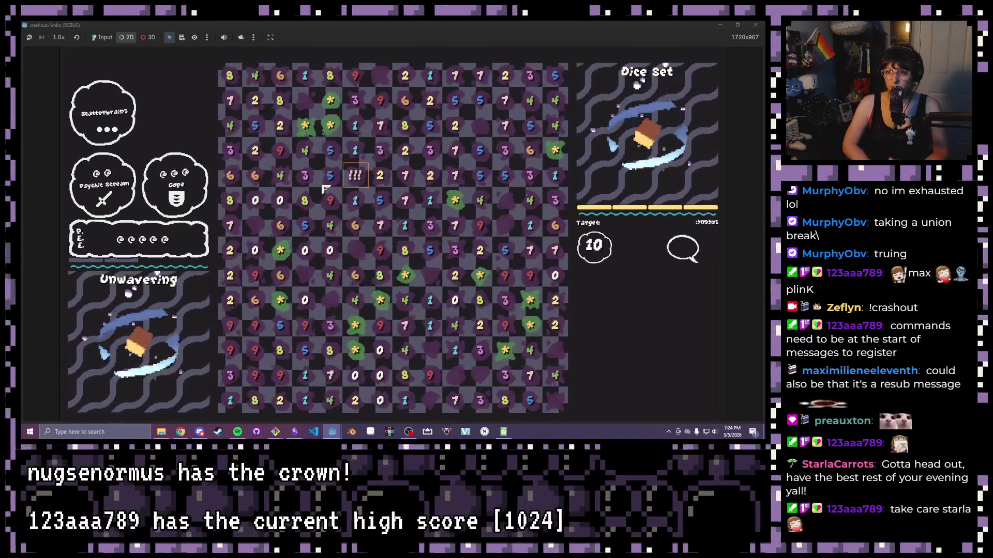
Float the game window out of the way and switch between game and editor.
{"action": "left_click", "coordinate": [635, 46]}
{"action": "mouse_move", "coordinate": [636, 46]}
{"action": "left_mouse_down"}
{"action": "mouse_move", "coordinate": [408, 57]}
{"action": "mouse_move", "coordinate": [477, 97]}
{"action": "left_mouse_up"}
{"action": "left_click", "coordinate": [659, 181]}
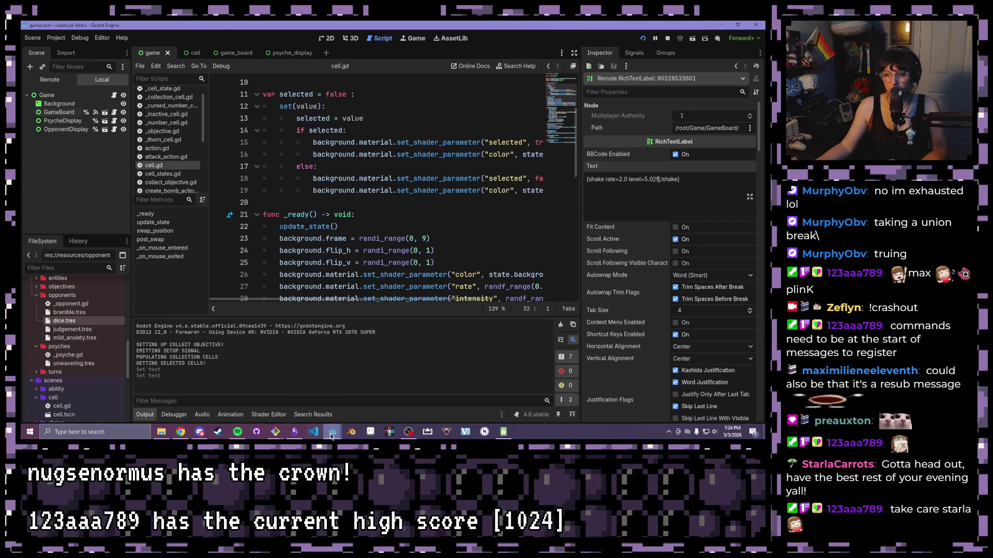
{"action": "left_click", "coordinate": [375, 395]}
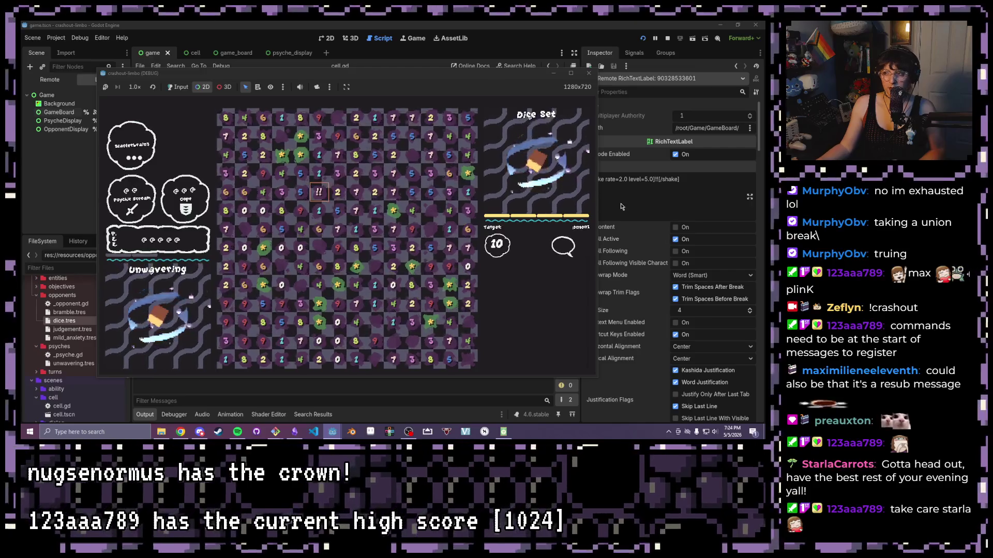
{"action": "left_click", "coordinate": [650, 175]}
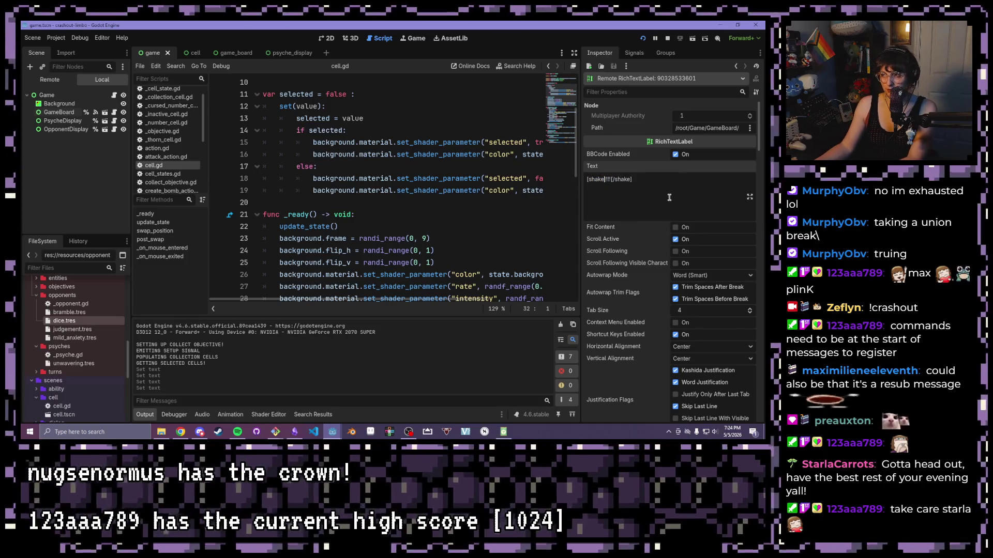
Pick the !!! cell's label in the running game for inspection.
{"action": "mouse_move", "coordinate": [337, 433]}
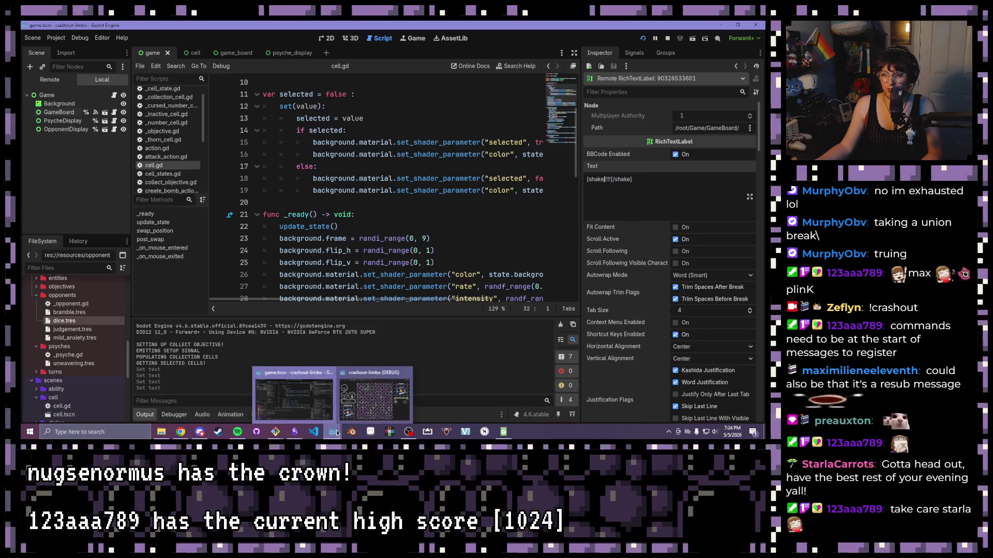
{"action": "left_click", "coordinate": [357, 402]}
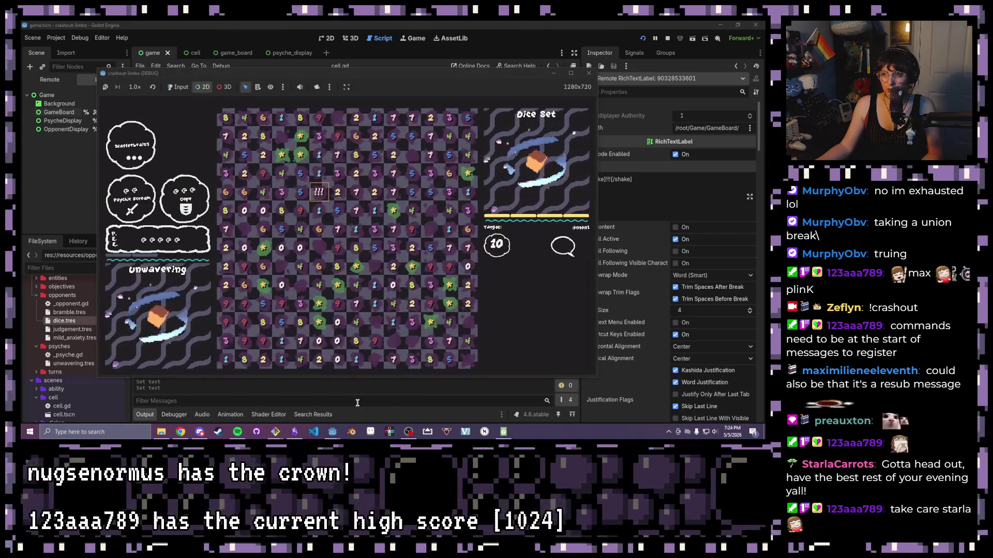
{"action": "left_click", "coordinate": [337, 192]}
{"action": "left_click", "coordinate": [323, 198]}
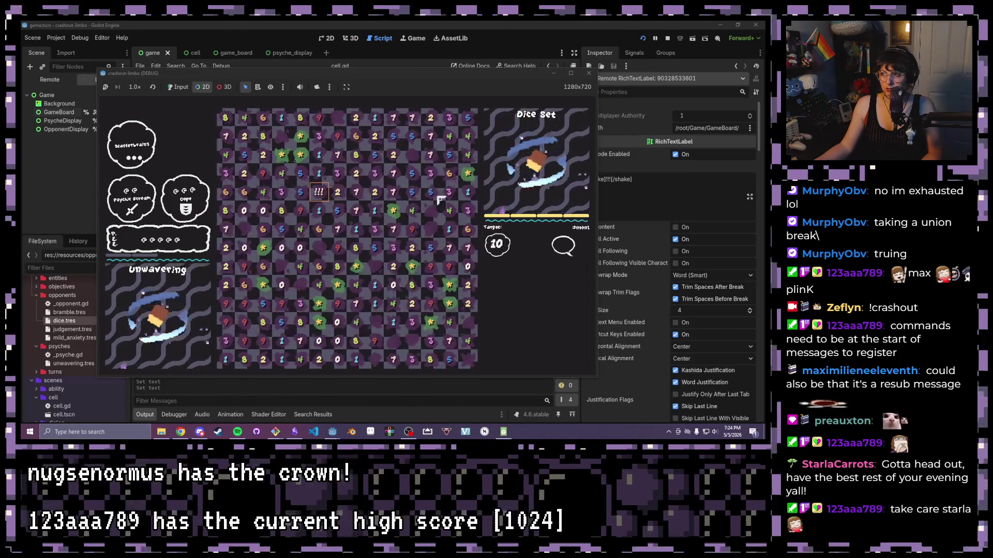
Rewrite the label text as [shake]!!![/shake] and check it in the running game.
{"action": "left_click", "coordinate": [658, 186]}
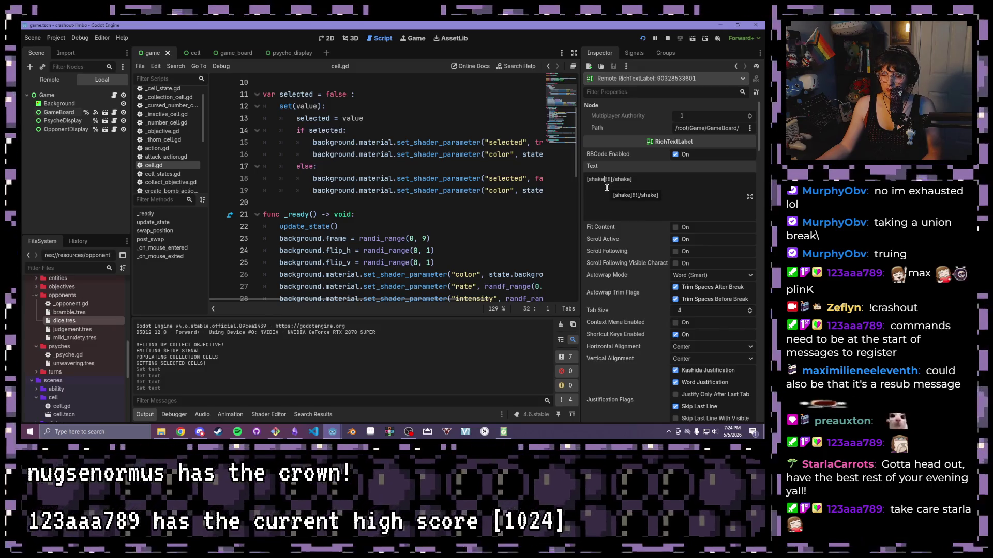
{"action": "key", "text": "ctrl+a"}
{"action": "key", "text": "BackSpace"}
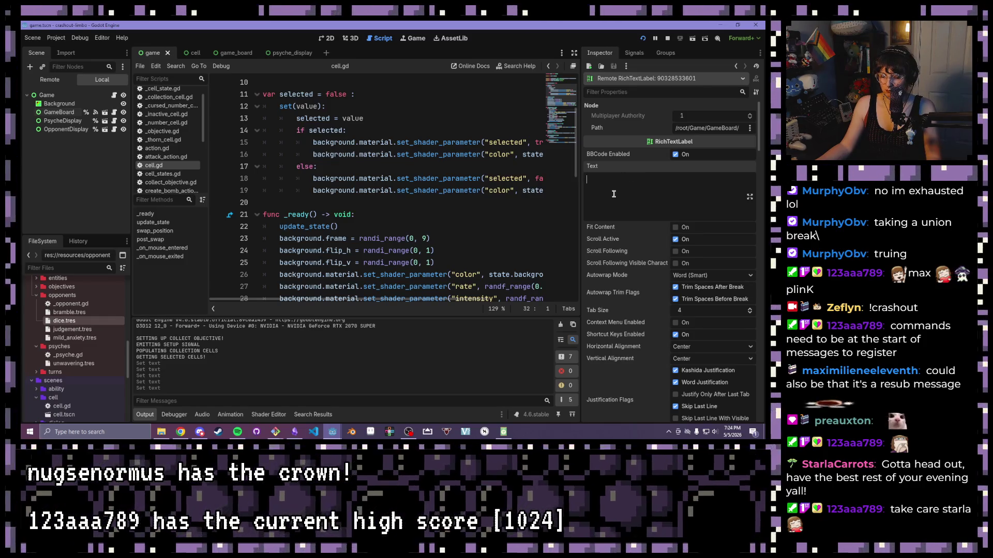
{"action": "type", "text": "[shake"}
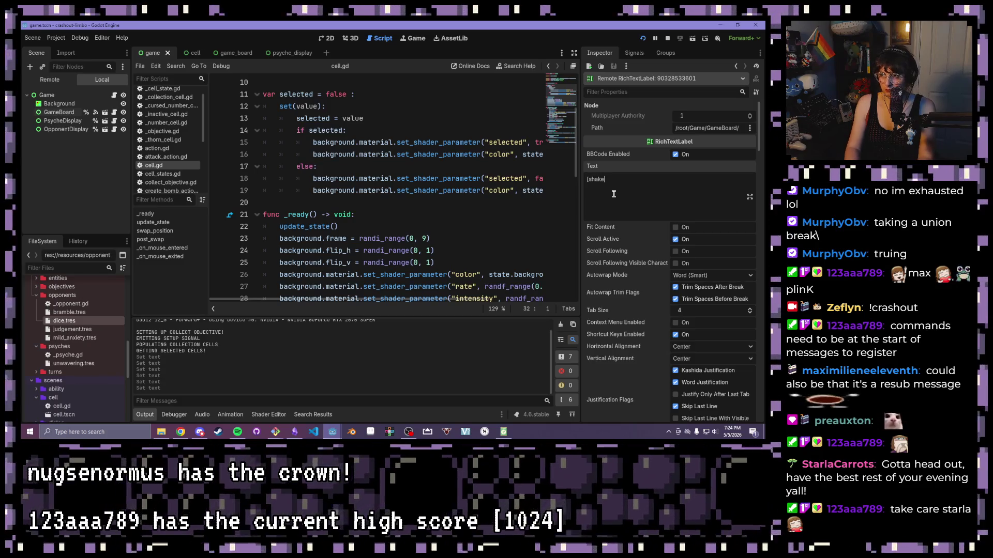
{"action": "type", "text": "]!!![/sha"}
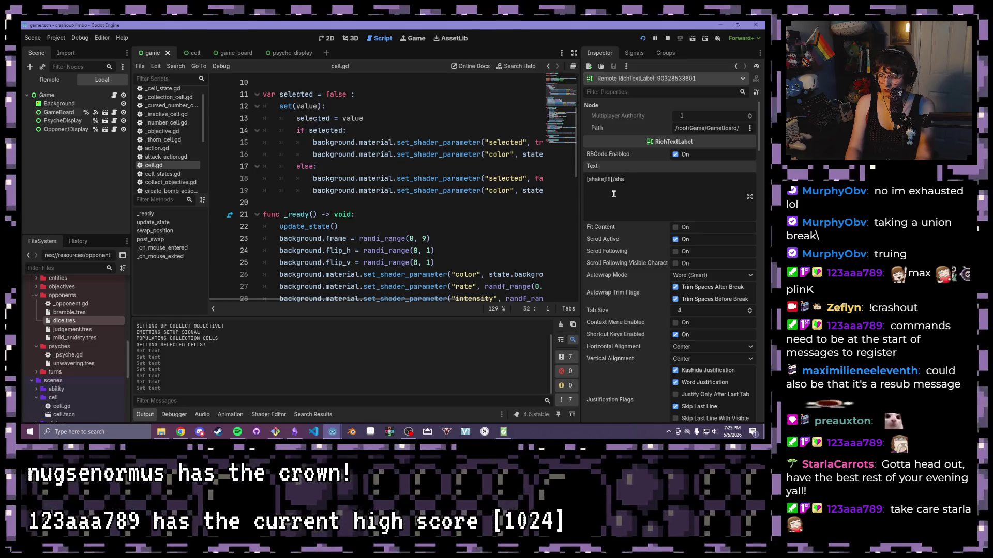
{"action": "key", "text": "BackSpace"}
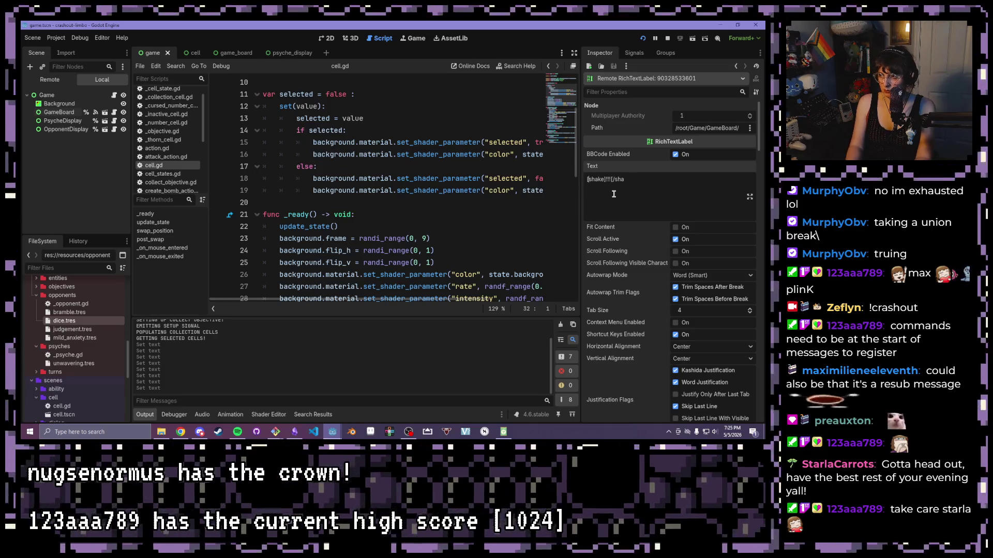
{"action": "type", "text": "ke"}
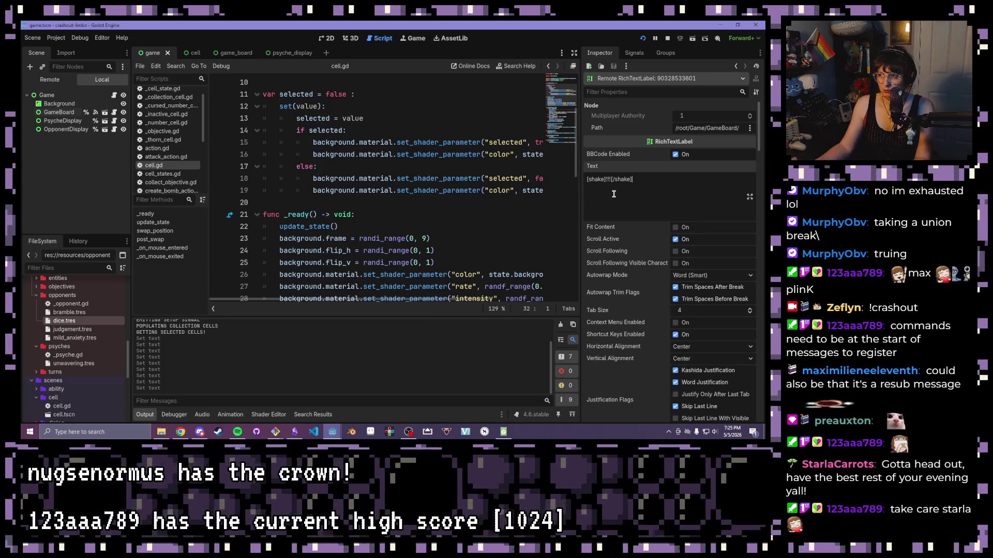
{"action": "left_click", "coordinate": [373, 398]}
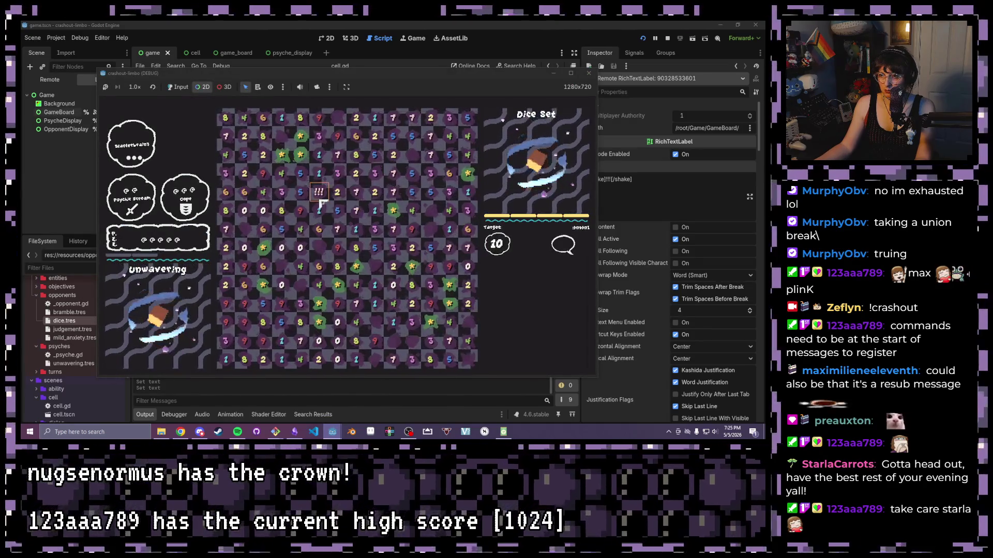
Maximize, restore and shrink the debug game window to a smaller size.
{"action": "left_click", "coordinate": [570, 75]}
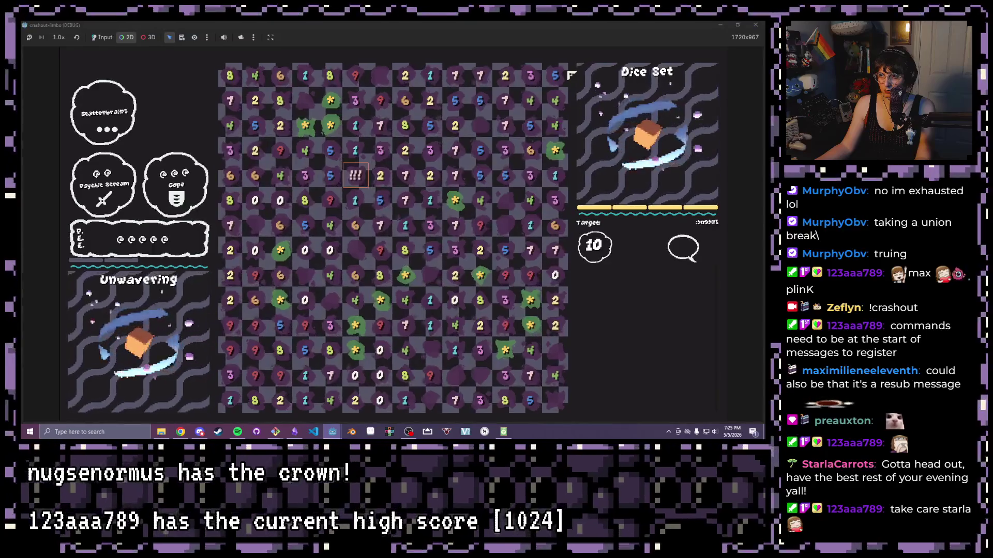
{"action": "left_click", "coordinate": [738, 25]}
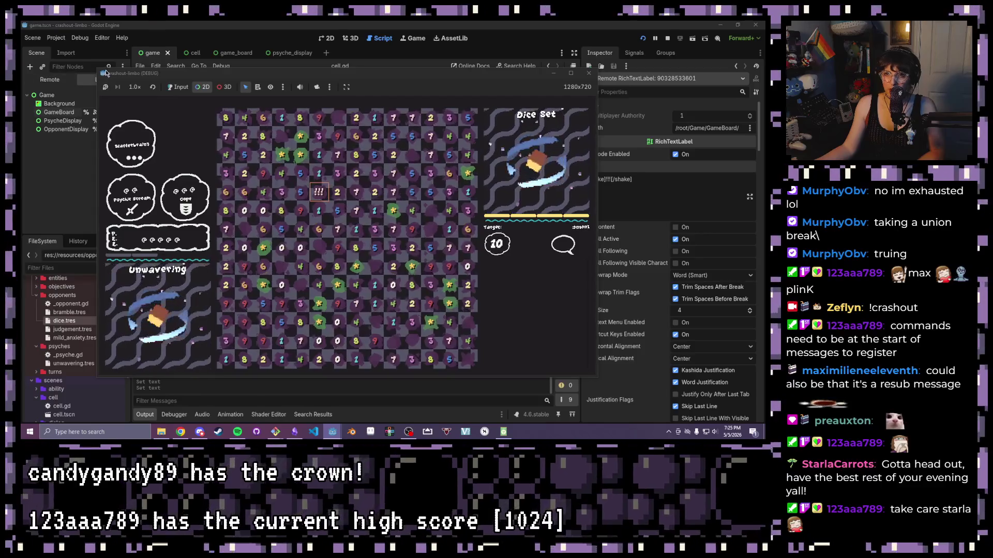
{"action": "left_click", "coordinate": [170, 89]}
{"action": "mouse_move", "coordinate": [97, 73]}
{"action": "left_mouse_down"}
{"action": "mouse_move", "coordinate": [163, 149]}
{"action": "mouse_move", "coordinate": [56, 26]}
{"action": "mouse_move", "coordinate": [127, 88]}
{"action": "mouse_move", "coordinate": [375, 215]}
{"action": "mouse_move", "coordinate": [124, 107]}
{"action": "mouse_move", "coordinate": [87, 49]}
{"action": "mouse_move", "coordinate": [132, 96]}
{"action": "mouse_move", "coordinate": [196, 135]}
{"action": "left_mouse_up"}
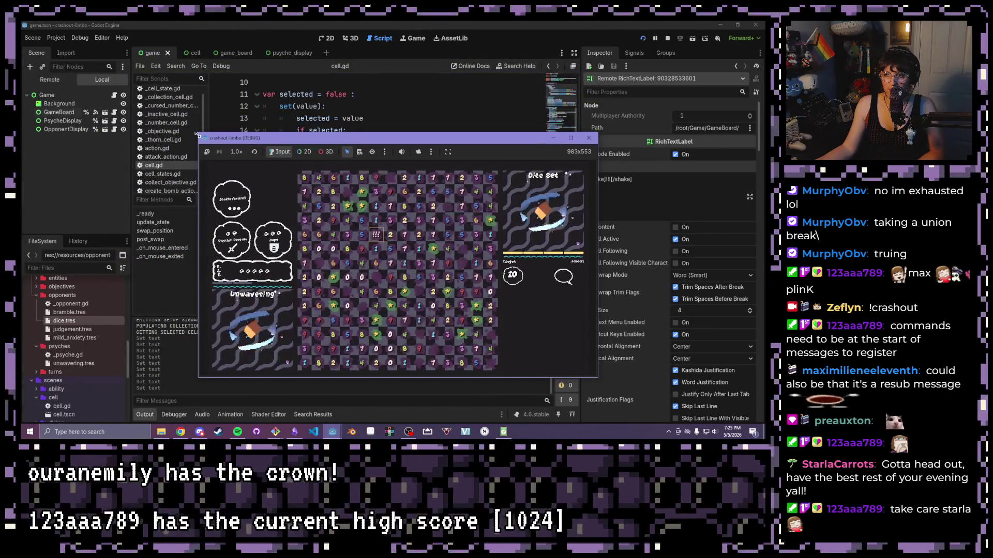
{"action": "left_click_drag", "start_coordinate": [196, 134], "coordinate": [256, 164]}
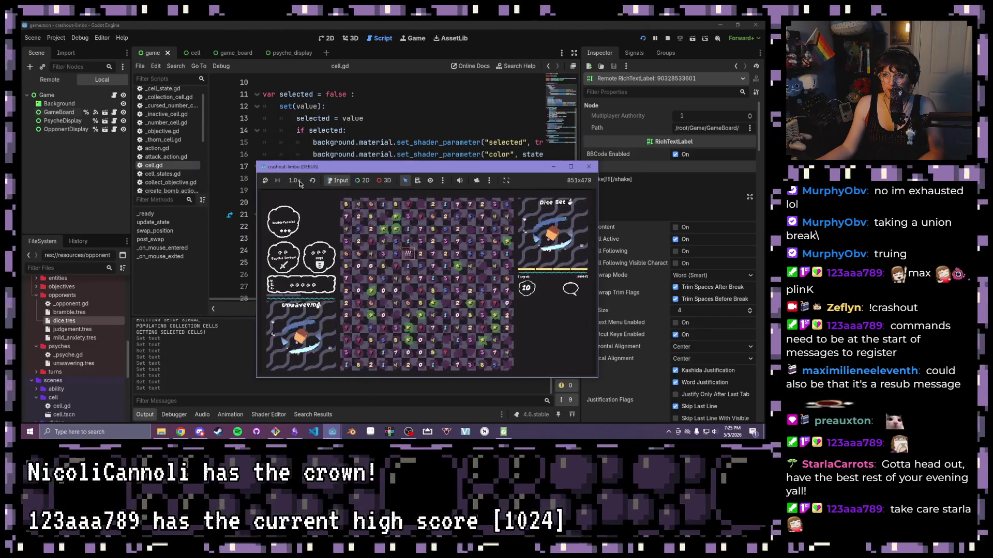
Maximize the game, drag-select a rectangular block of board cells, then stop the game.
{"action": "left_click", "coordinate": [570, 166]}
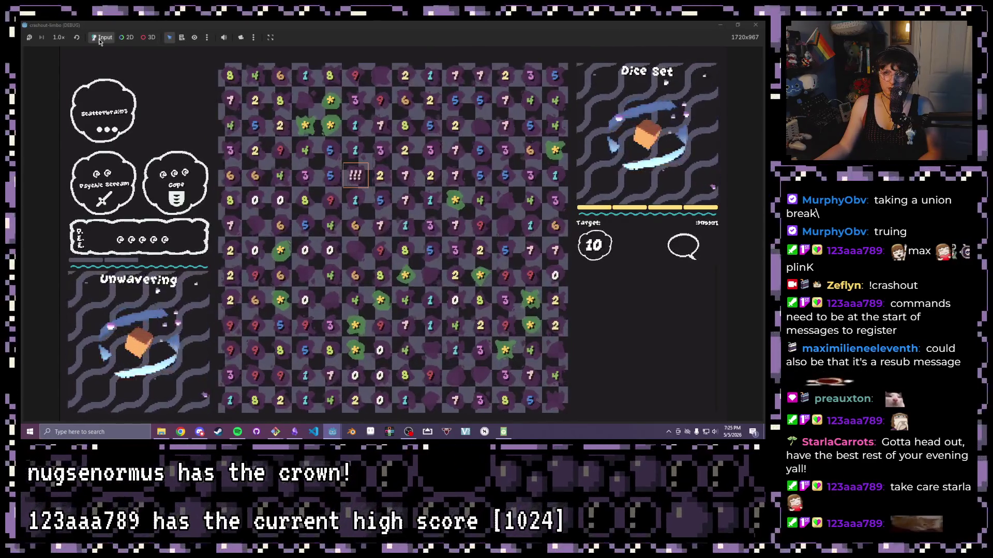
{"action": "mouse_move", "coordinate": [230, 100]}
{"action": "left_mouse_down"}
{"action": "mouse_move", "coordinate": [504, 302]}
{"action": "mouse_move", "coordinate": [355, 150]}
{"action": "mouse_move", "coordinate": [504, 302]}
{"action": "left_mouse_up"}
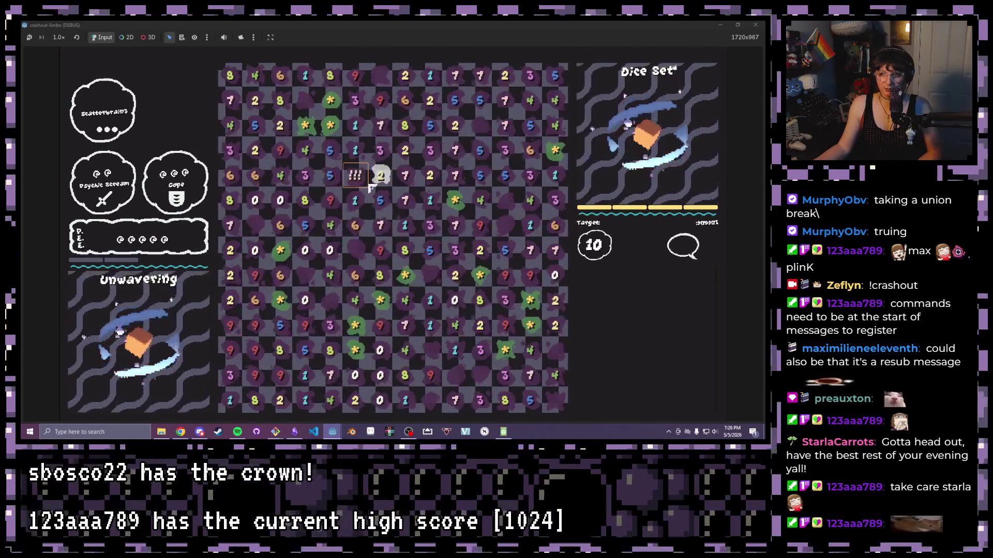
{"action": "left_click", "coordinate": [756, 24]}
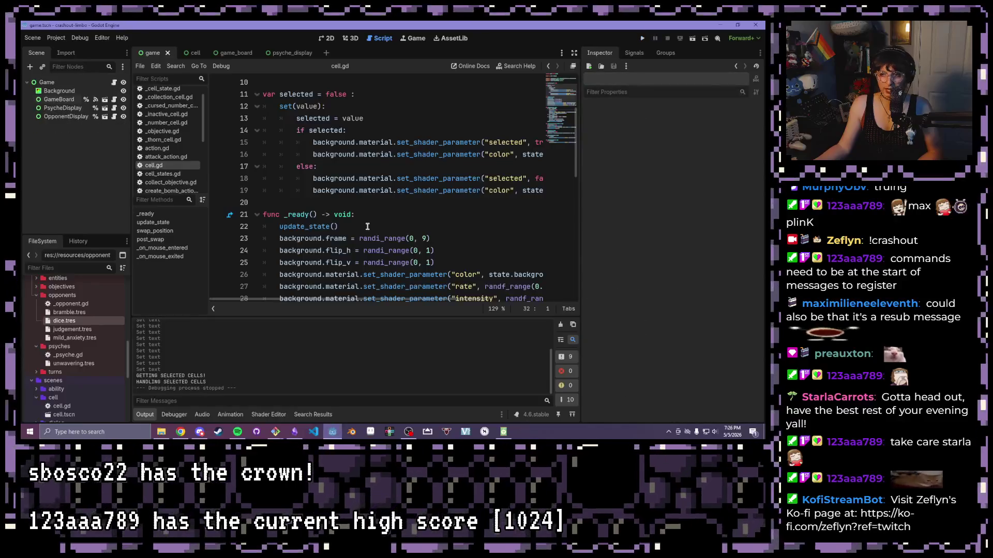
{"action": "left_click", "coordinate": [367, 226]}
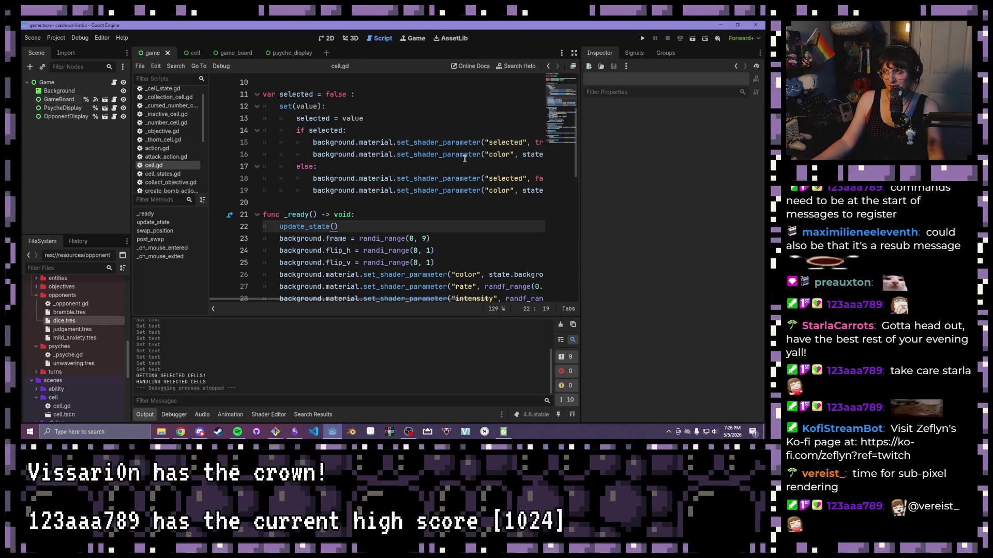
{"action": "left_click", "coordinate": [400, 131]}
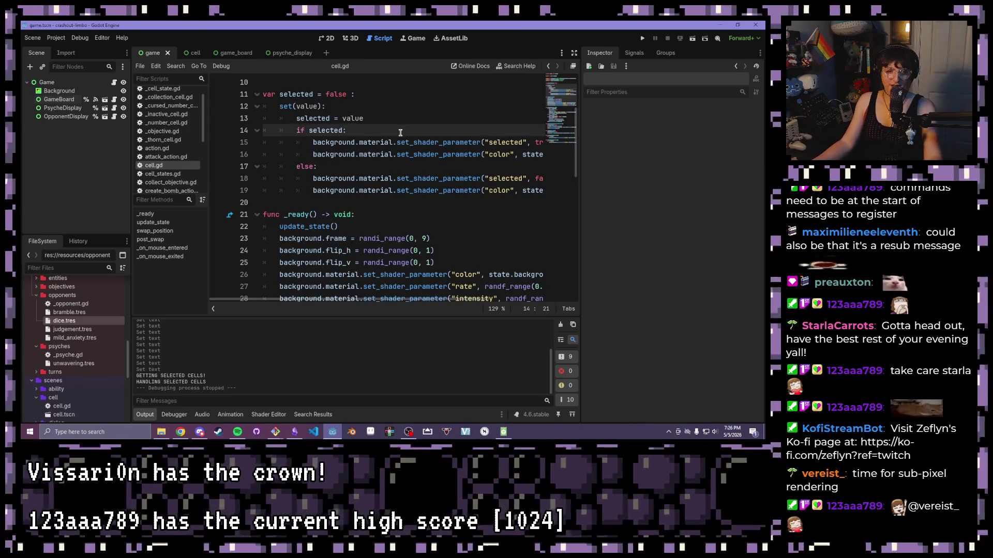
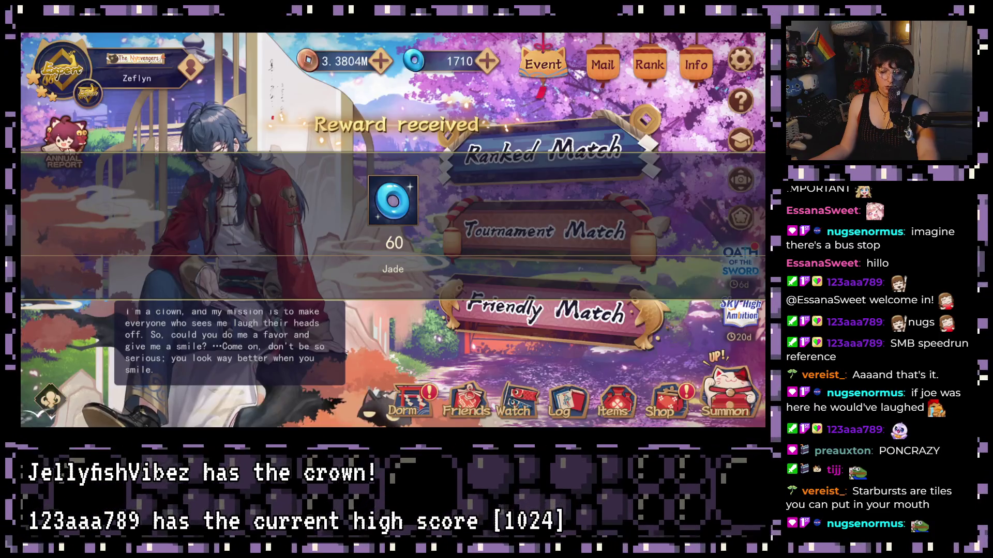
Dismiss the jade reward and event announcements, then view the profile's ranked stats.
{"action": "left_click", "coordinate": [268, 141]}
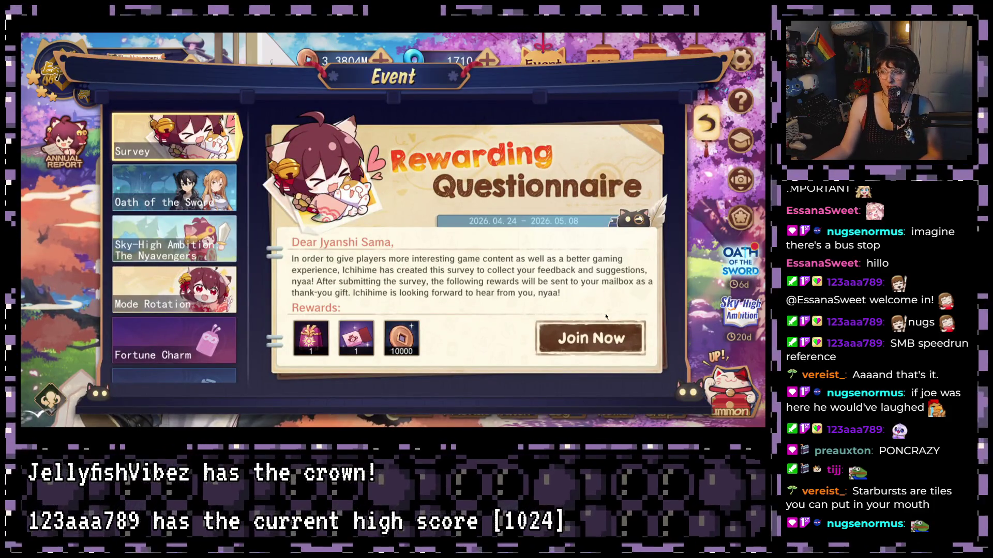
{"action": "left_click", "coordinate": [699, 117]}
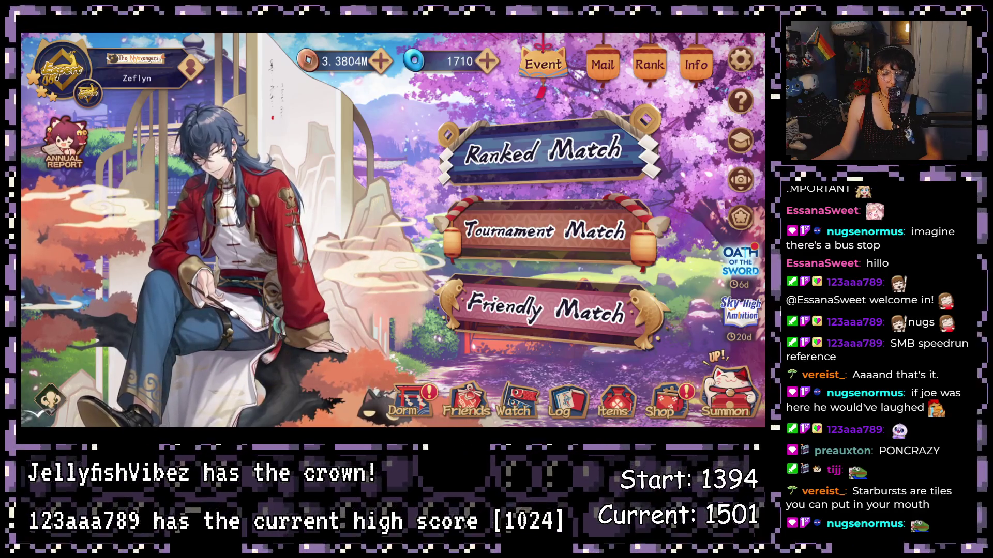
{"action": "left_click", "coordinate": [187, 74]}
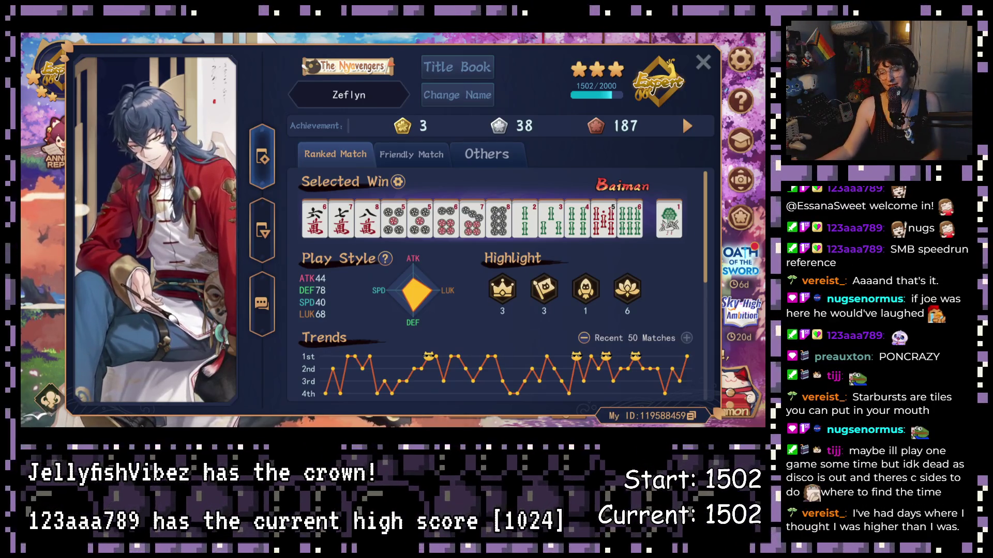
Close the profile and queue for a 4-Player South match in the Gold Room.
{"action": "left_click", "coordinate": [703, 62]}
{"action": "left_click", "coordinate": [566, 155]}
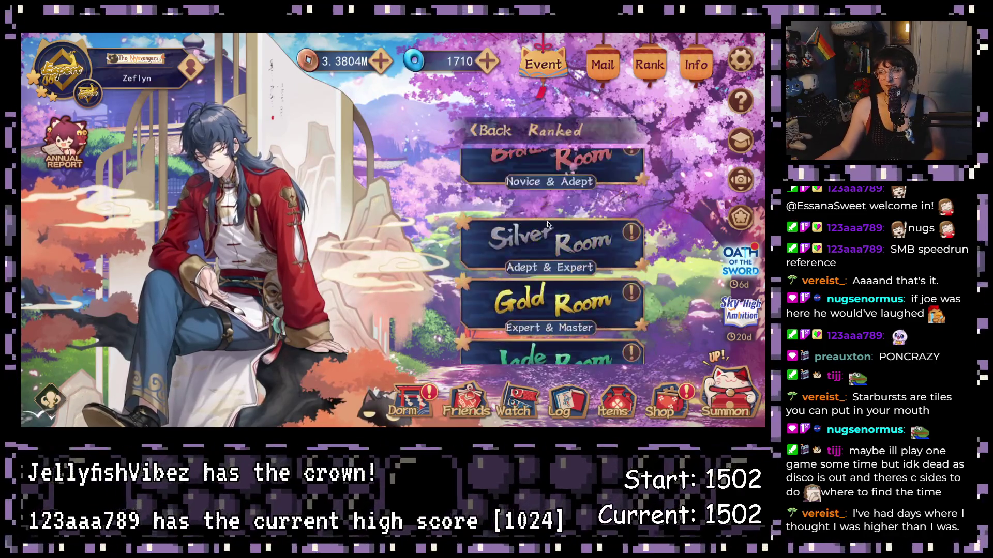
{"action": "left_click", "coordinate": [538, 291]}
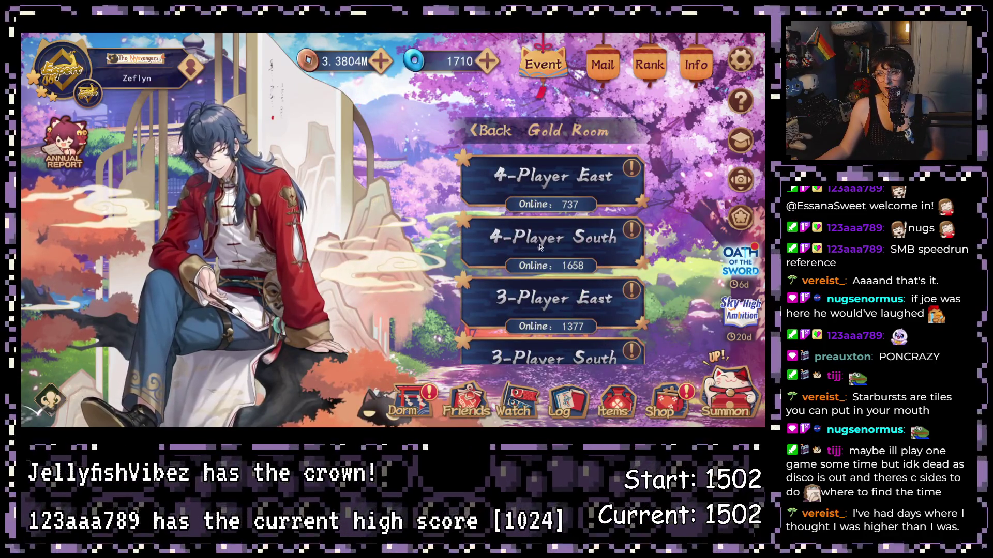
{"action": "left_click", "coordinate": [548, 240]}
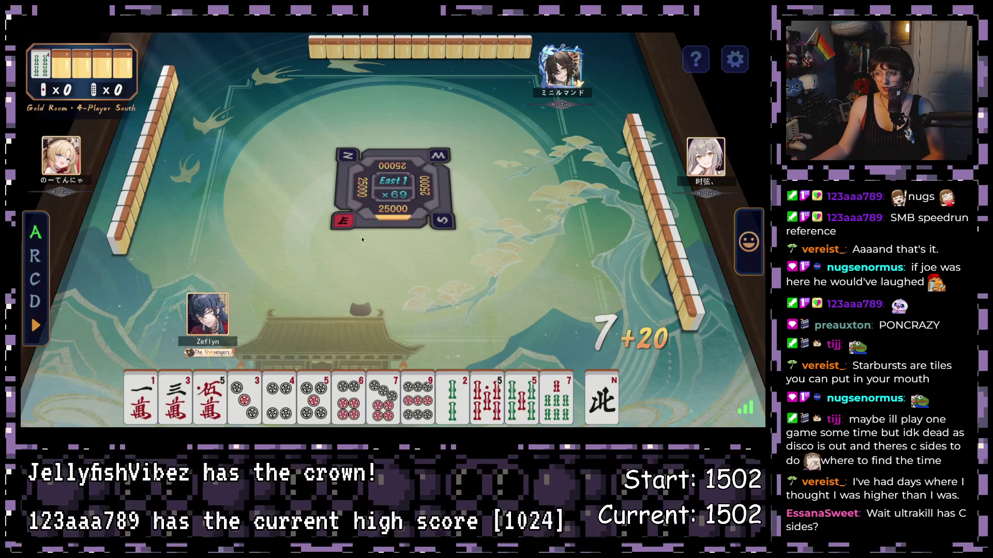
Discard North, 2-sou, White Dragon and red 5-man, then declare riichi on the 7-sou.
{"action": "left_click", "coordinate": [616, 409]}
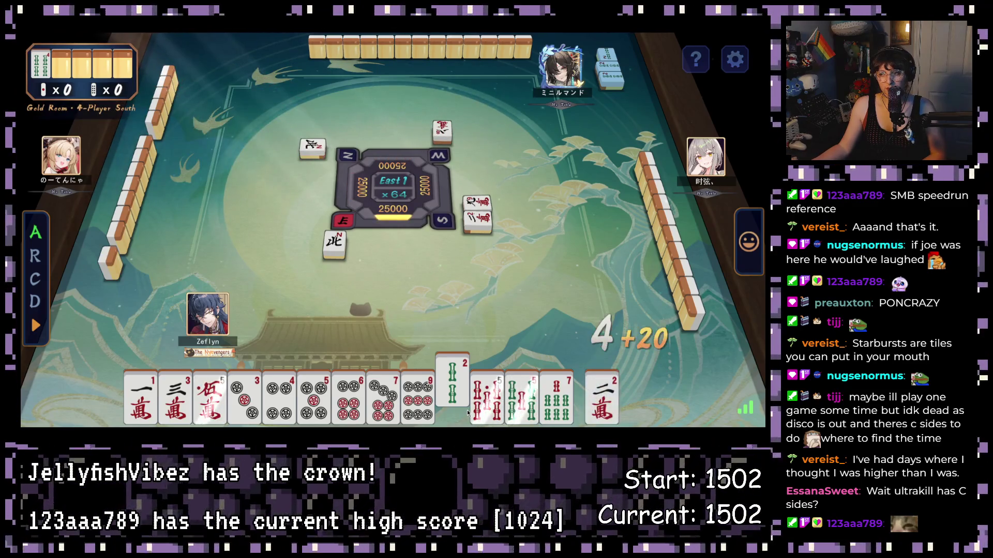
{"action": "left_click", "coordinate": [465, 410]}
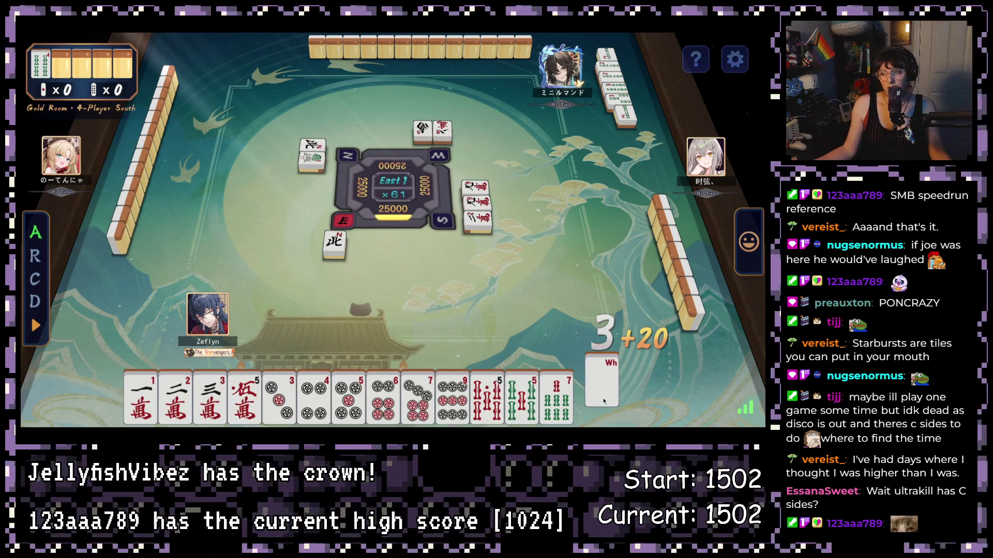
{"action": "left_click", "coordinate": [601, 395]}
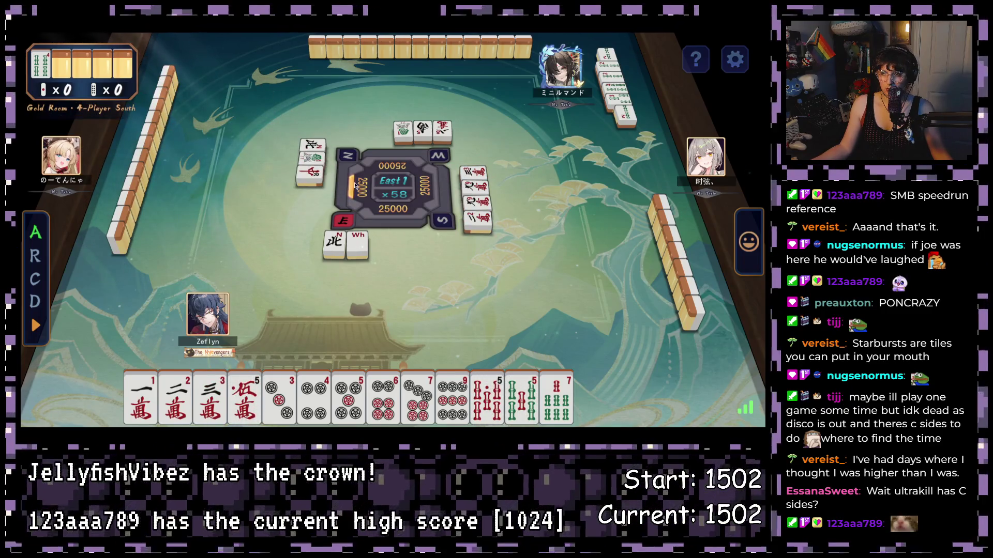
{"action": "left_click", "coordinate": [244, 398]}
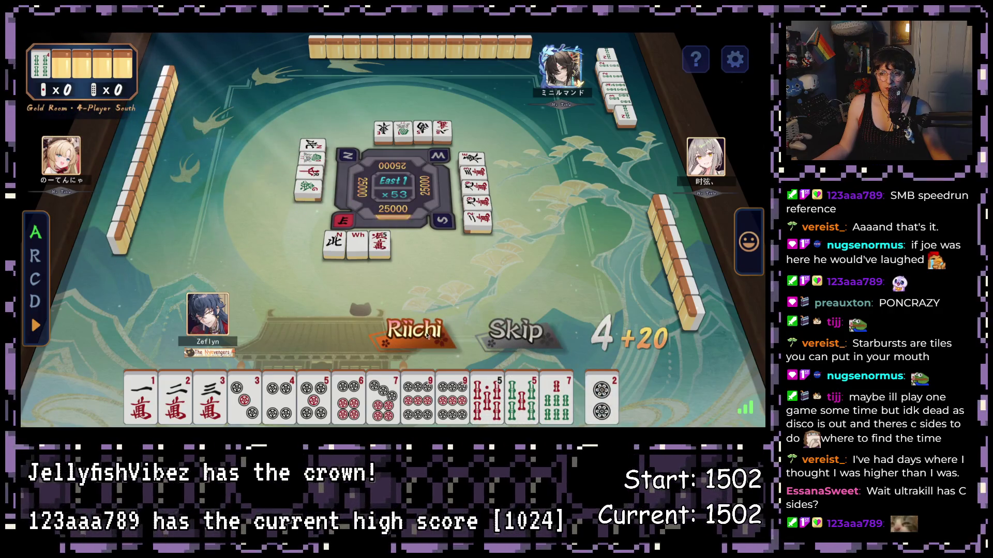
{"action": "left_click", "coordinate": [414, 331]}
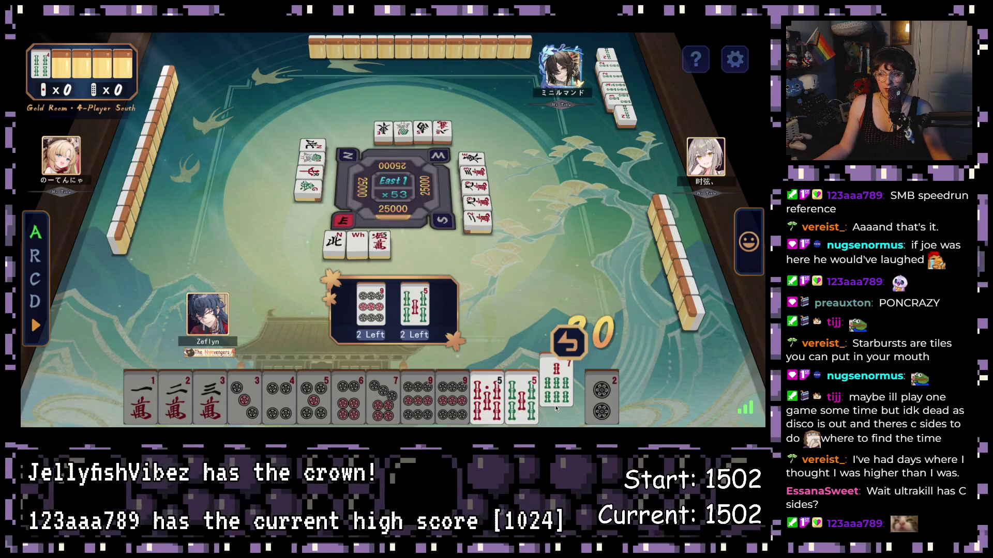
{"action": "left_click", "coordinate": [556, 399]}
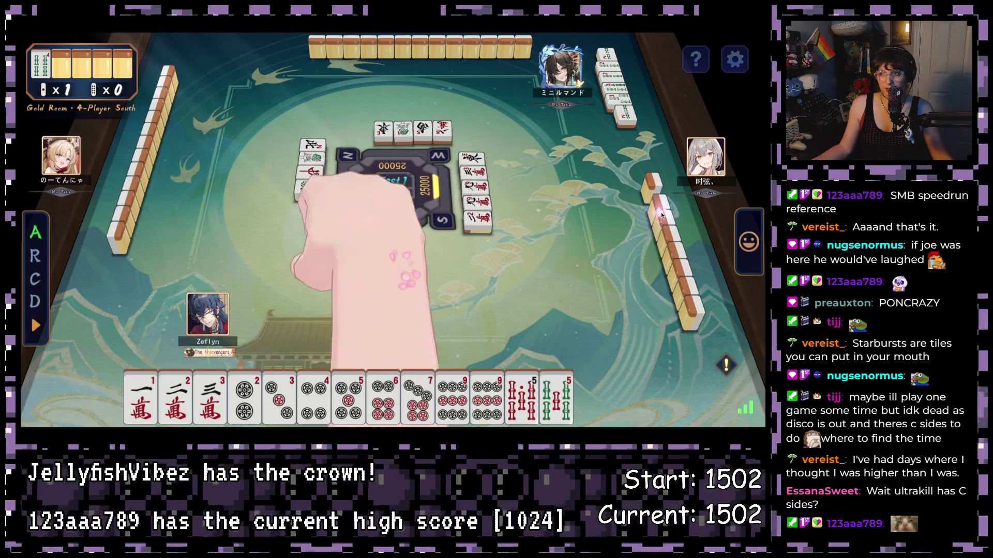
Confirm the 18000-point Riichi Haneman ron win summary to reach 43000 points.
{"action": "mouse_move", "coordinate": [726, 367]}
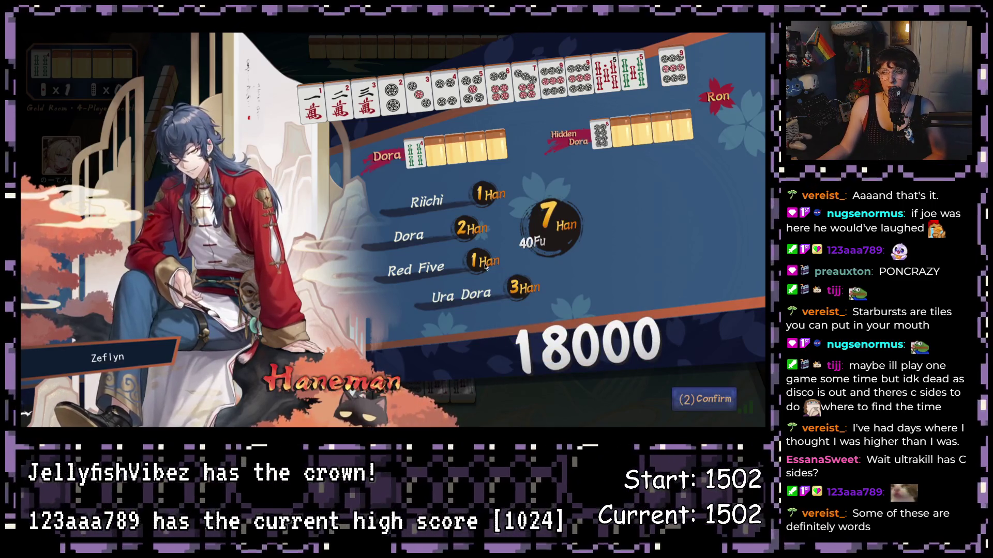
{"action": "left_click", "coordinate": [706, 402]}
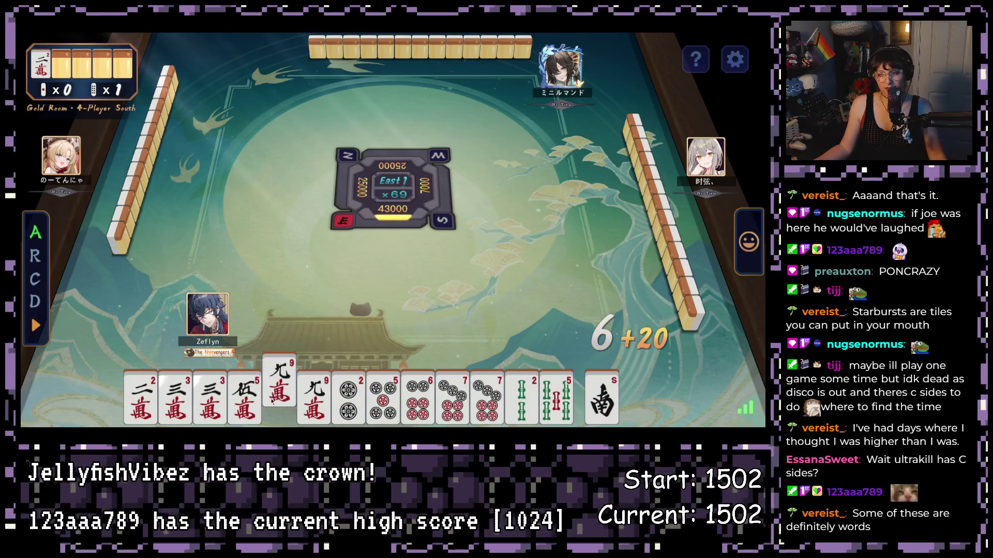
Discard the South wind, red dragon and 2-pin, declining a pon on the 9-man.
{"action": "left_click", "coordinate": [608, 399]}
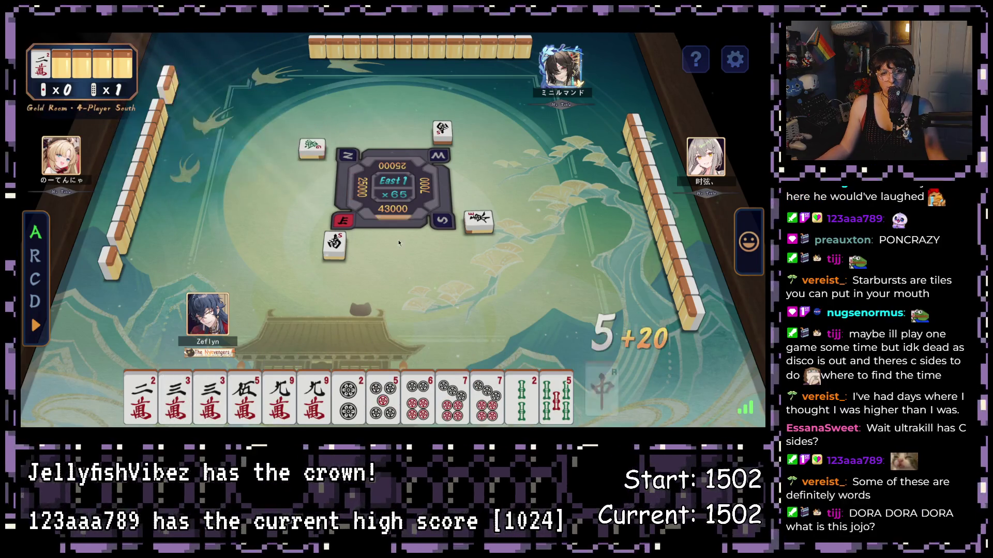
{"action": "left_click", "coordinate": [603, 395]}
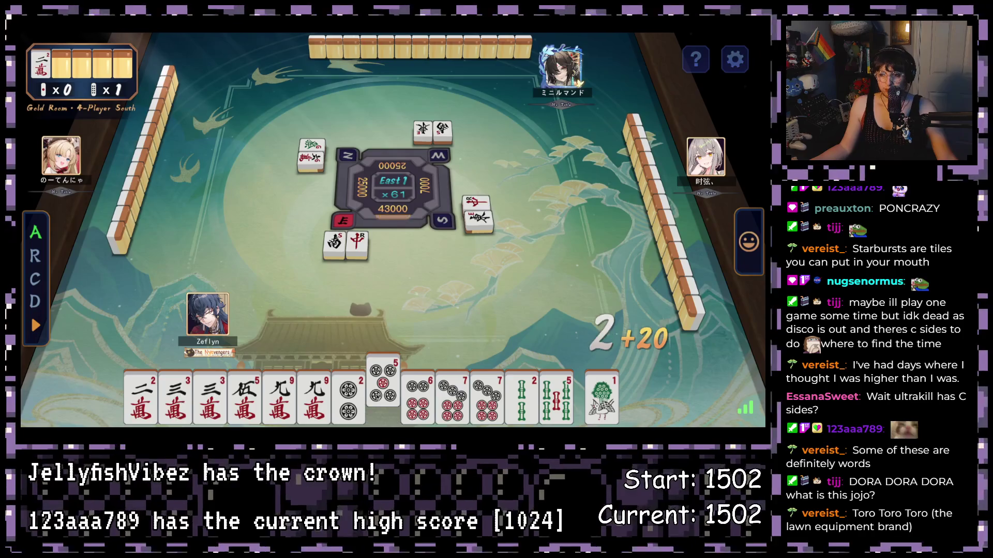
{"action": "left_click", "coordinate": [352, 405]}
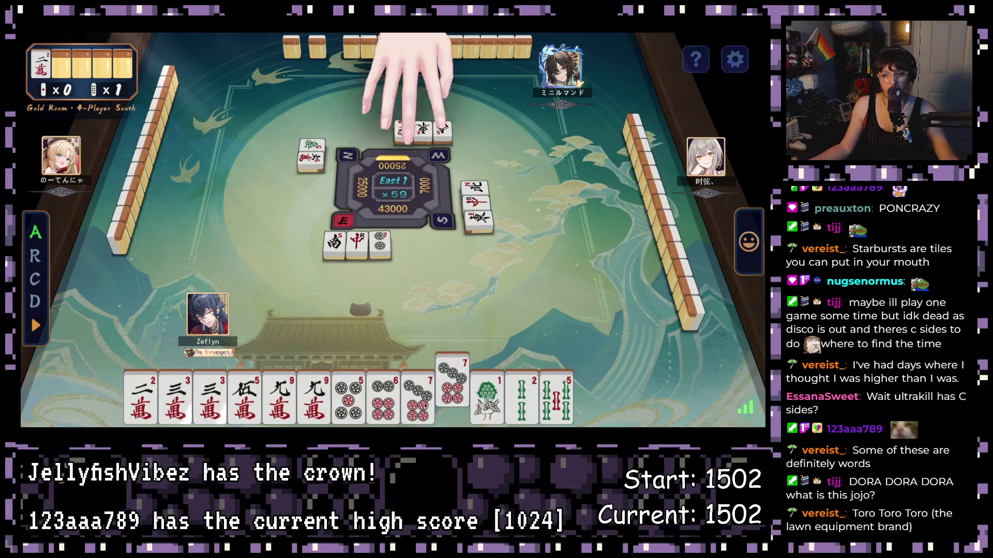
{"action": "left_click", "coordinate": [541, 326]}
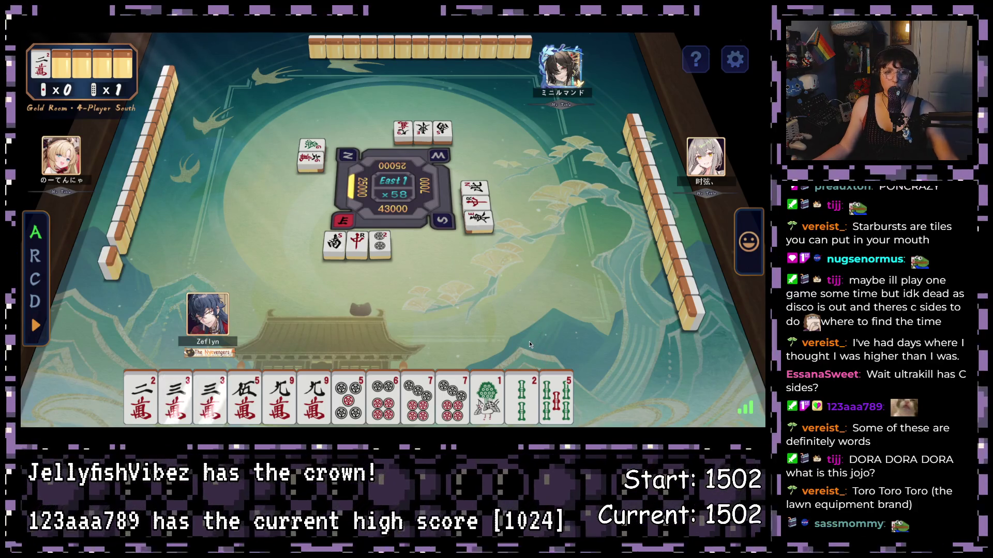
{"action": "left_click", "coordinate": [515, 324]}
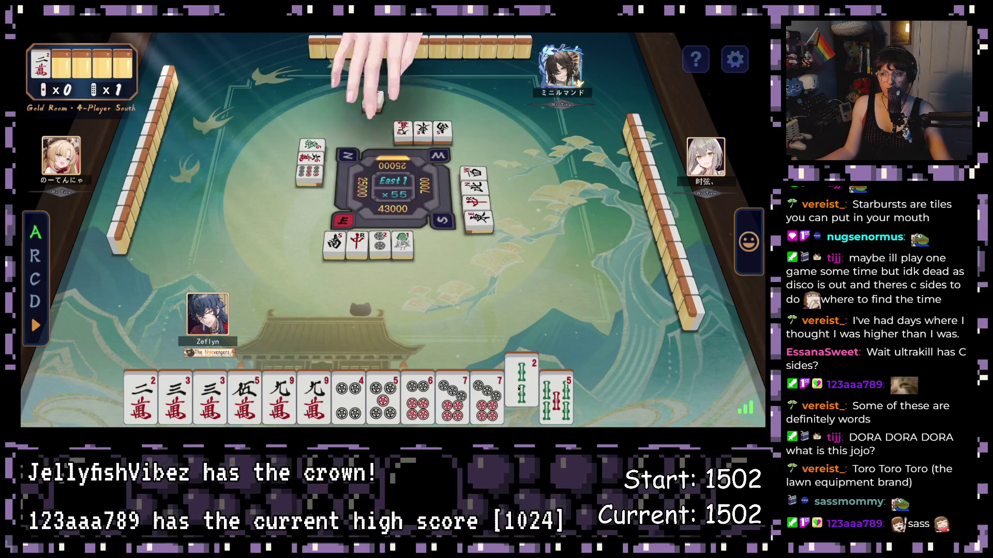
Decline the 9-man pon and 8-pin chii, discarding the 2-sou and a 9-man.
{"action": "left_click", "coordinate": [542, 319]}
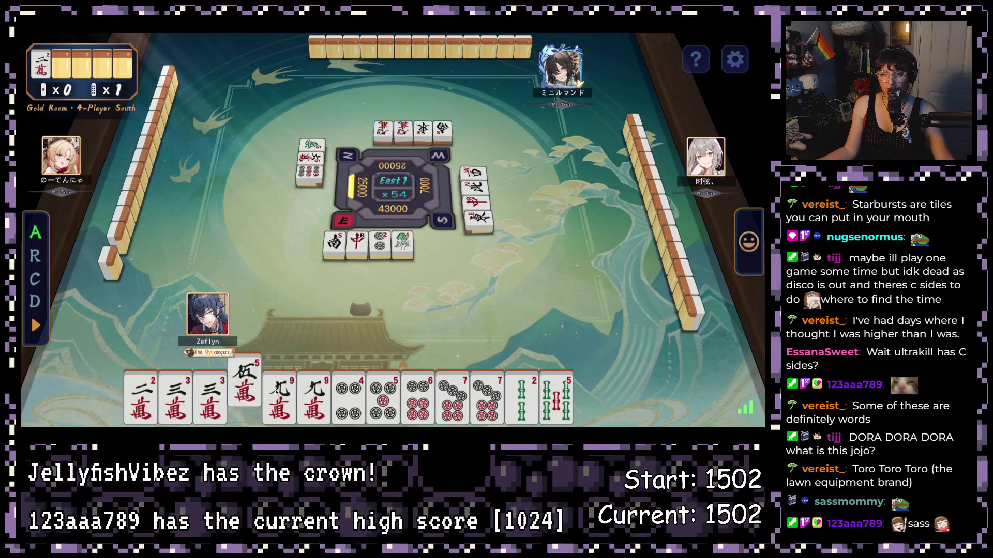
{"action": "left_click", "coordinate": [521, 393]}
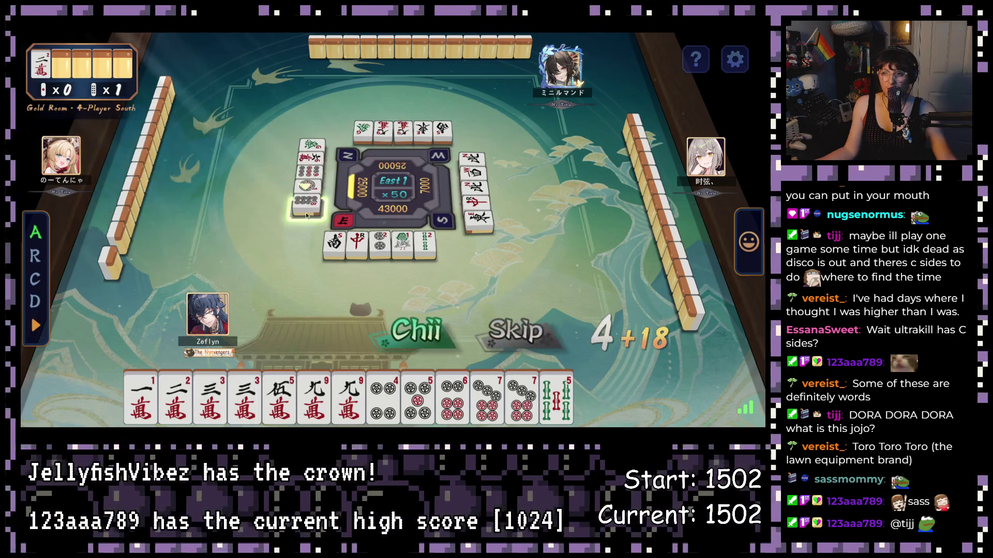
{"action": "left_click", "coordinate": [542, 350]}
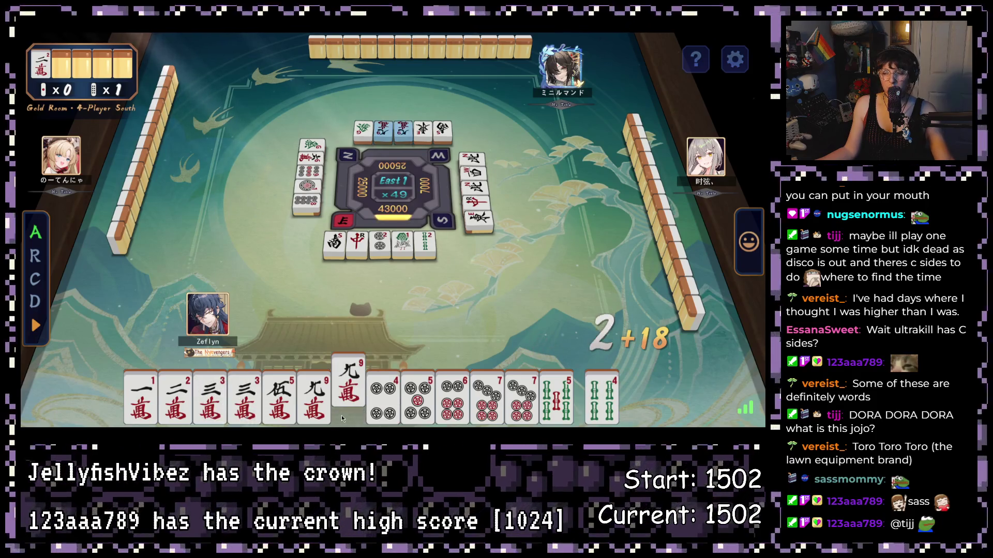
{"action": "left_click", "coordinate": [346, 394]}
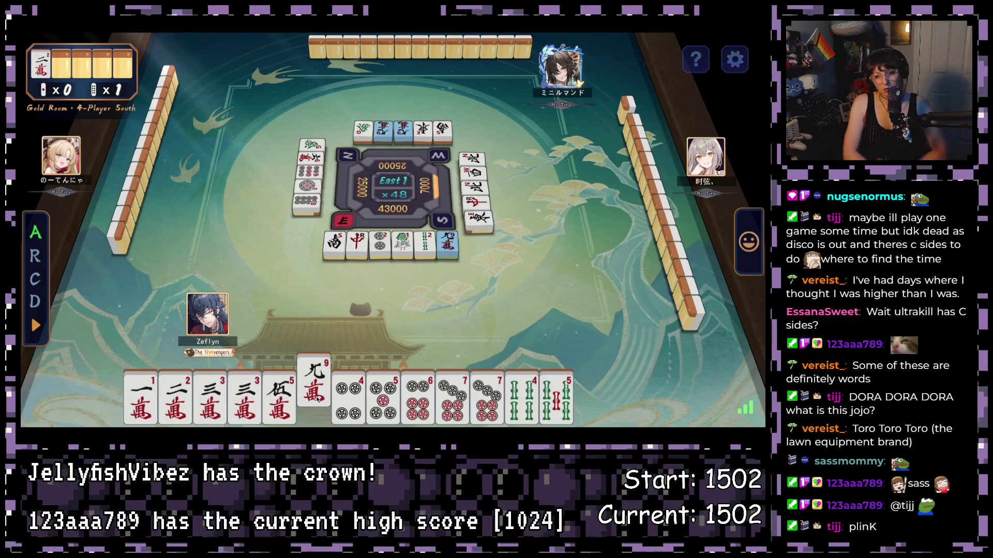